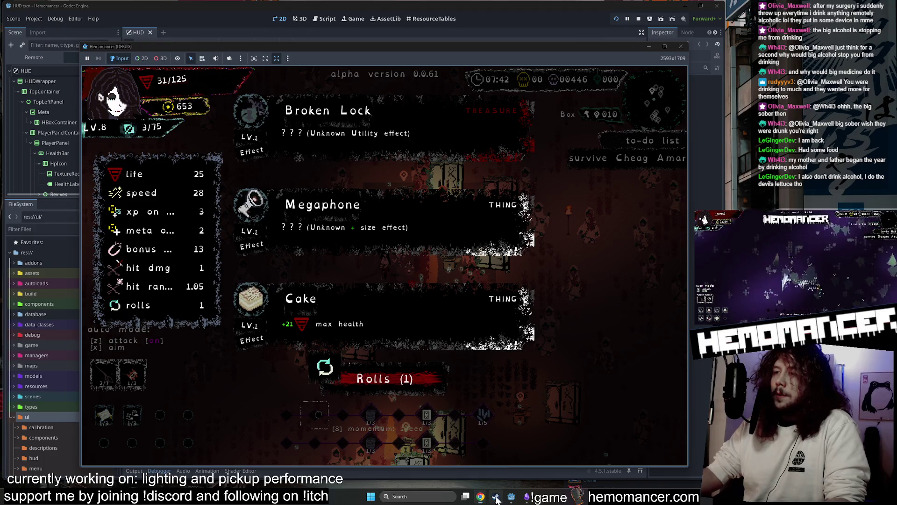
- Bring up Steam from the taskbar and show its jump list of recent games
click(497, 499)
right_click(496, 499)
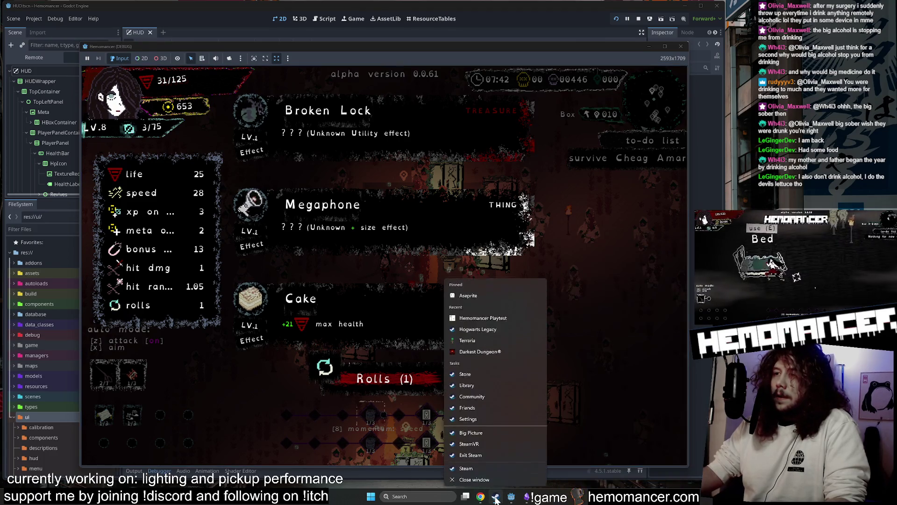
- Search the Steam store for 'all hail the orb', find no matches, then minimize Steam
click(494, 477)
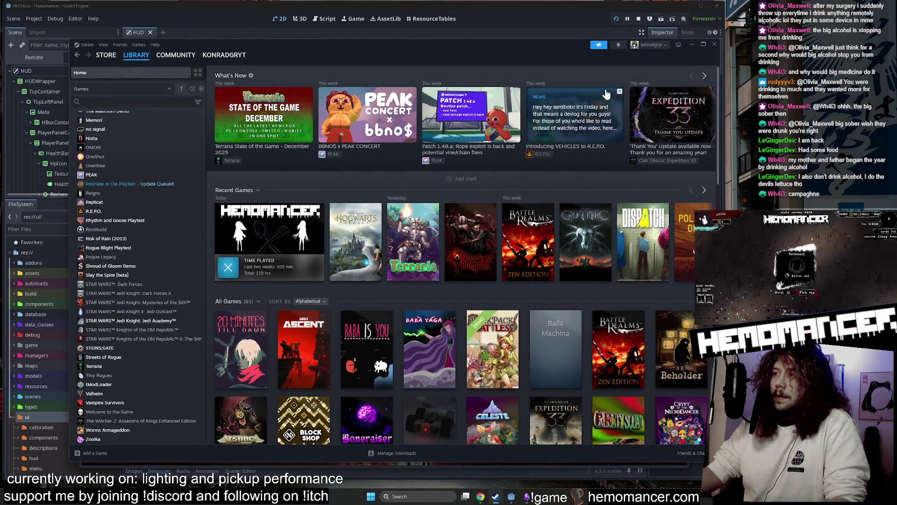
click(102, 56)
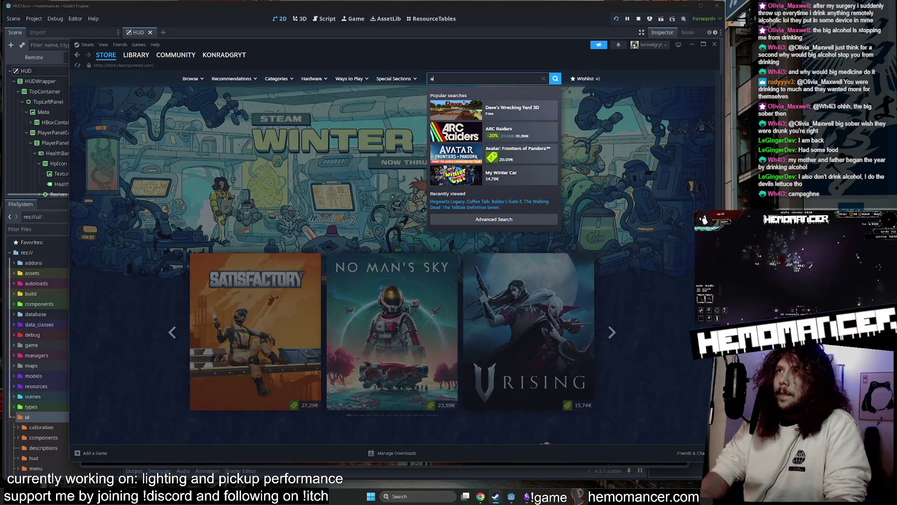
text(ll hail the orb)
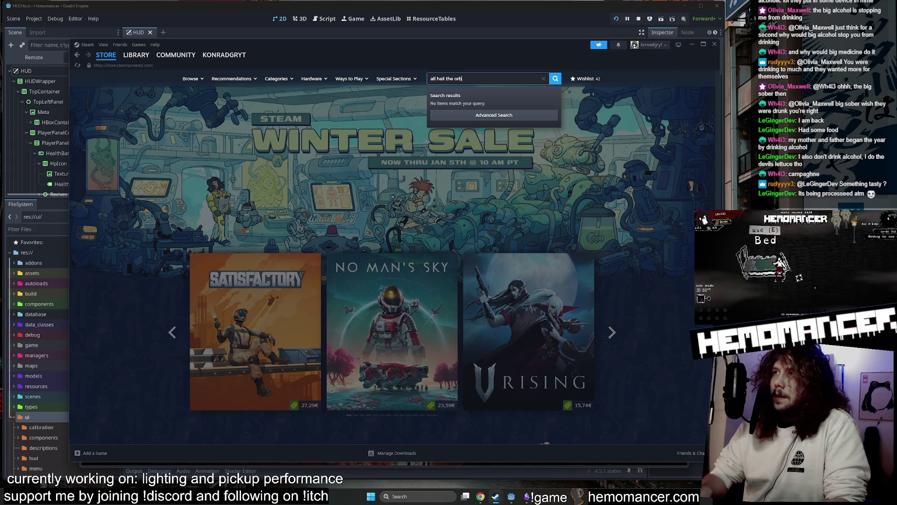
click(690, 44)
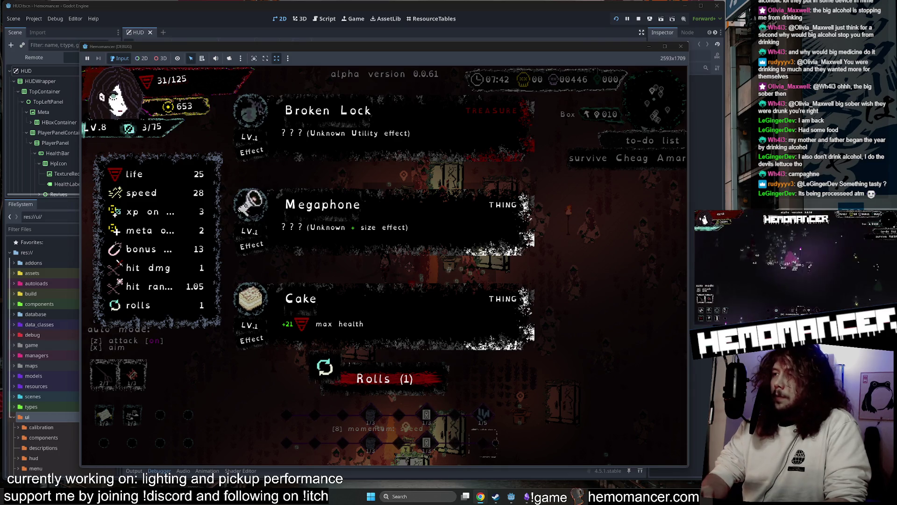
- Take the Cake upgrade for +21 max health and move around the field
click(421, 303)
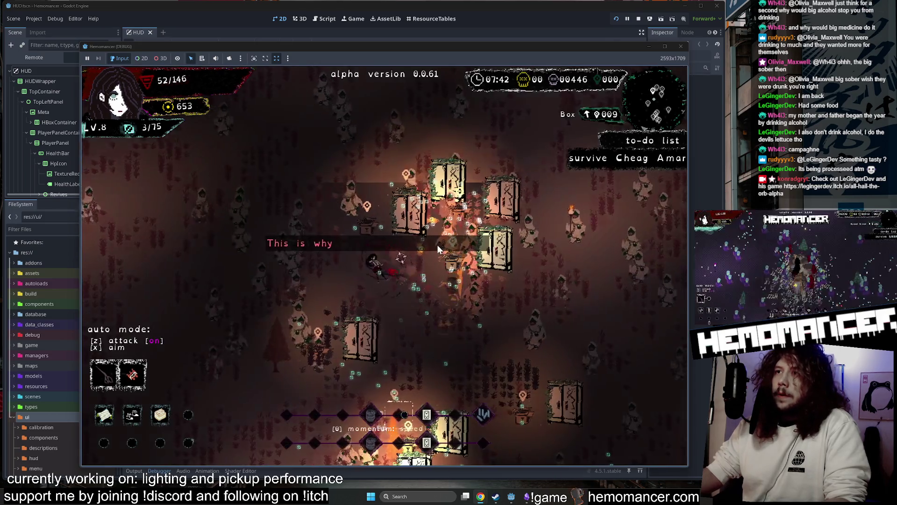
key(w)
key(a)
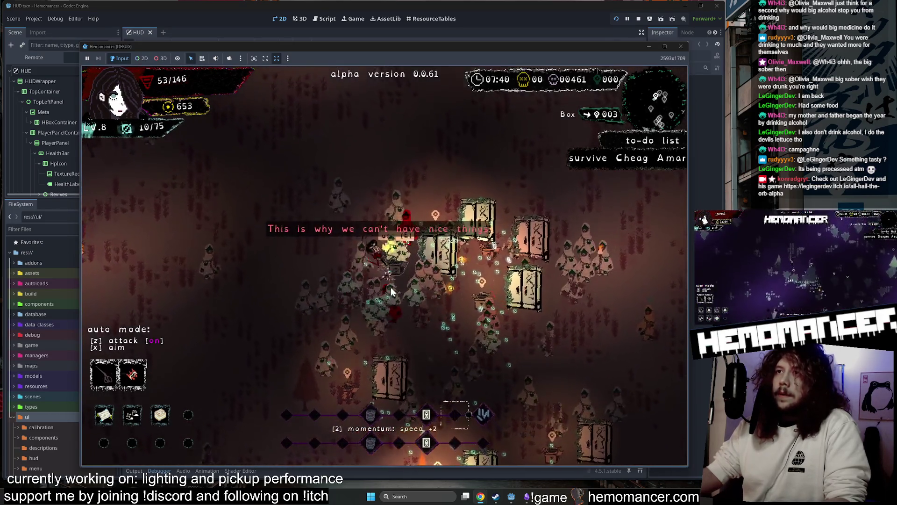
key(w)
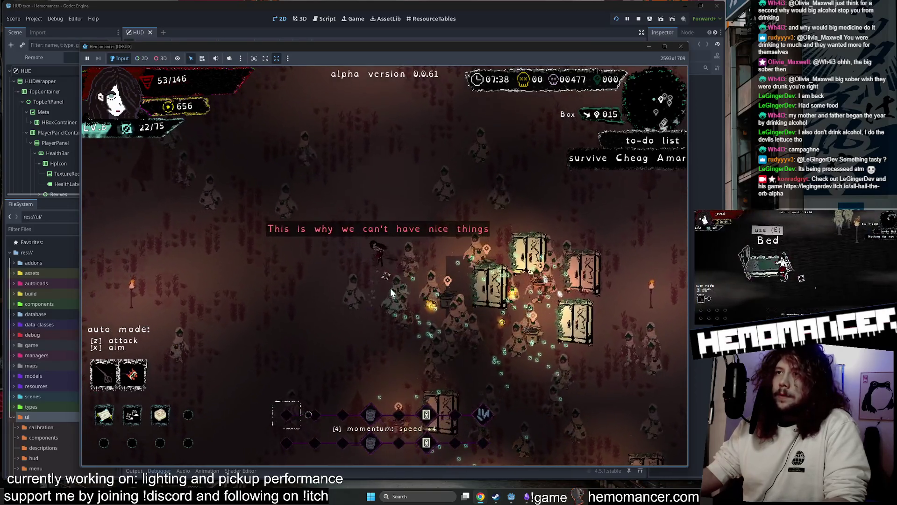
key(w)
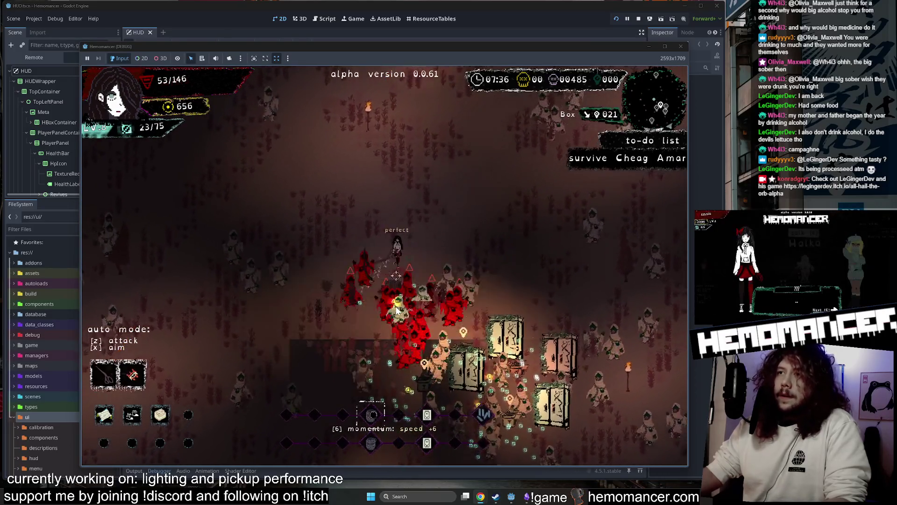
key(w)
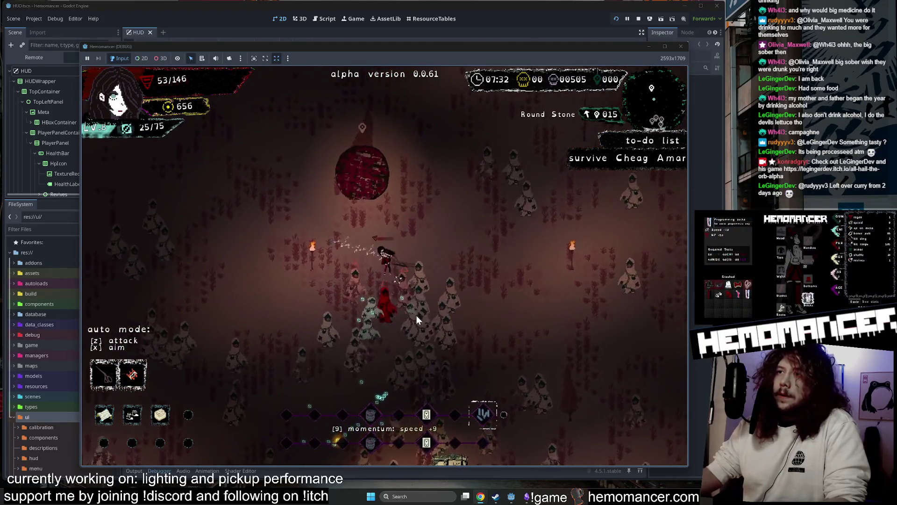
key(s)
key(s)
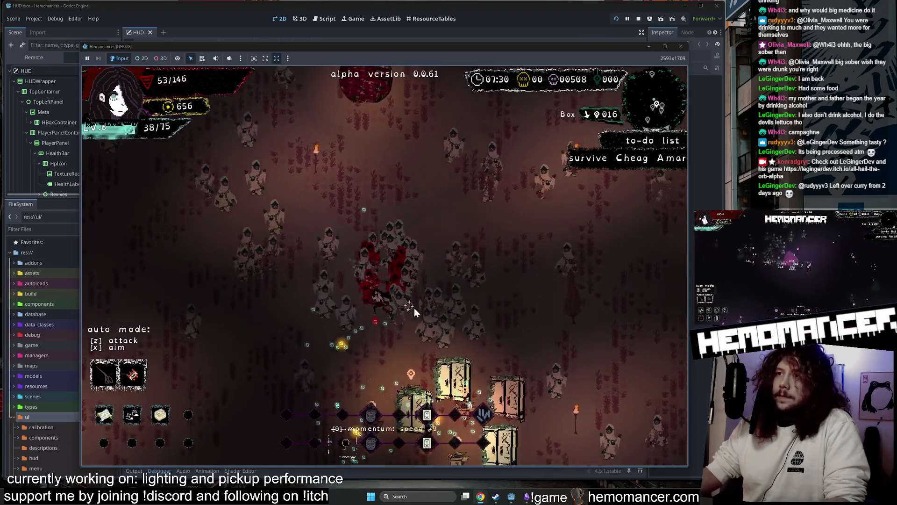
key(s)
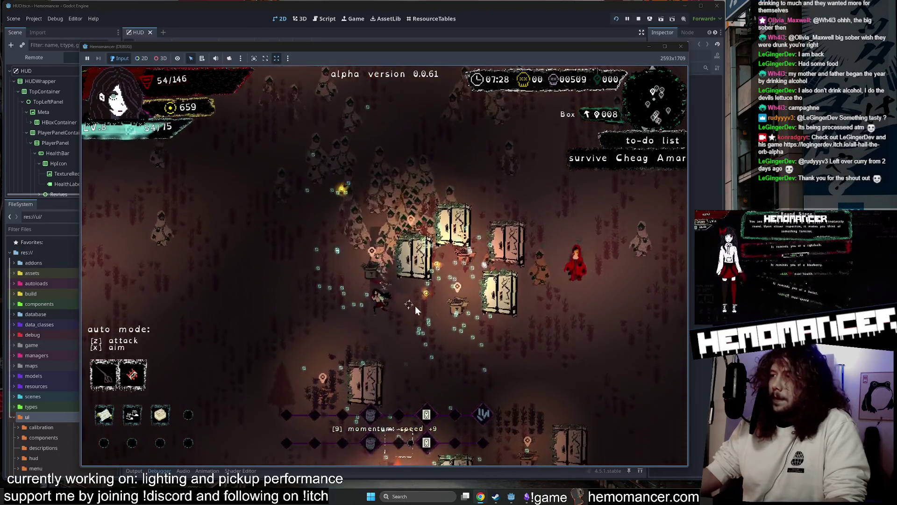
key(s)
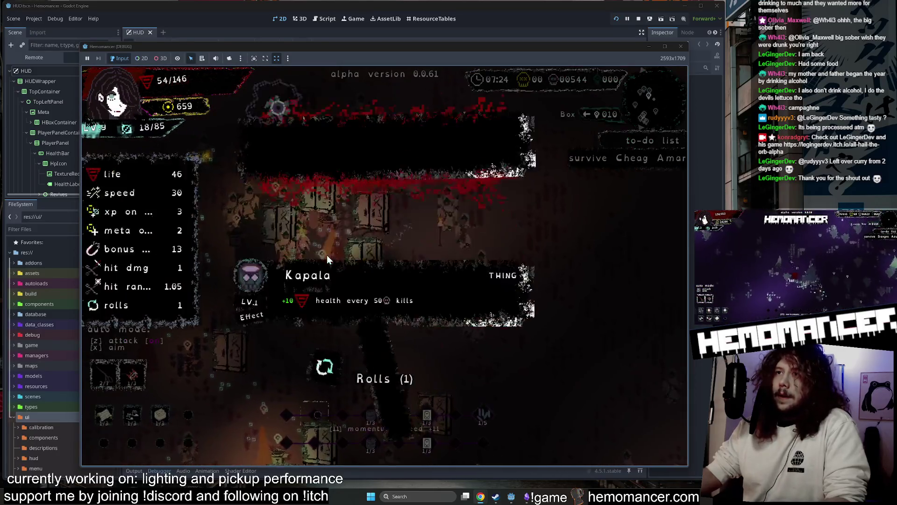
- Choose the Kapala relic and keep playing until level 10
click(327, 255)
key(z)
key(a)
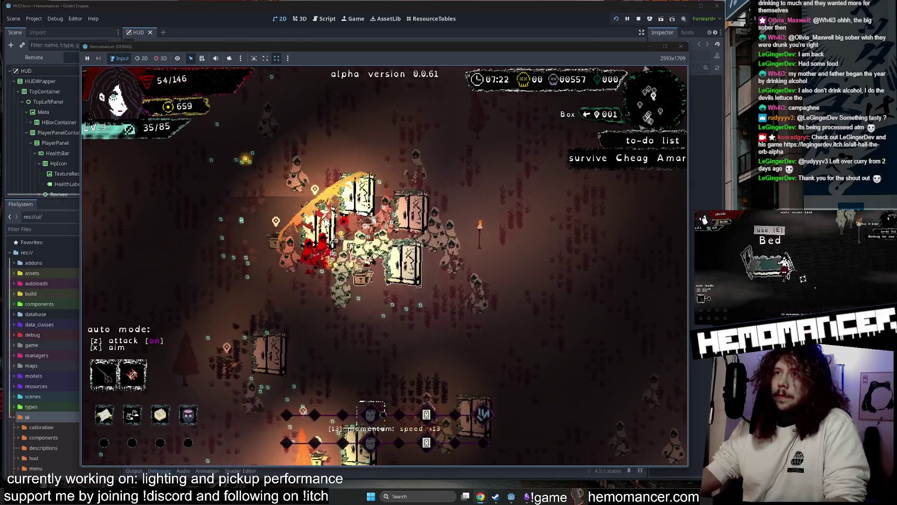
key(w)
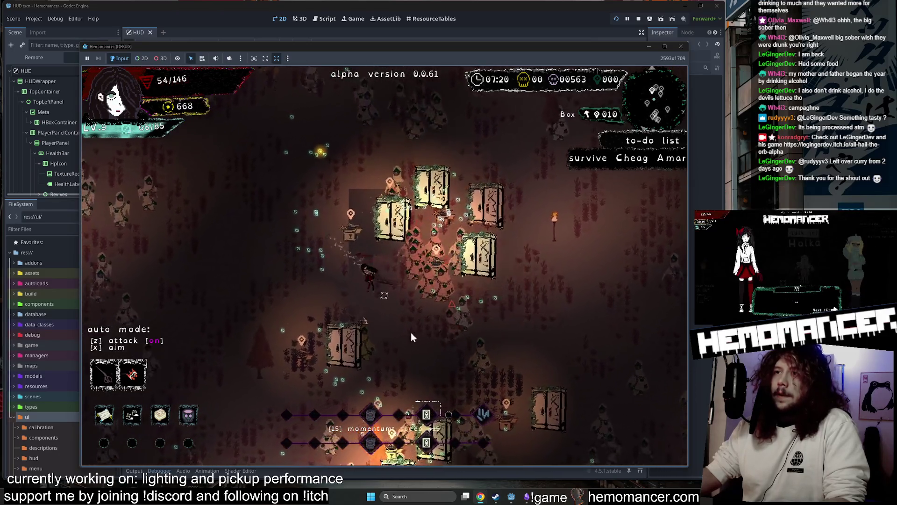
key(s)
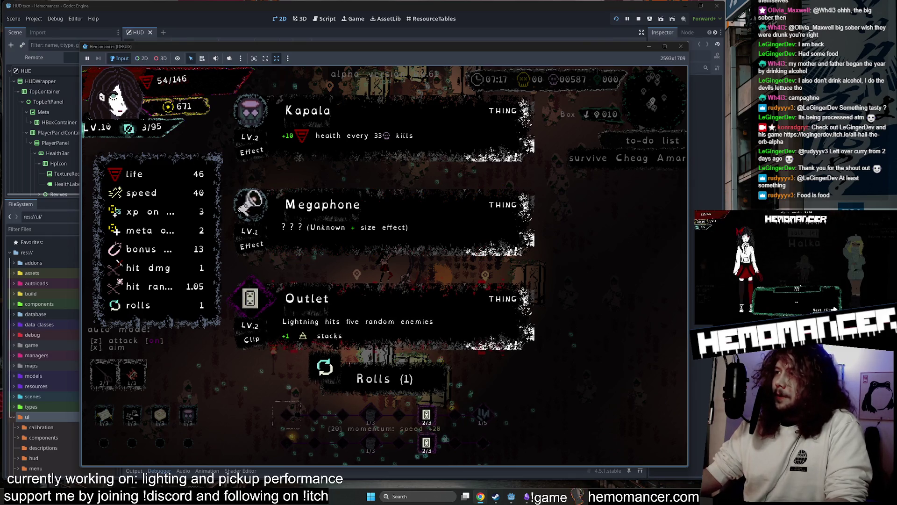
- Take Megaphone, open a box and trade the boots for 50 gold, and turn auto-attack off
click(408, 238)
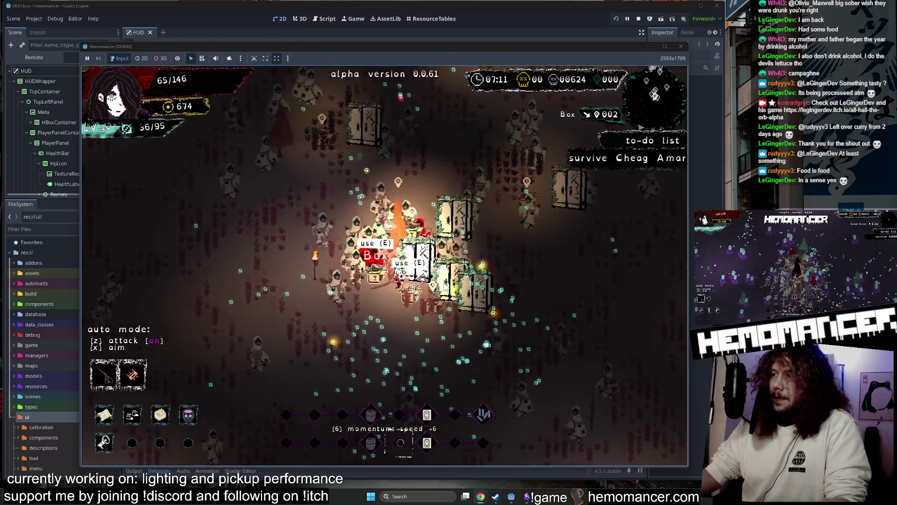
key(e)
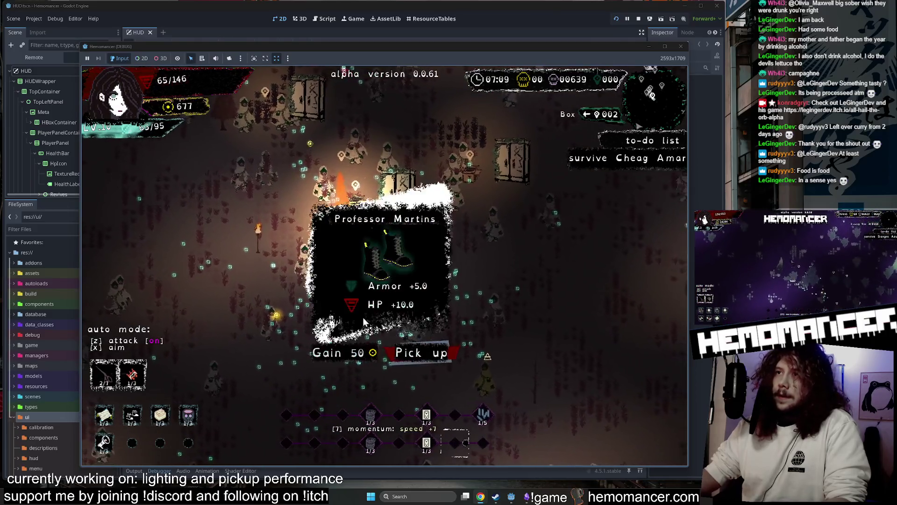
key(Escape)
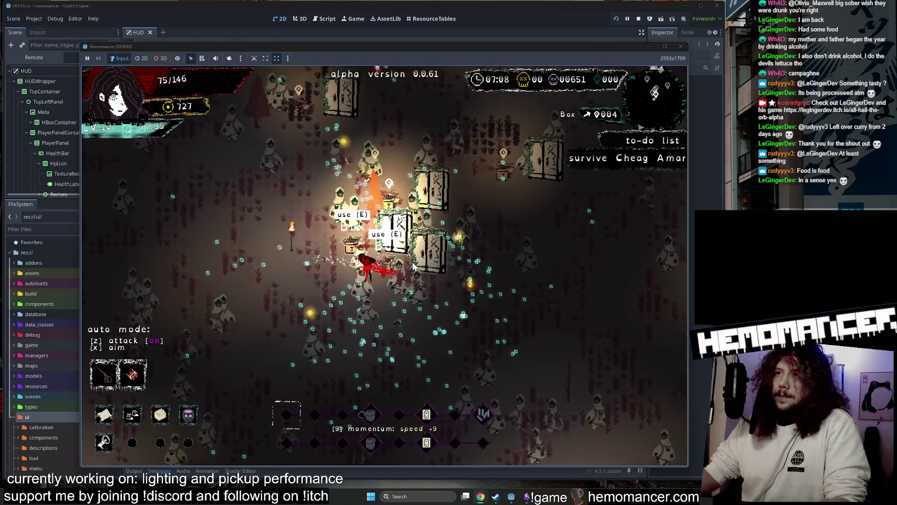
key(z)
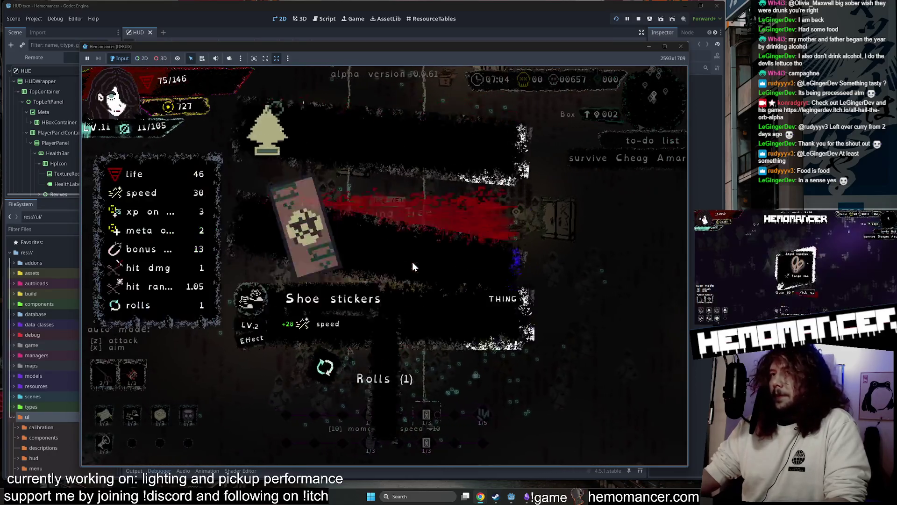
- Pick Shoe stickers and keep moving until reaching level 12
click(333, 240)
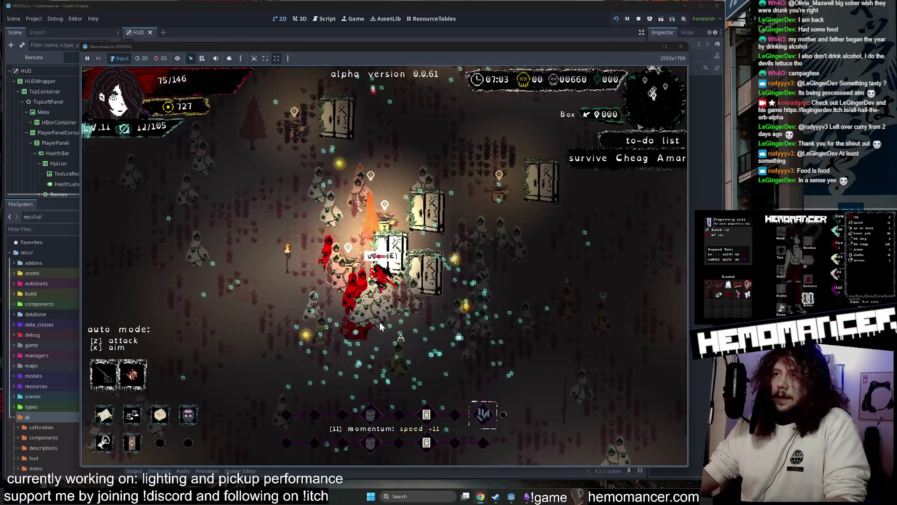
key(a)
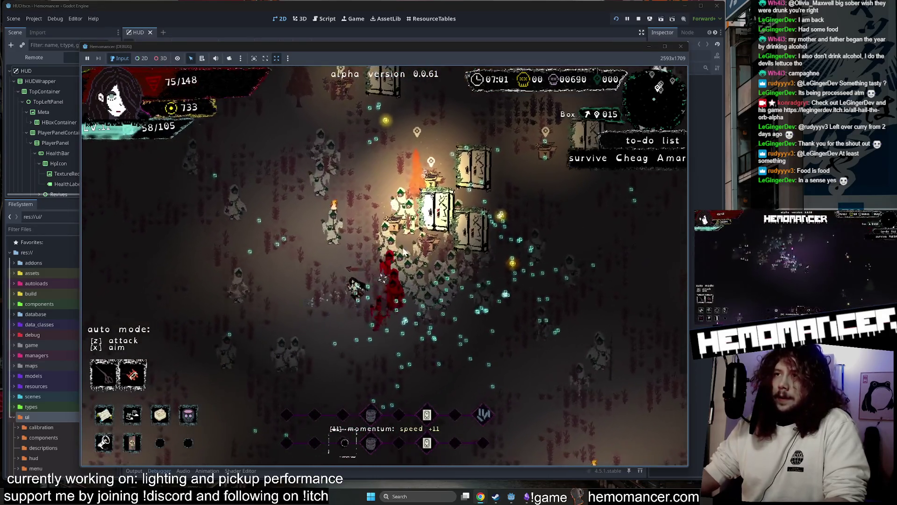
key(w)
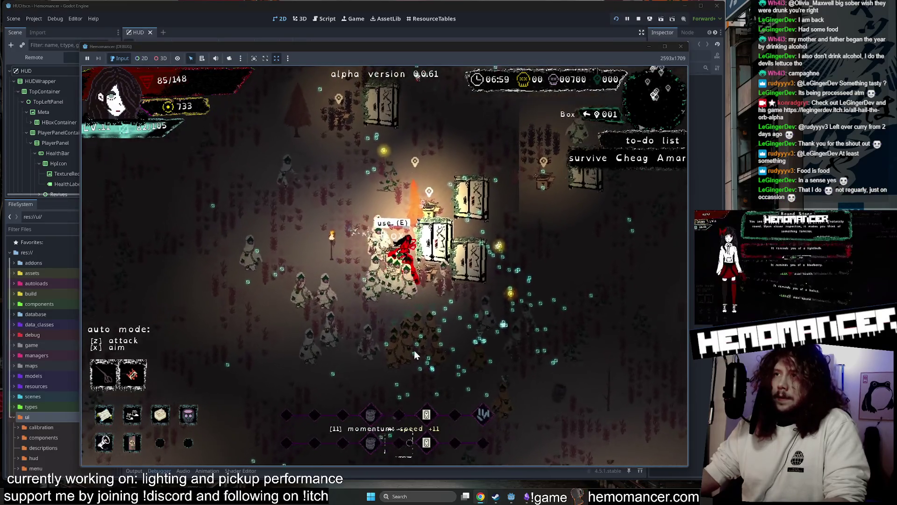
key(a)
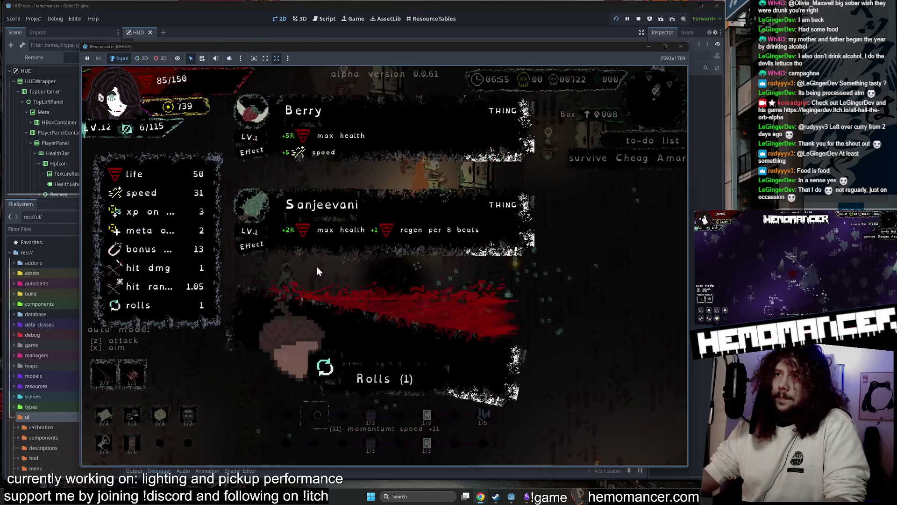
- Stop the debug run and quick-open the ExpOrb.tscn scene
key(Escape)
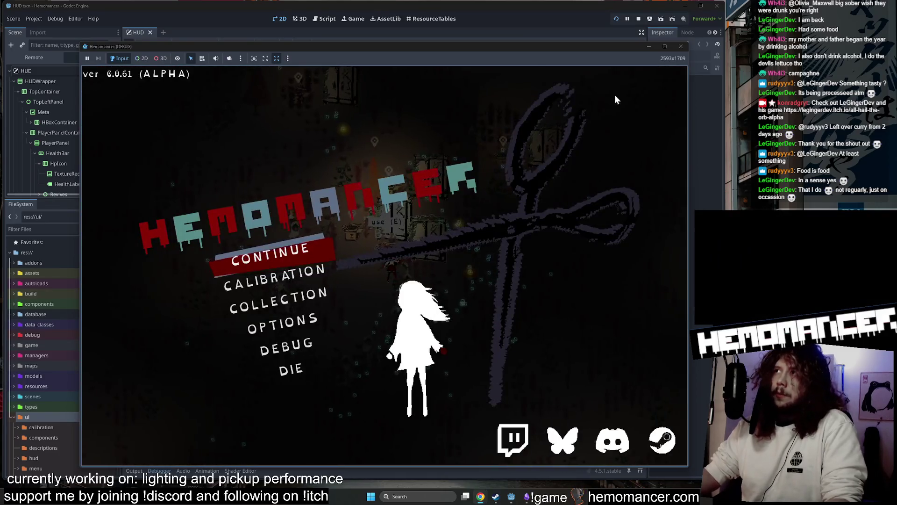
click(680, 47)
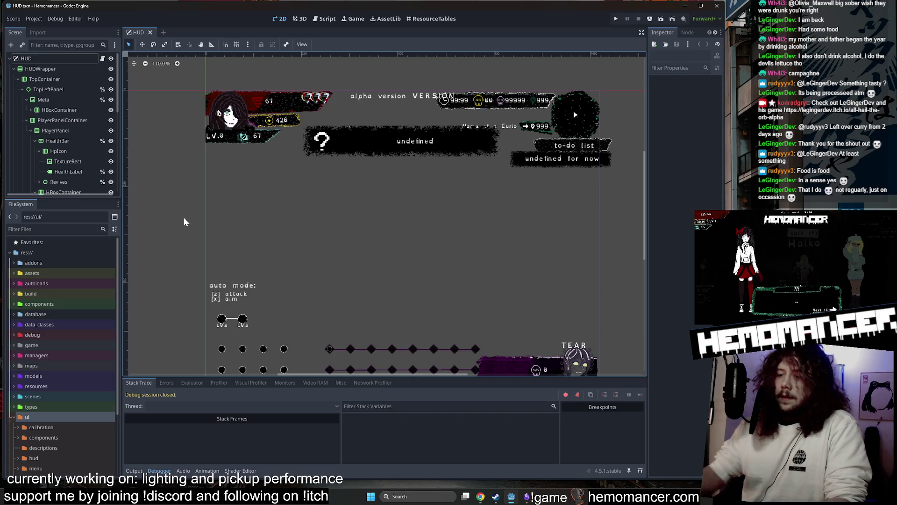
key(shift+alt+o)
text(xp)
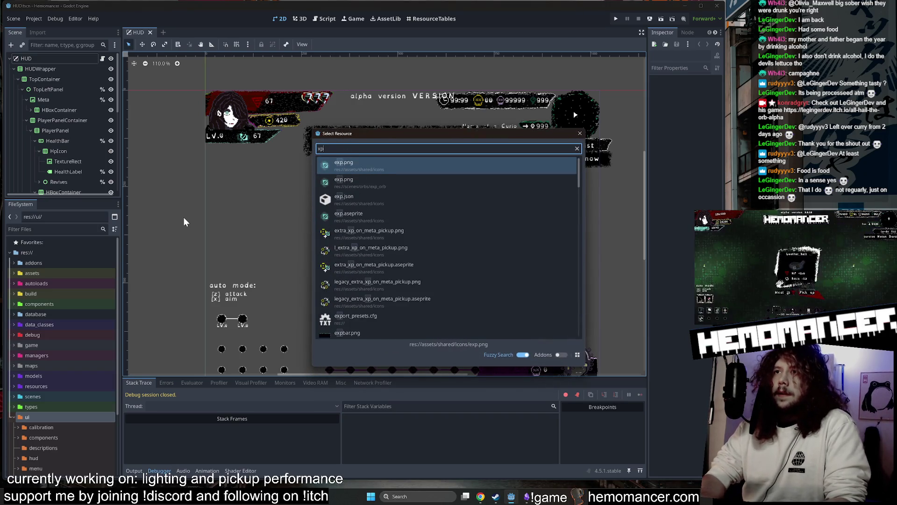
key(BackSpace)
key(BackSpace)
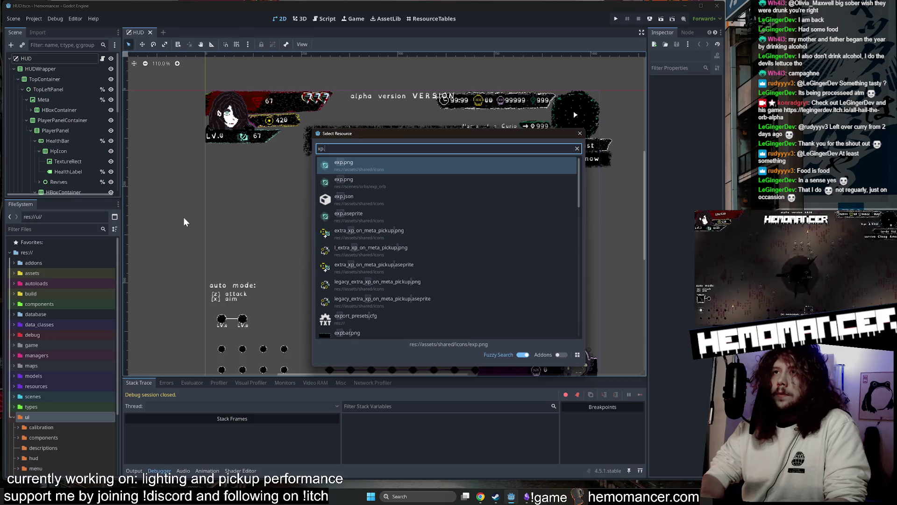
text(exp.tsc)
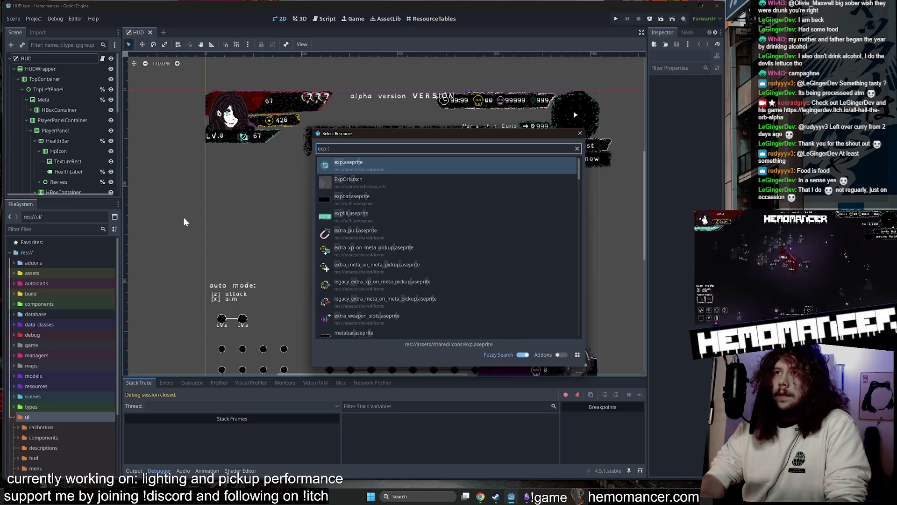
key(Return)
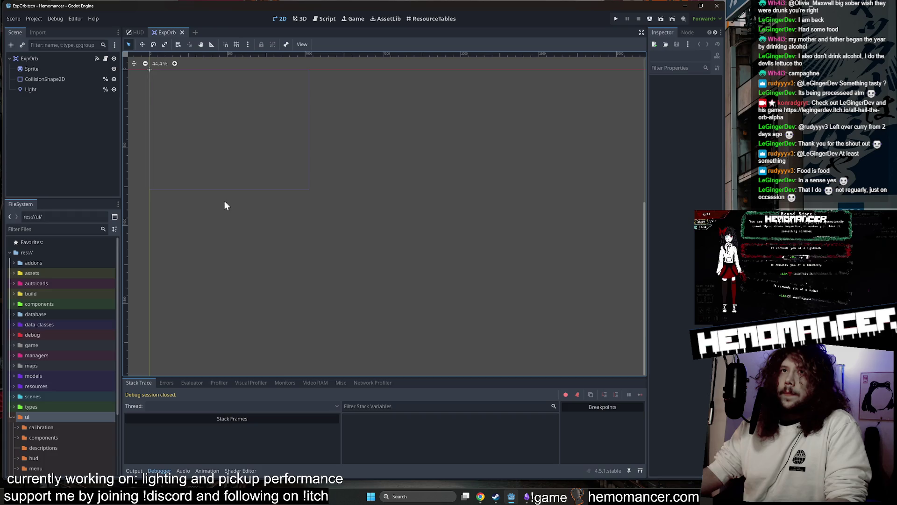
- Frame the orb, compare it with the Light node on and off, leave it hidden, and save
click(45, 57)
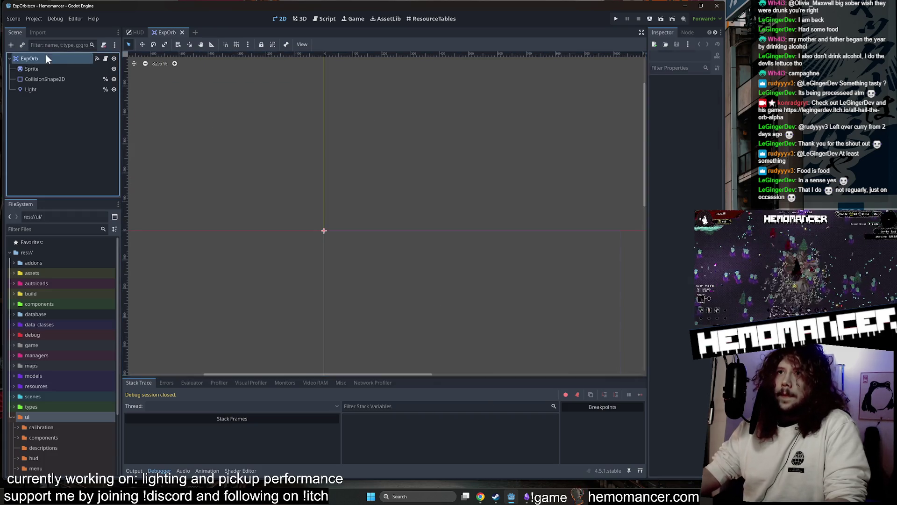
key(f)
scroll(324, 241, up, 5)
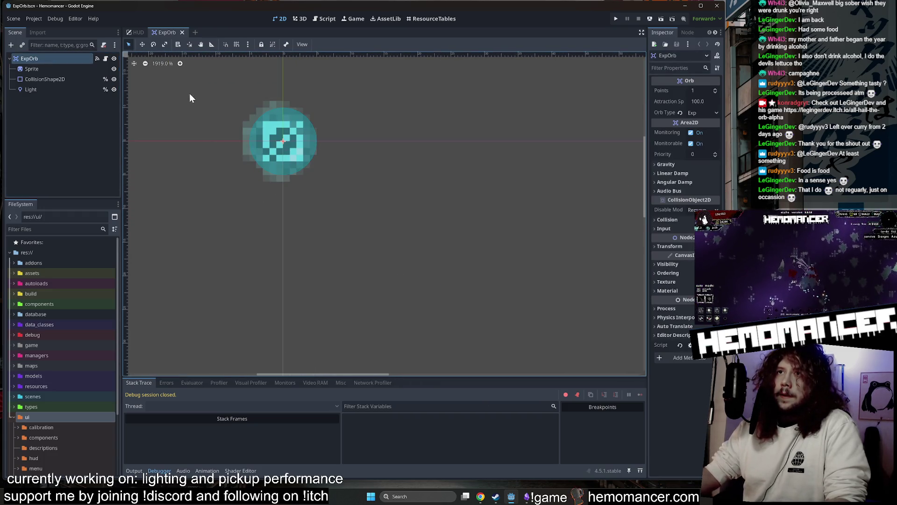
mouse_move(189, 98)
mouse_down()
mouse_move(315, 243)
mouse_move(273, 153)
mouse_up()
click(113, 90)
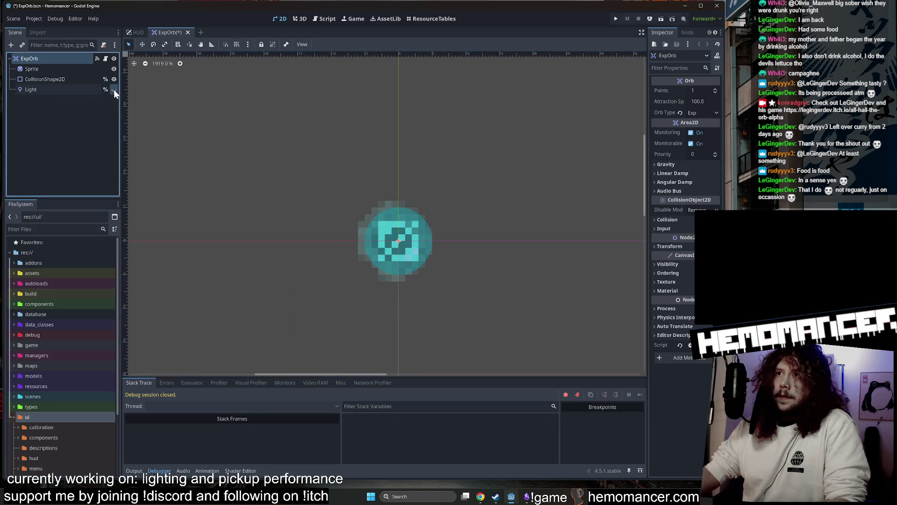
click(114, 89)
click(114, 89)
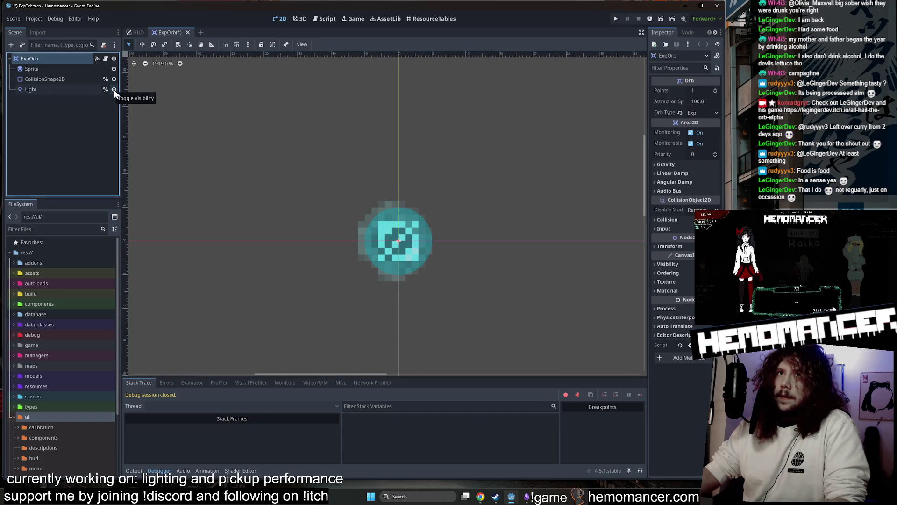
click(114, 89)
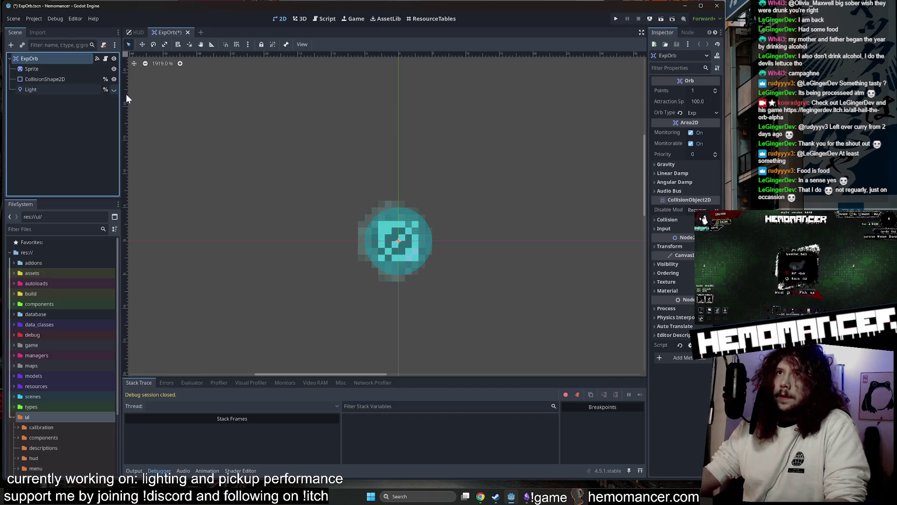
key(ctrl+s)
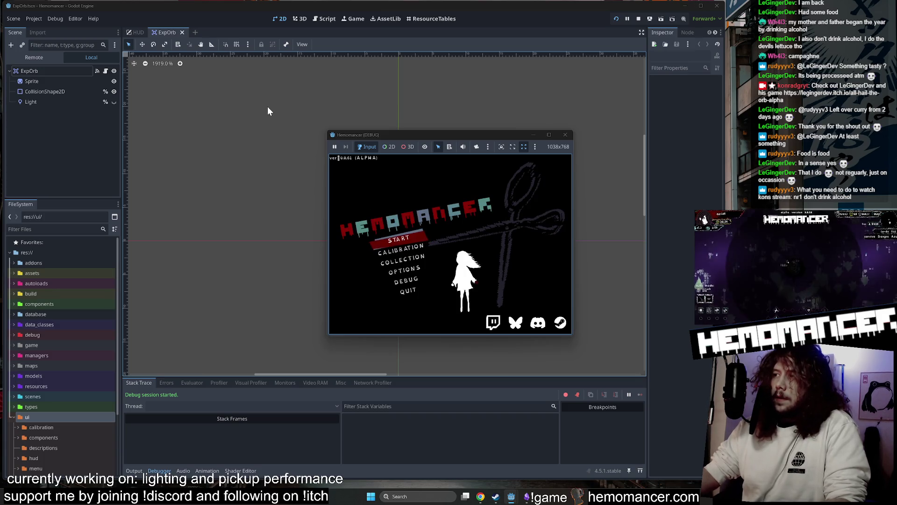
- Enlarge the game window, start the game, and begin a run from the Signpole
mouse_move(327, 337)
mouse_down()
mouse_move(202, 448)
mouse_move(194, 442)
mouse_move(102, 462)
mouse_up()
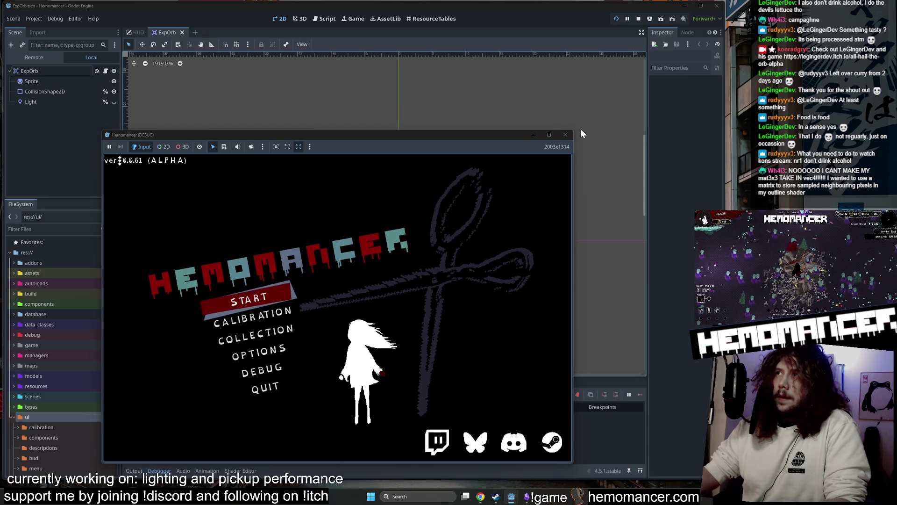
drag(574, 129, 667, 46)
key(Return)
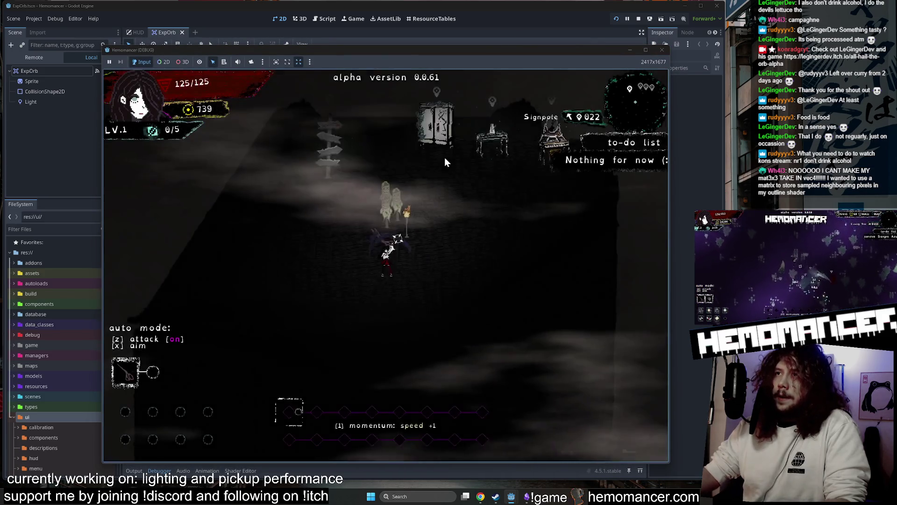
key(w)
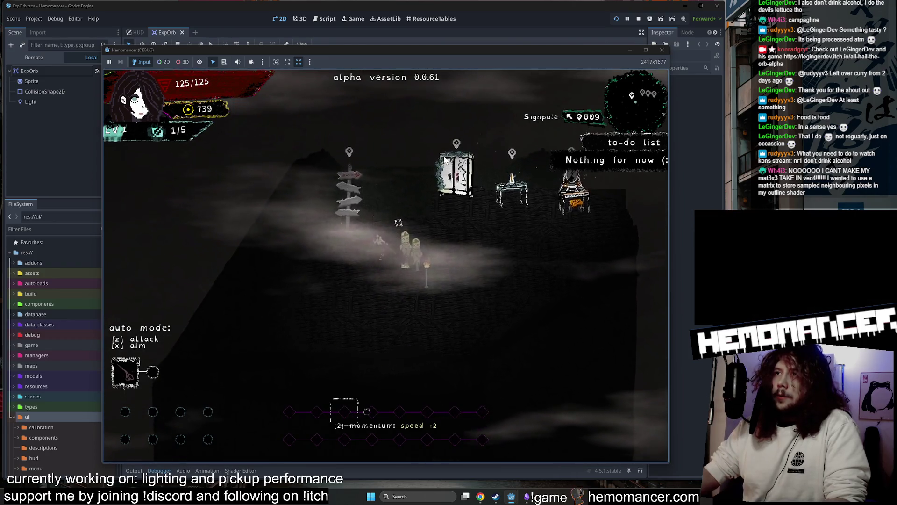
key(d)
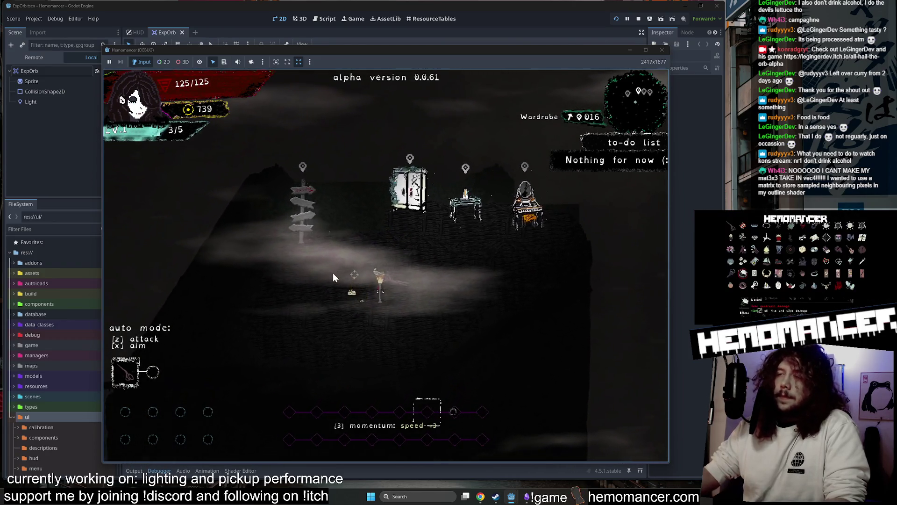
key(a)
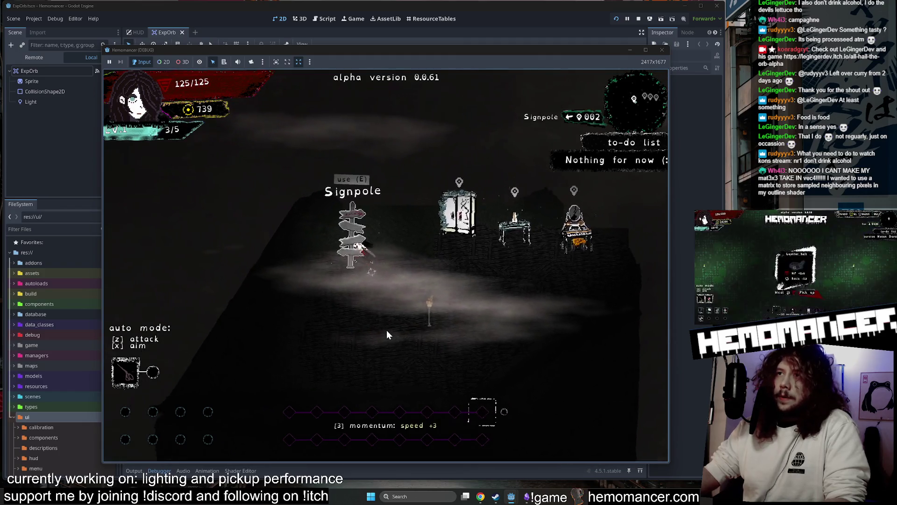
key(e)
click(381, 318)
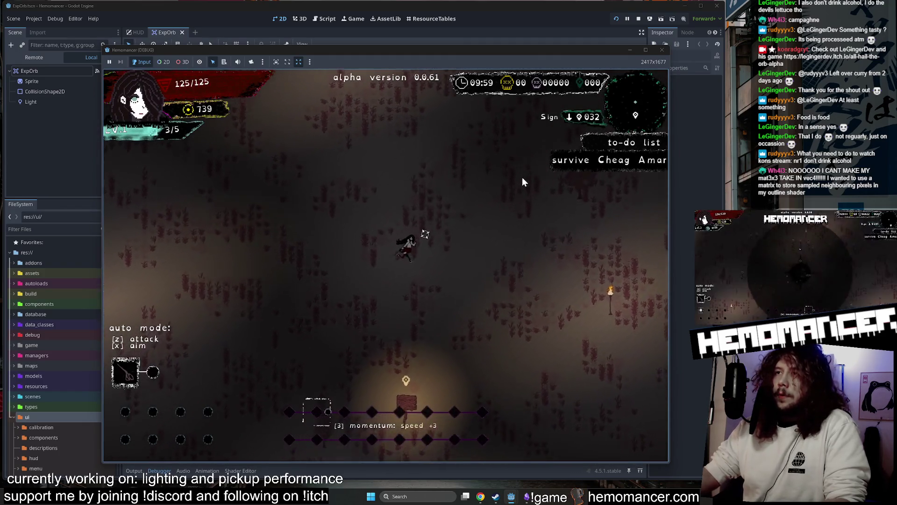
- Move up-right across the field collecting XP orbs and accept the level-up card
key(w)
key(d)
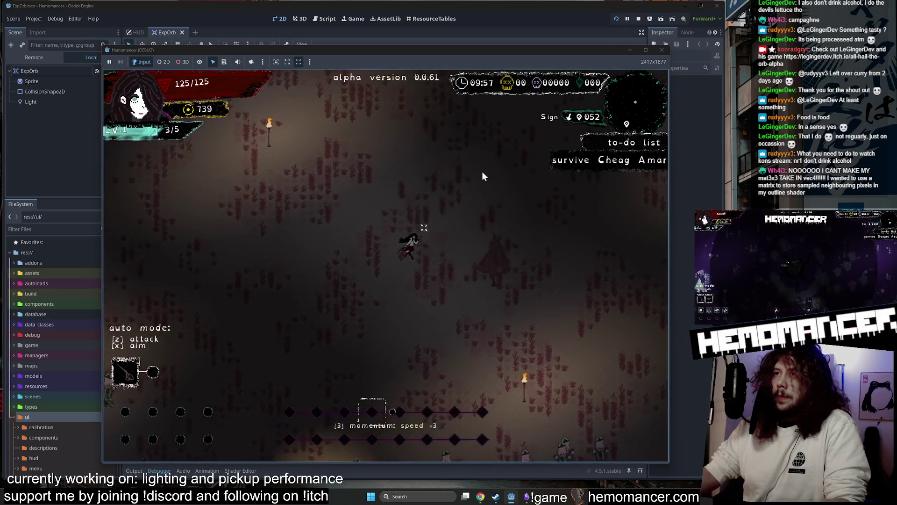
key(w)
key(d)
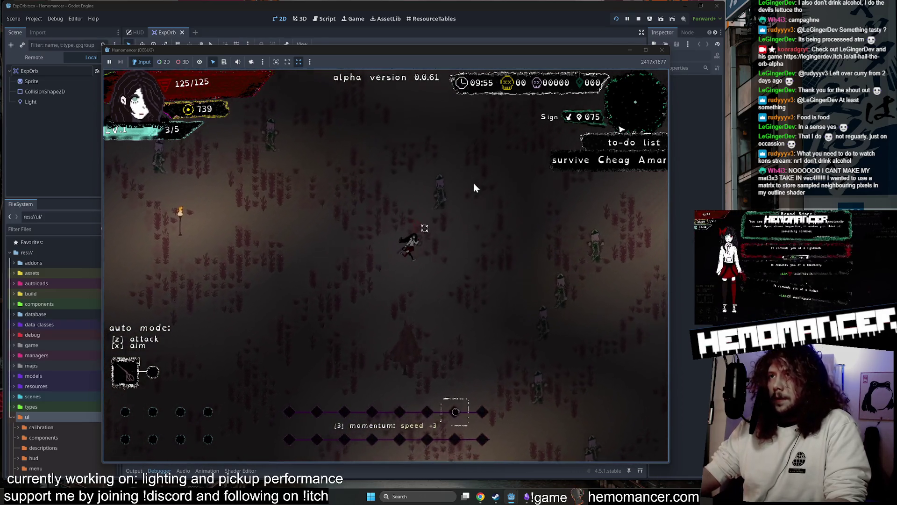
key(w)
key(d)
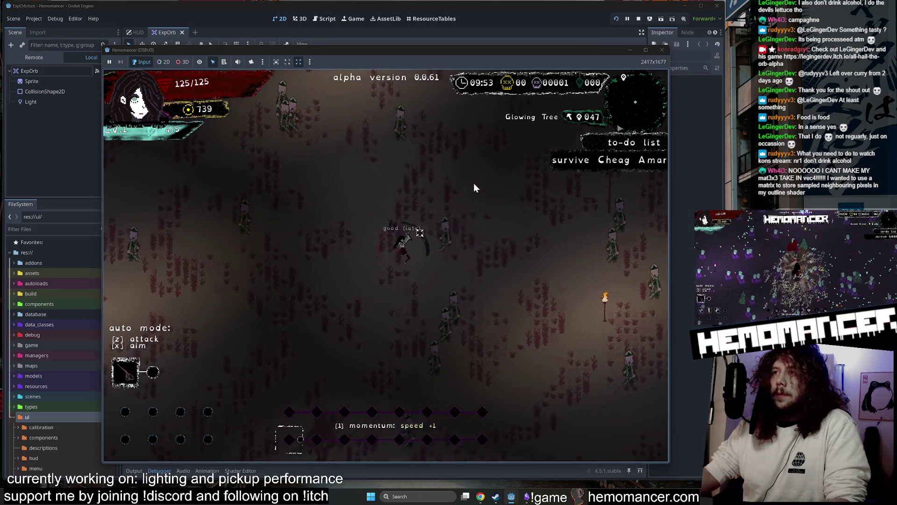
key(w)
key(d)
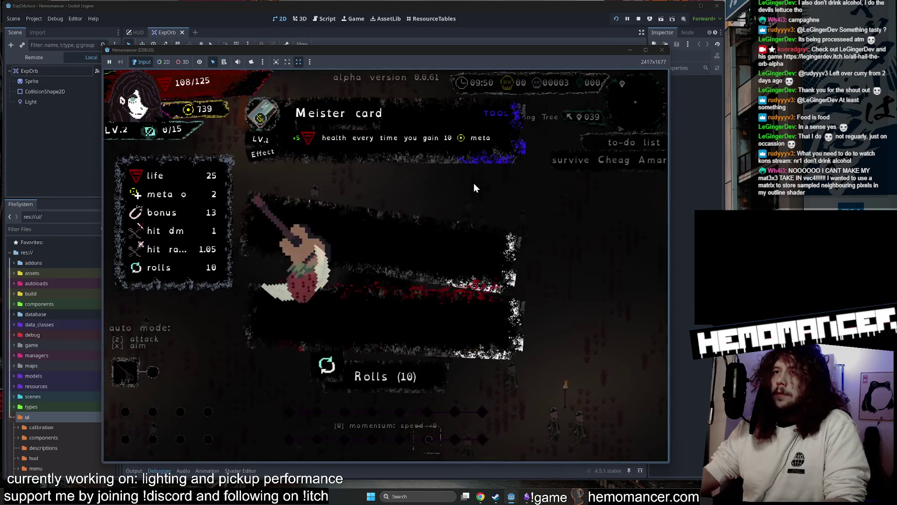
click(397, 220)
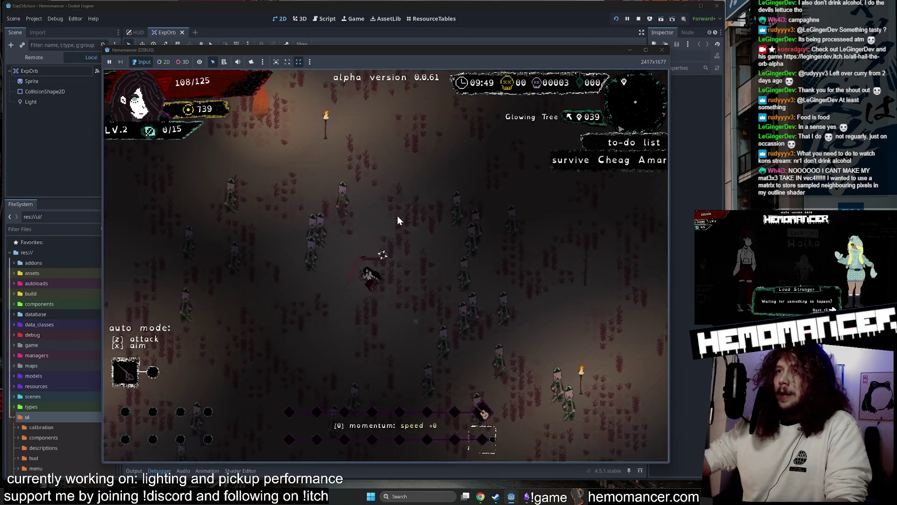
- Fight through enemies to the next level and pick the Blue stone ring
key(s)
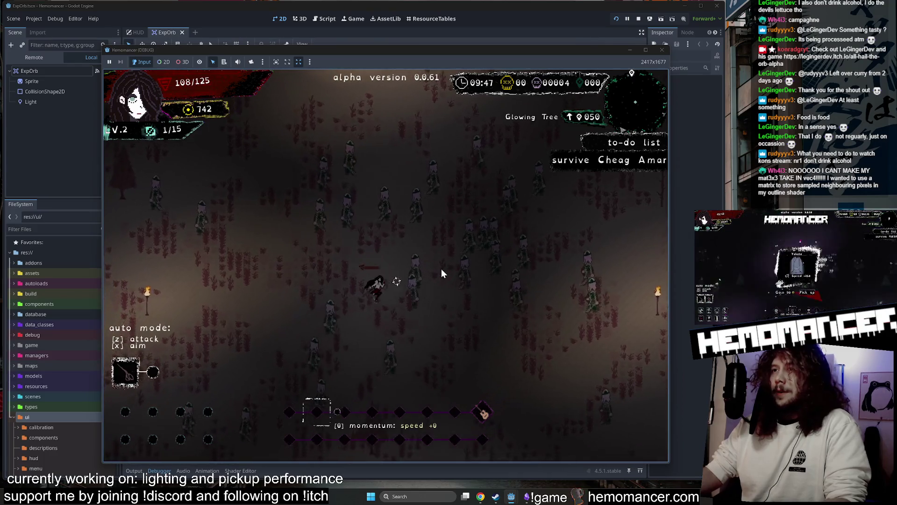
key(d)
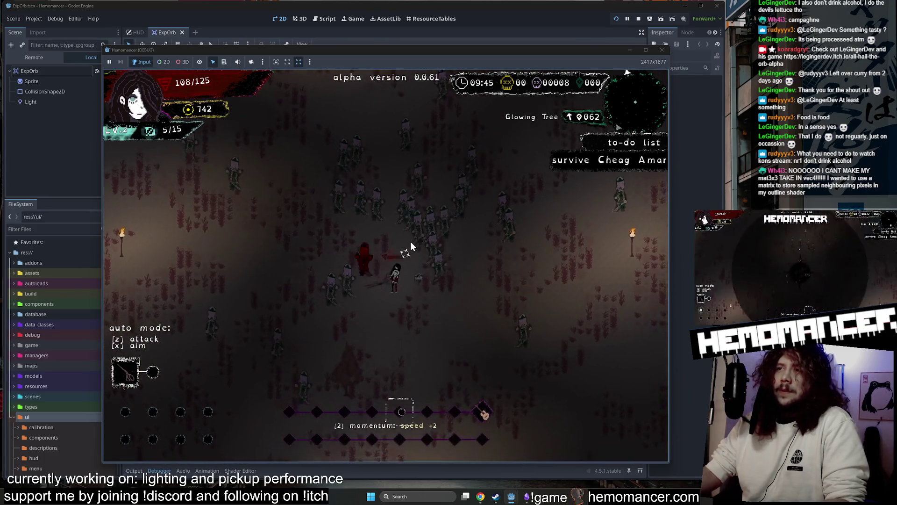
key(w)
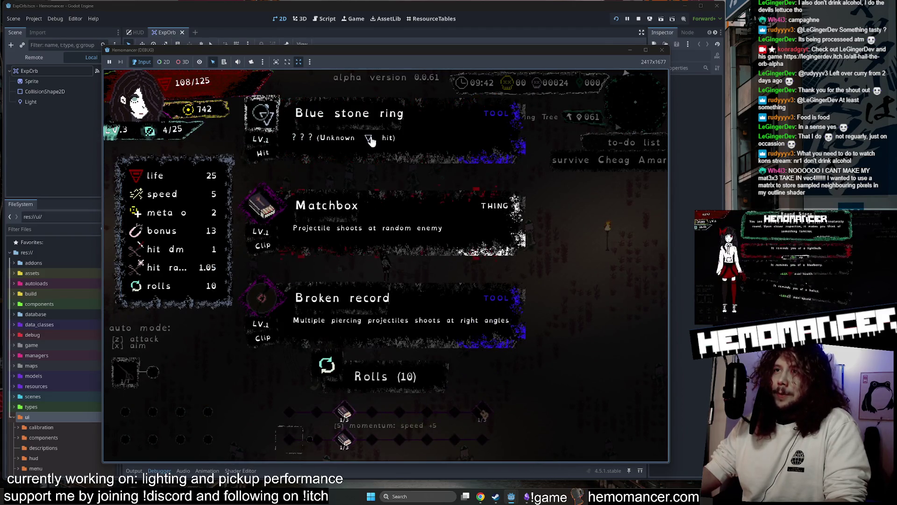
click(367, 140)
- Toggle auto-attack on and off while moving right, then take the Blender upgrade
key(d)
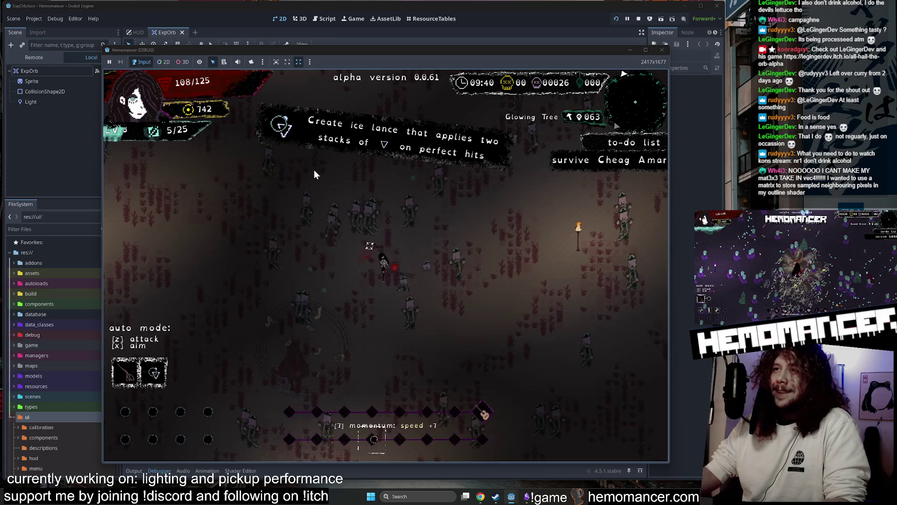
key(z)
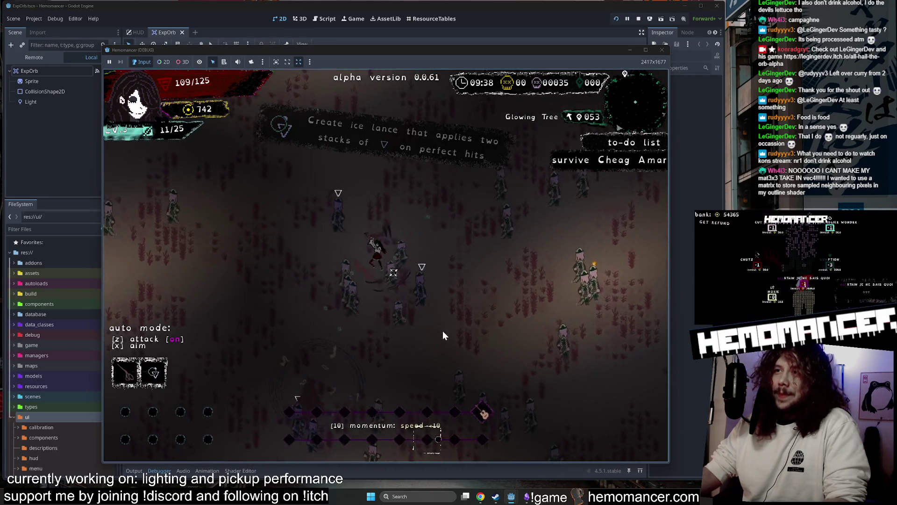
key(w)
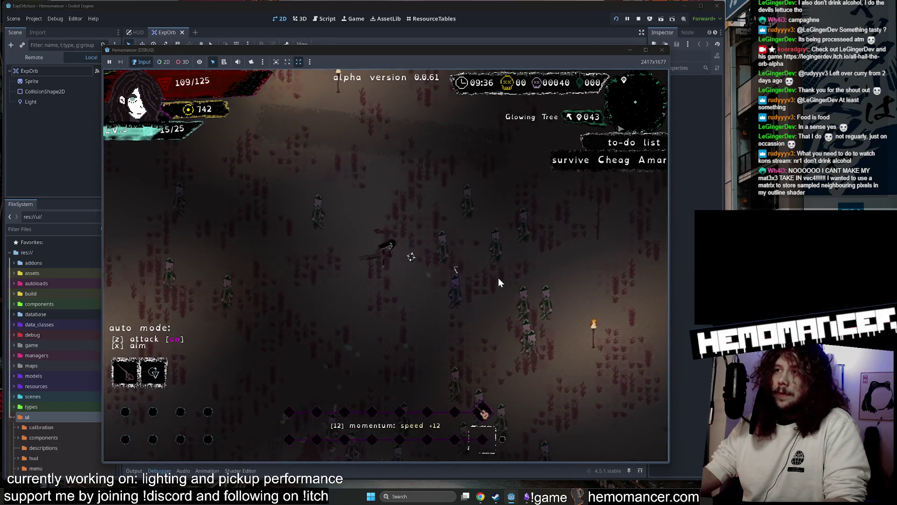
key(z)
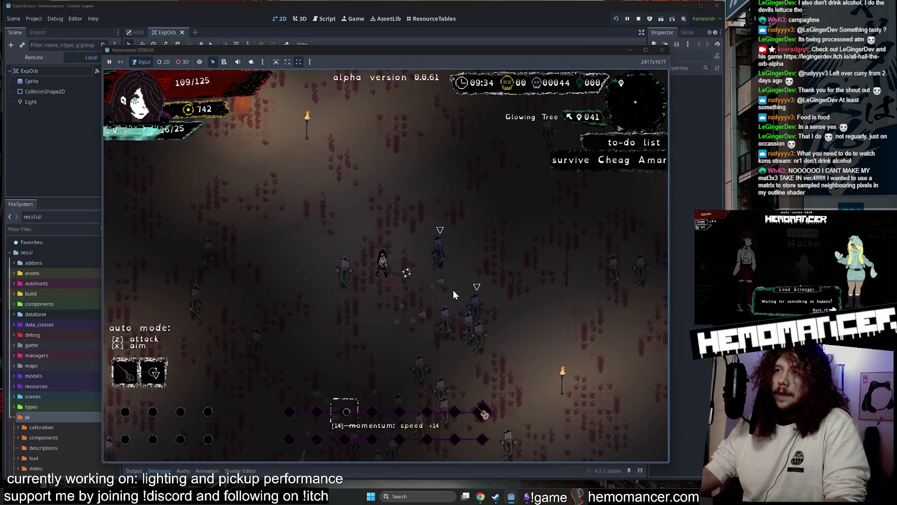
key(d)
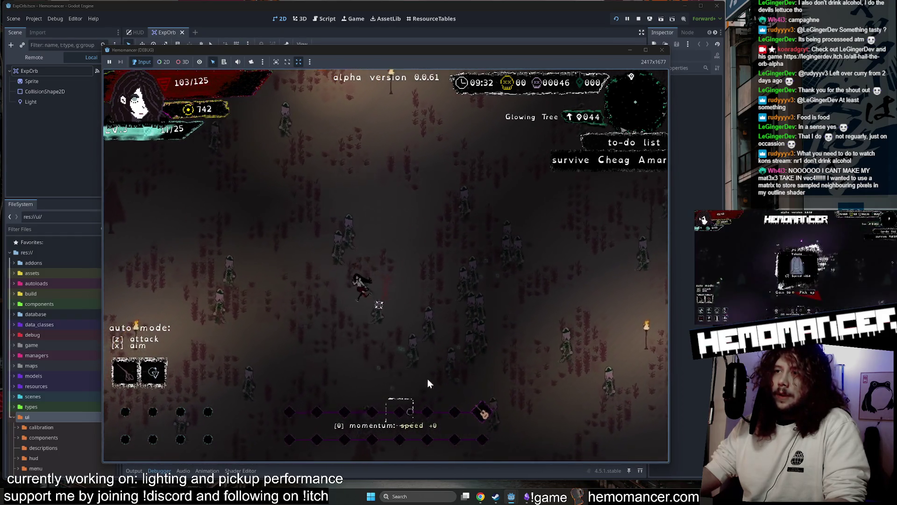
key(d)
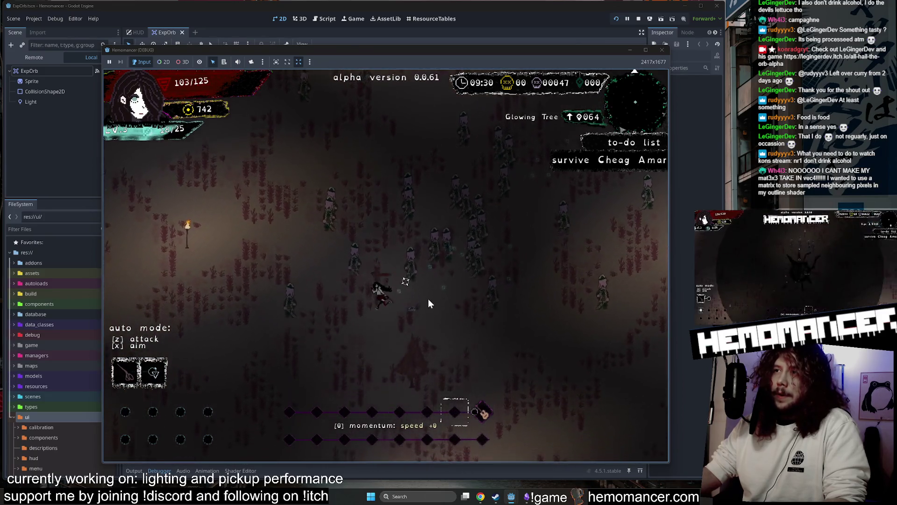
key(d)
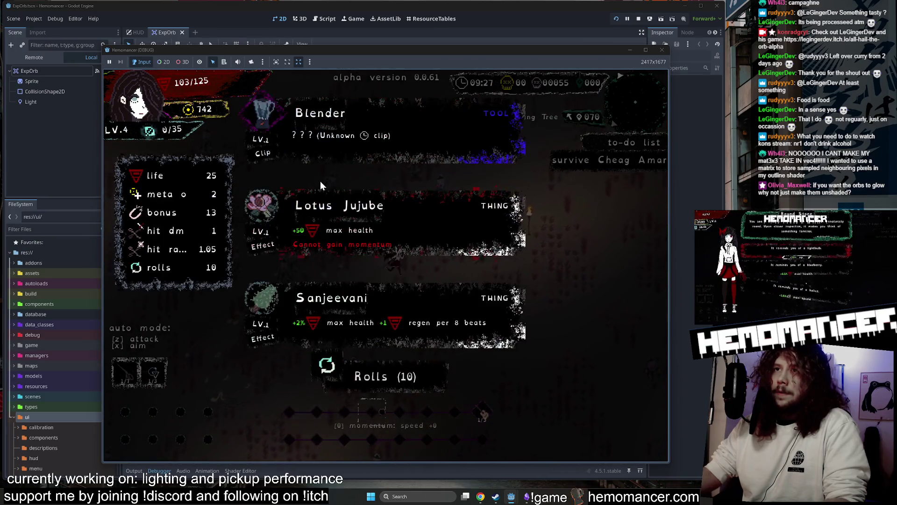
click(325, 174)
- Roam the field collecting XP until level 5 offers Kautschuk, Ice cream or Scissors
key(w)
key(d)
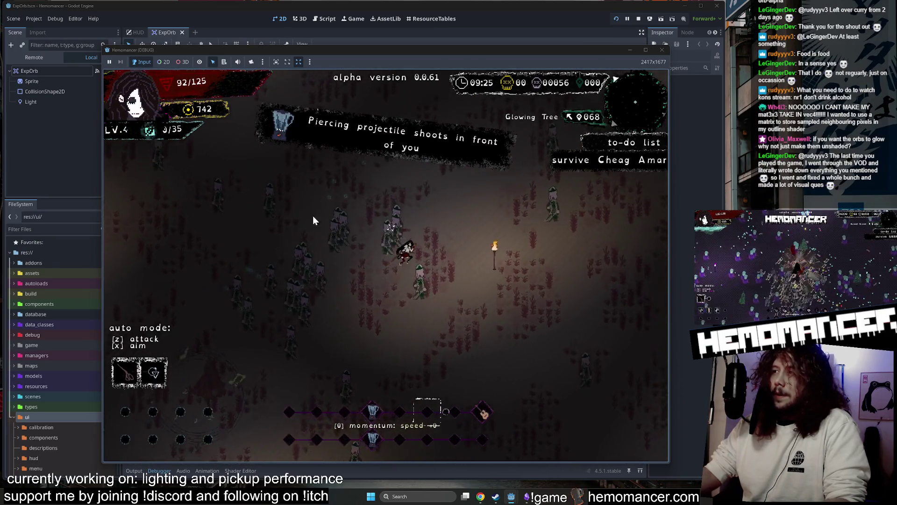
key(w)
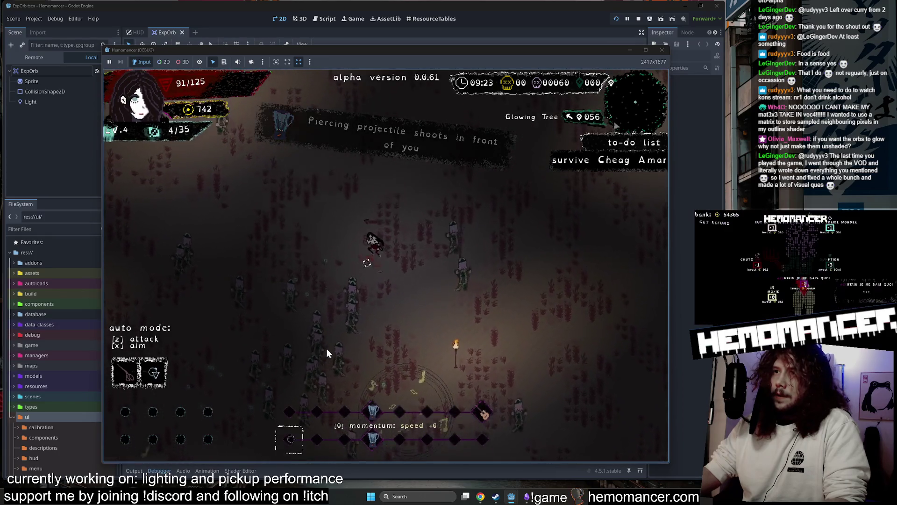
key(w)
key(a)
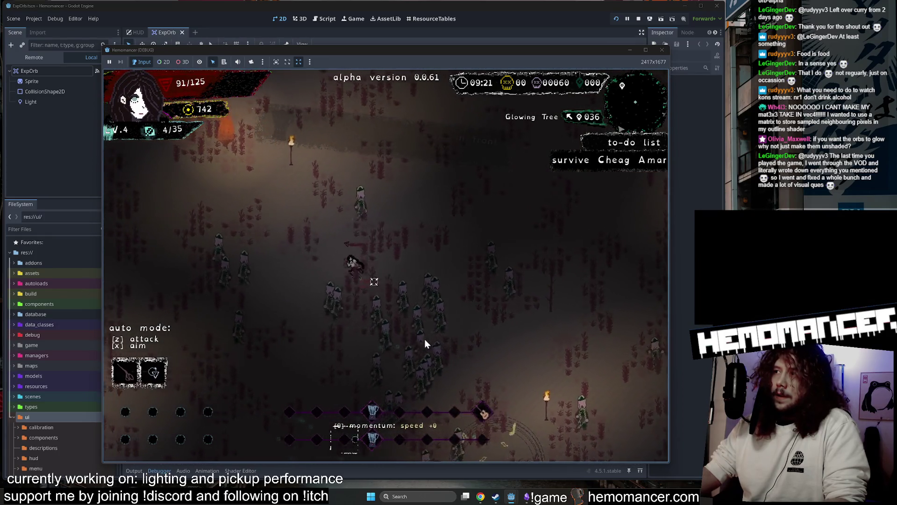
key(s)
key(a)
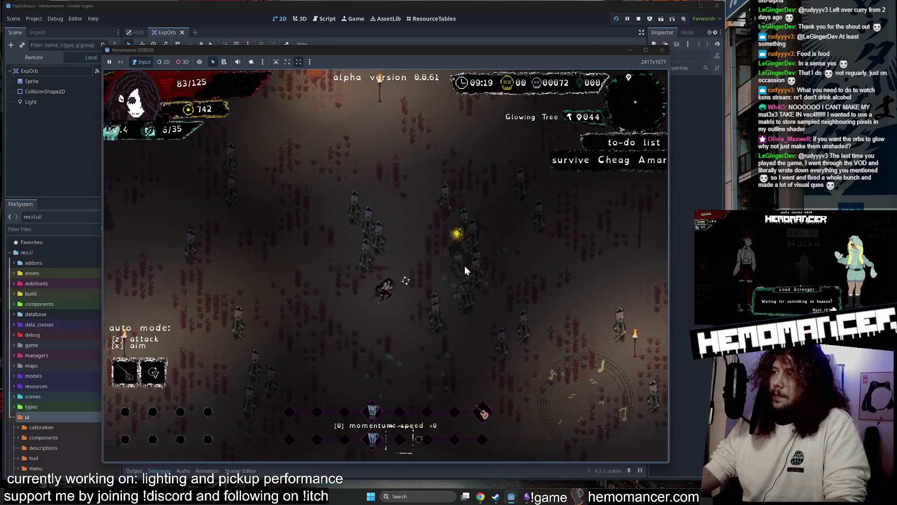
key(d)
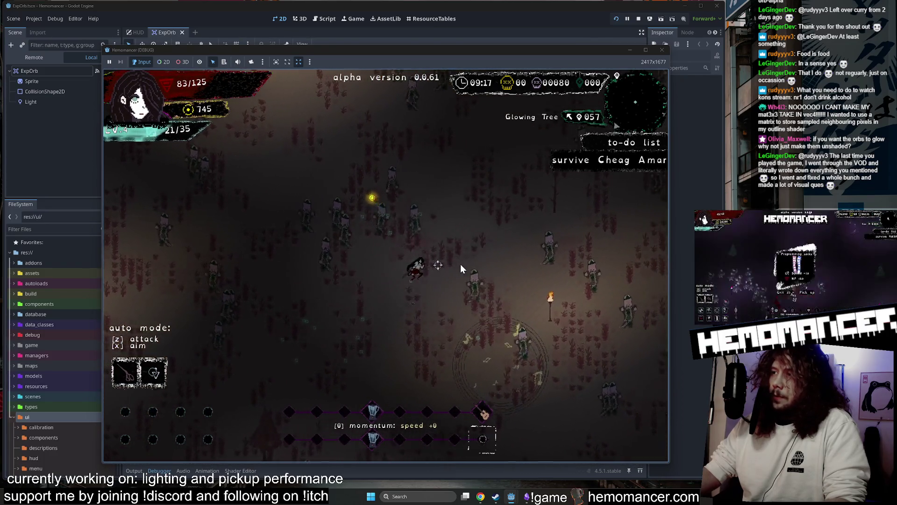
key(w)
key(d)
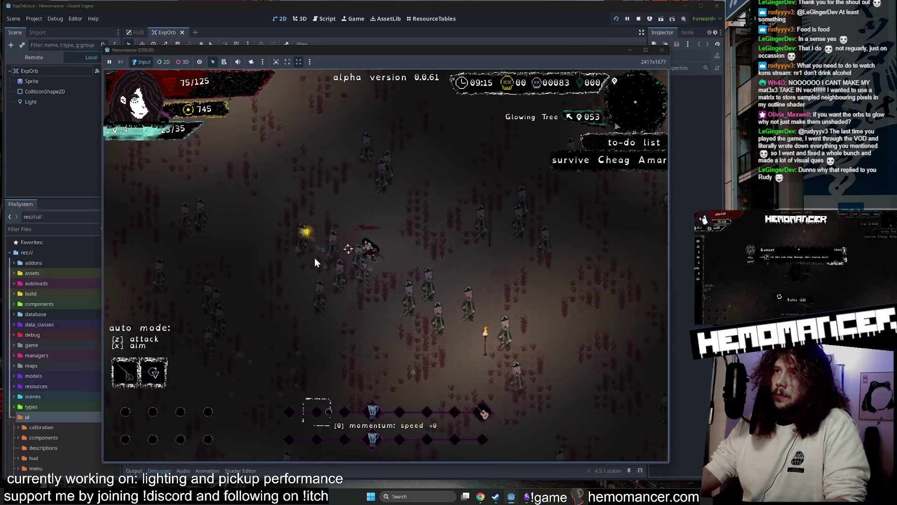
key(a)
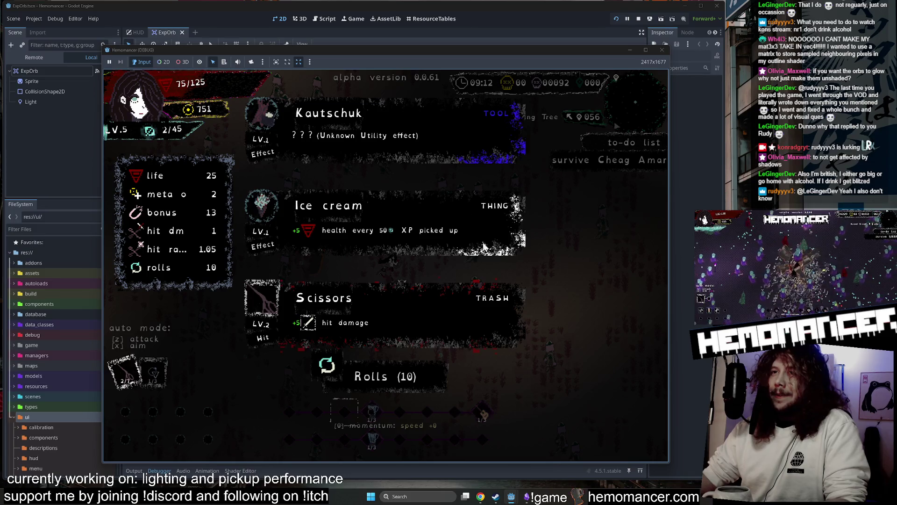
- Close the debug game and zoom out and recentre the orb in the 2D canvas
click(662, 50)
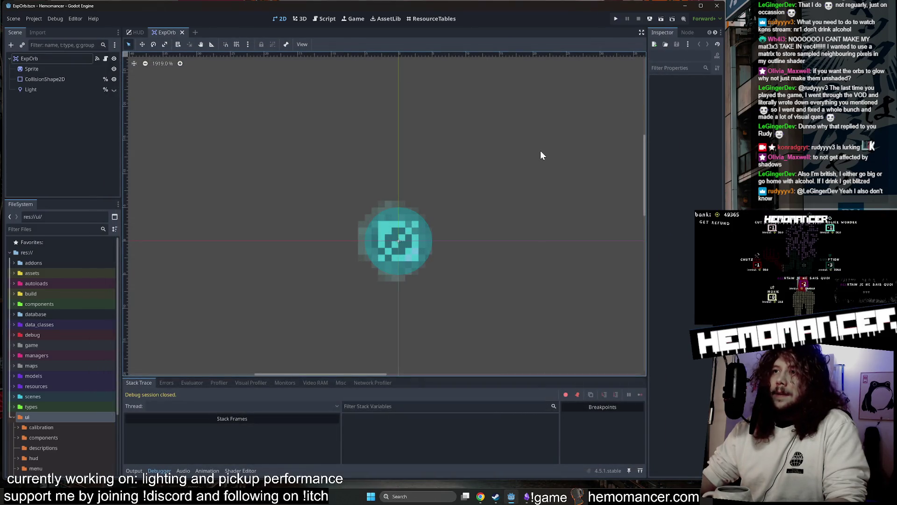
scroll(539, 168, down, 4)
drag(544, 123, 453, 146)
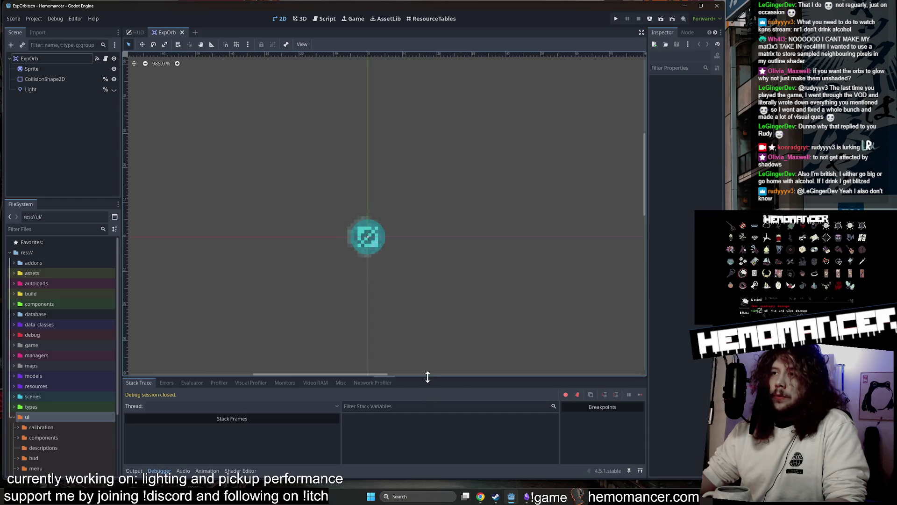
scroll(369, 344, down, 2)
mouse_move(369, 345)
mouse_down()
mouse_move(341, 277)
mouse_move(359, 279)
mouse_move(346, 281)
mouse_up()
scroll(359, 279, down, 1)
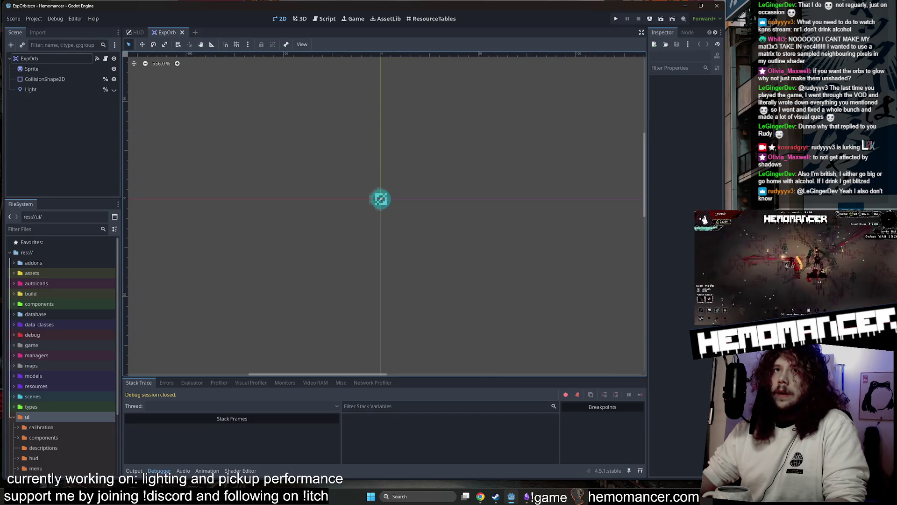
- Show the Light node, select ExpOrb, widen the Inspector, then hide the Light again
click(113, 89)
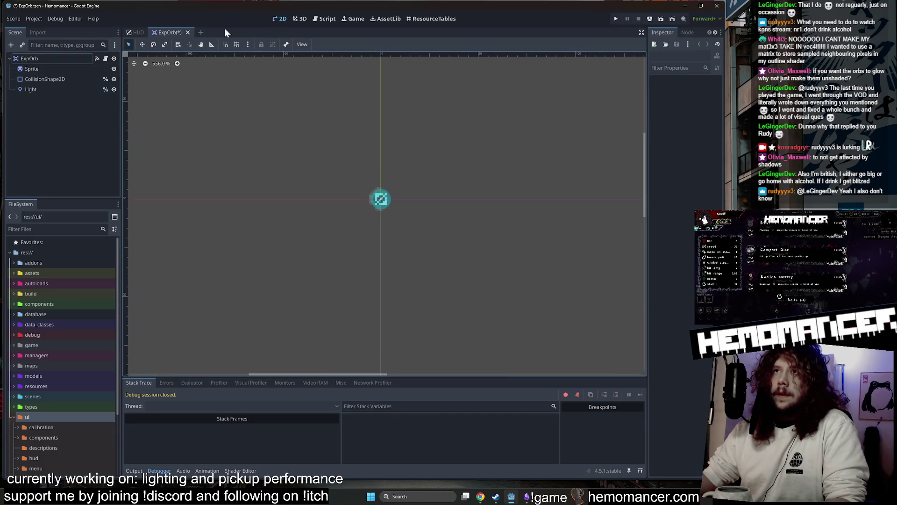
click(23, 58)
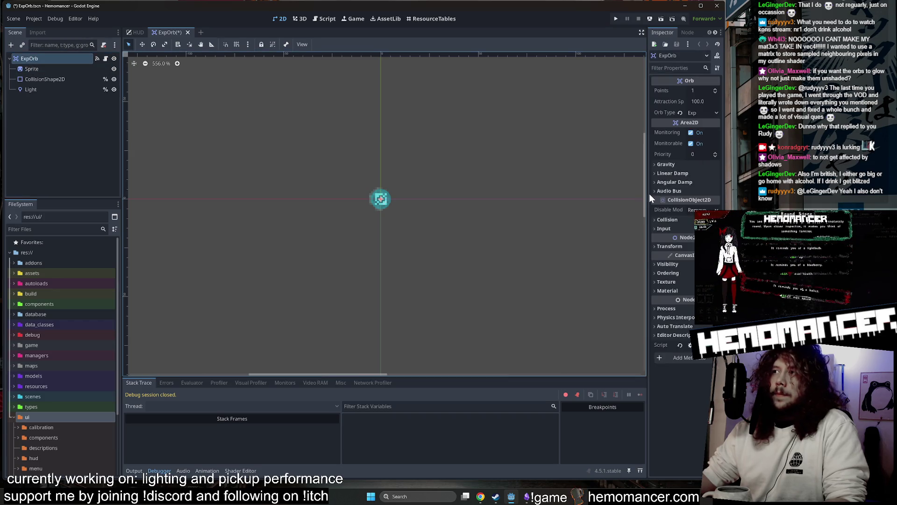
drag(646, 193, 522, 194)
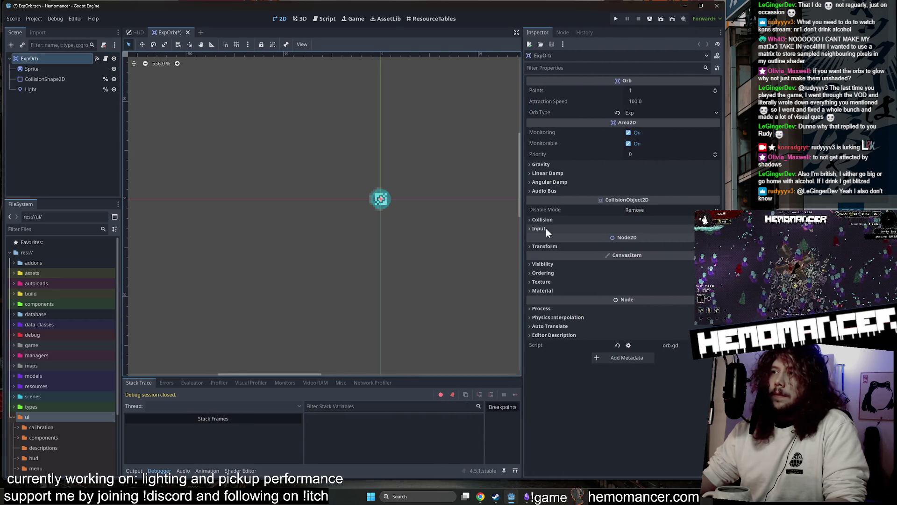
click(116, 89)
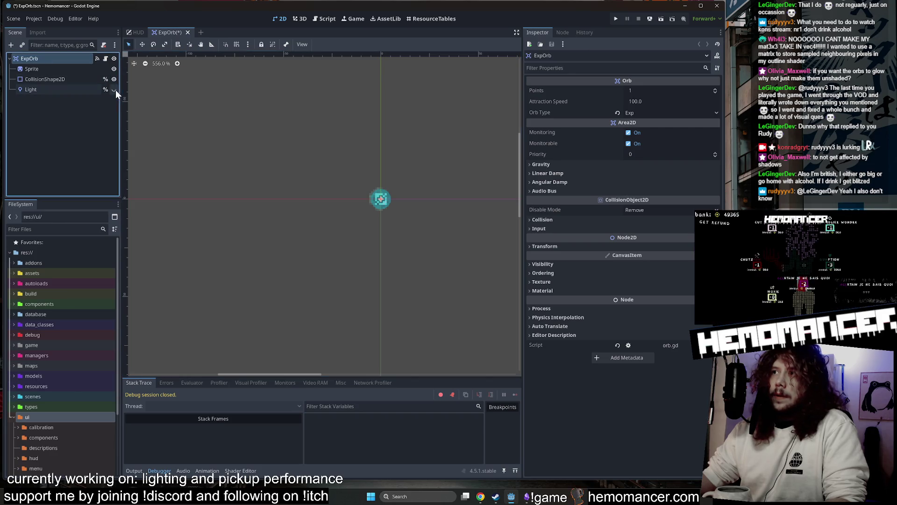
- Select the Sprite node and collapse its Inspector sections down to Material
key(Down)
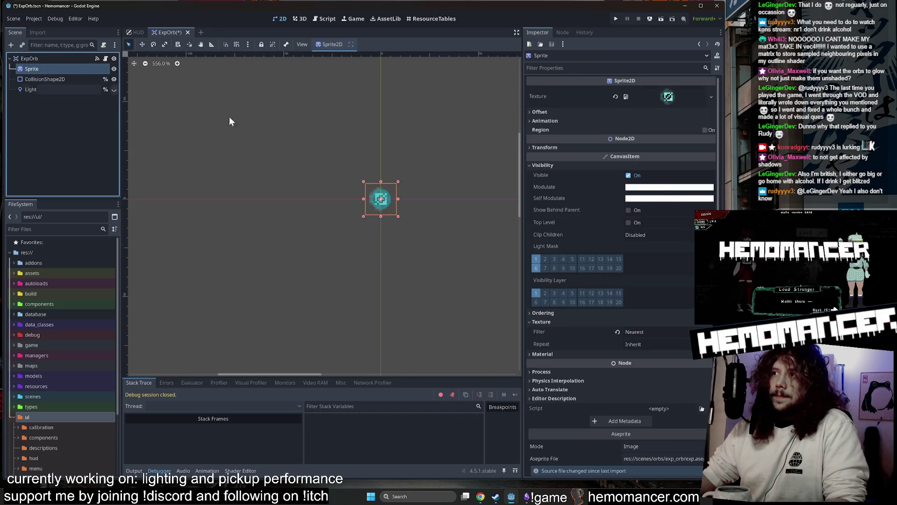
scroll(661, 201, down, 2)
click(572, 271)
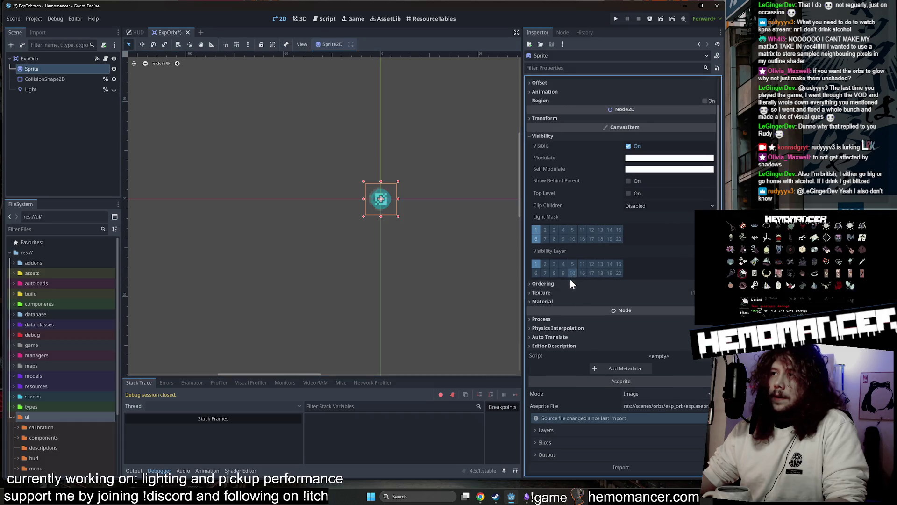
scroll(574, 268, up, 2)
click(573, 167)
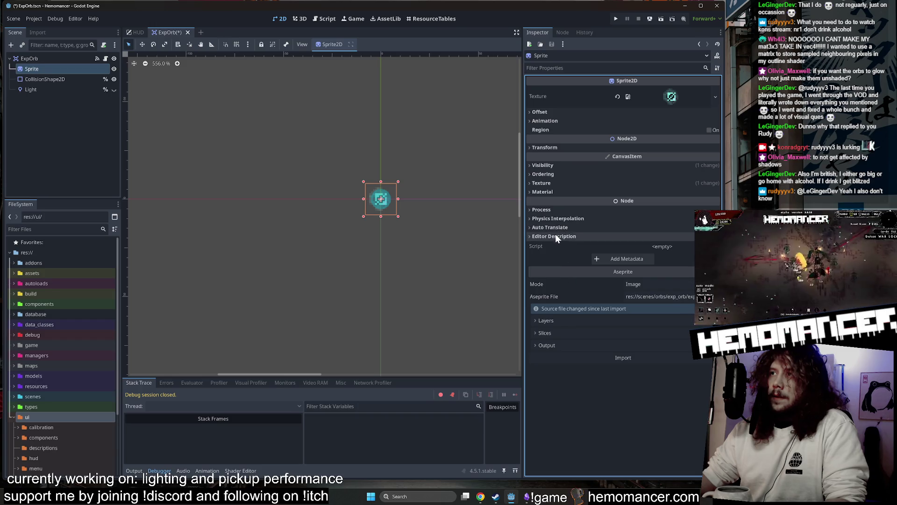
click(549, 192)
click(550, 184)
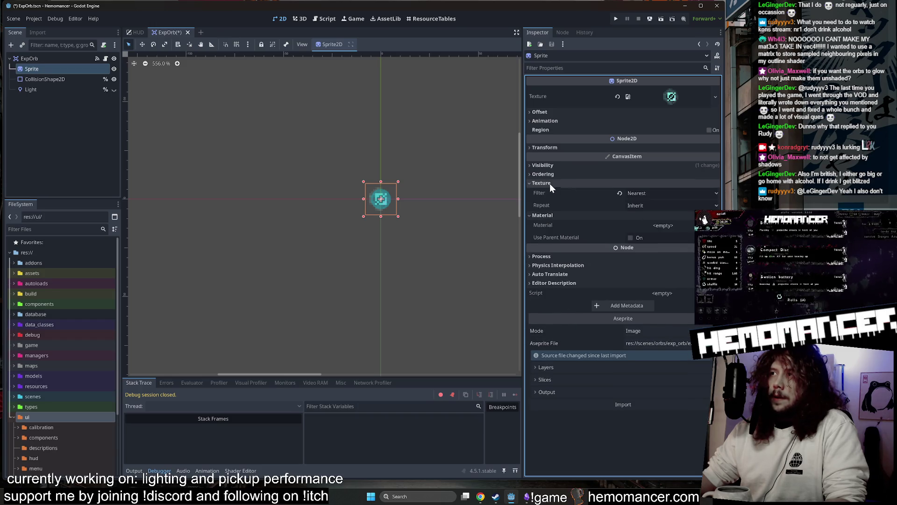
click(549, 183)
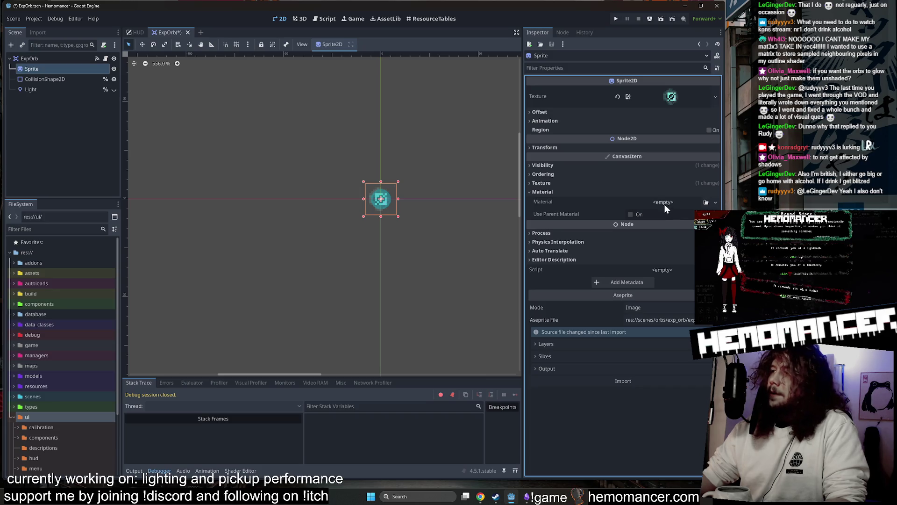
- Give the Sprite a new CanvasItemMaterial with Mix blend mode and Unshaded light mode
click(665, 204)
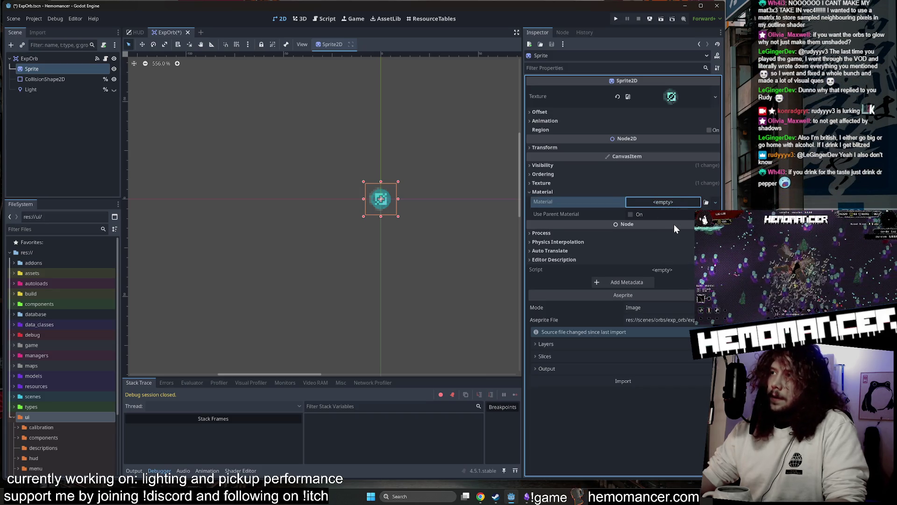
click(666, 203)
click(666, 213)
click(638, 265)
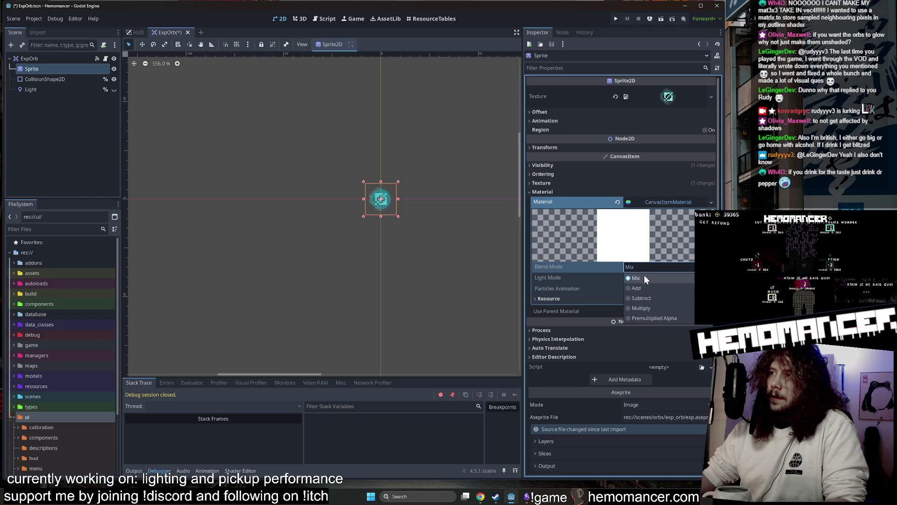
click(643, 265)
click(643, 277)
click(643, 300)
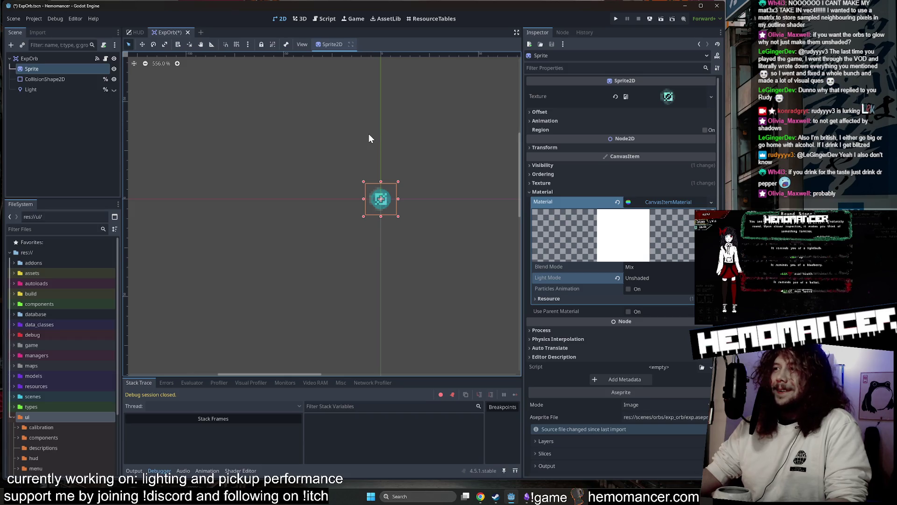
- Save the ExpOrb scene and reselect the Sprite to recheck its material
key(ctrl+s)
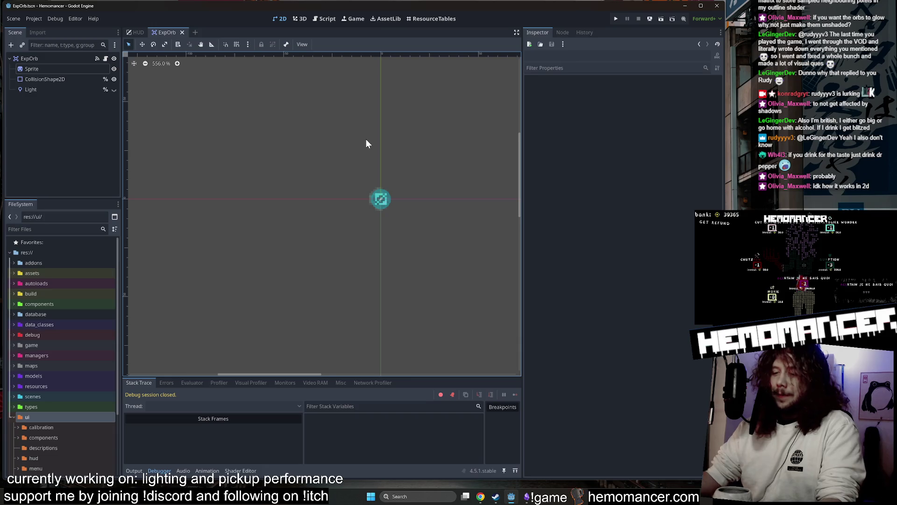
click(53, 60)
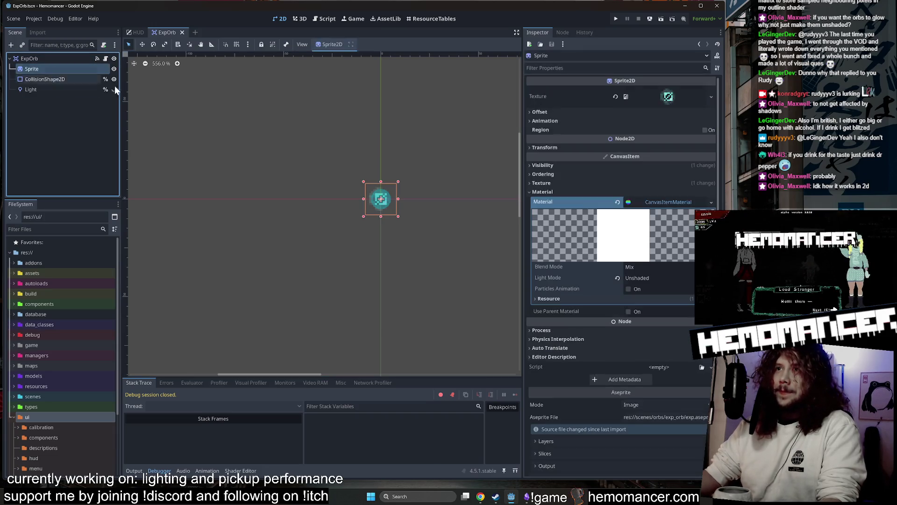
click(242, 89)
- Launch the game in a debug run, enlarge its window, and start a new game
key(F5)
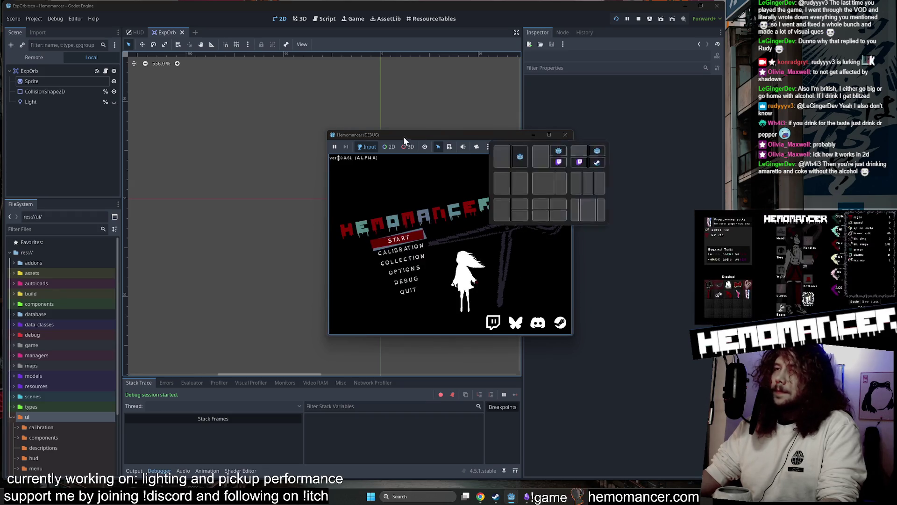
mouse_move(329, 129)
mouse_down()
mouse_move(105, 68)
mouse_move(64, 14)
mouse_up()
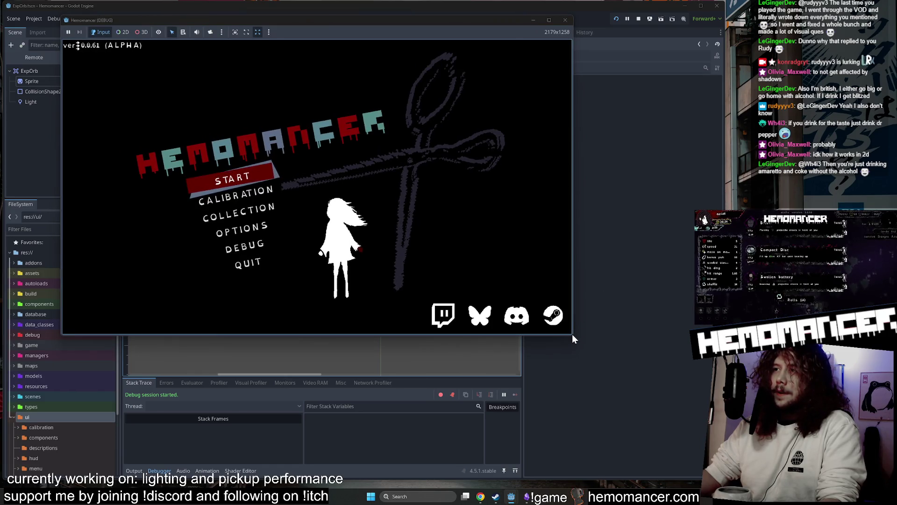
drag(572, 335, 707, 467)
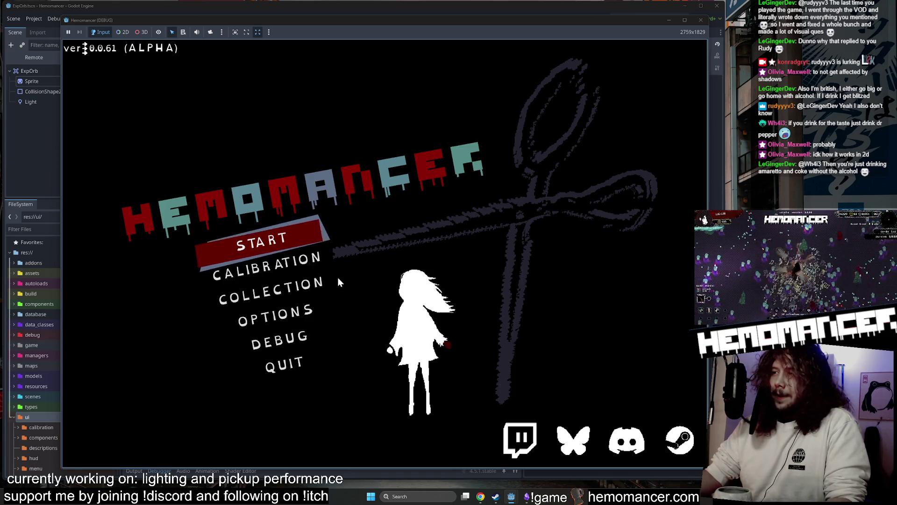
key(Return)
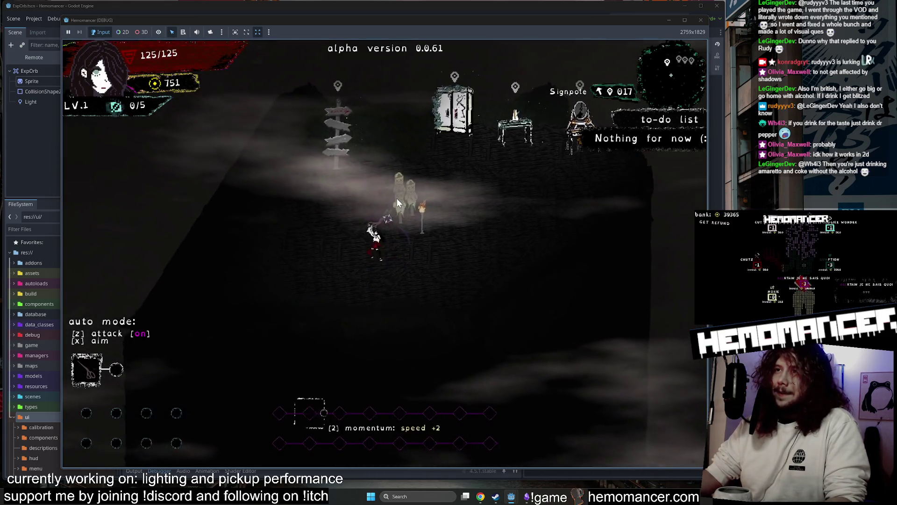
- Walk around the hub collecting XP orbs, then travel onward from the signpole
key(w)
key(z)
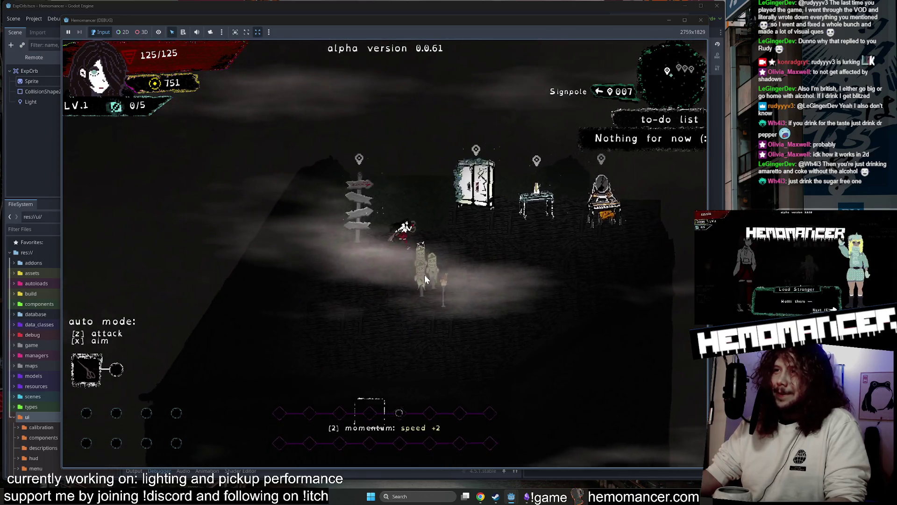
key(s)
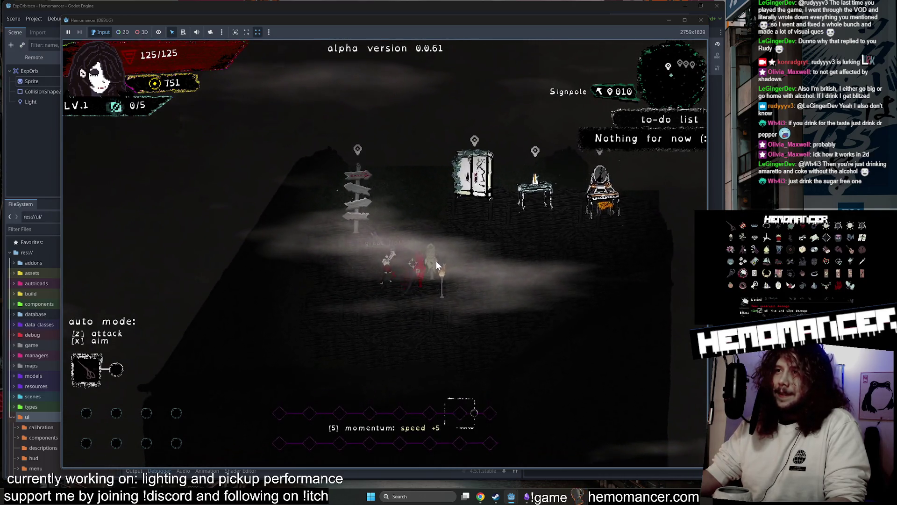
key(w)
key(d)
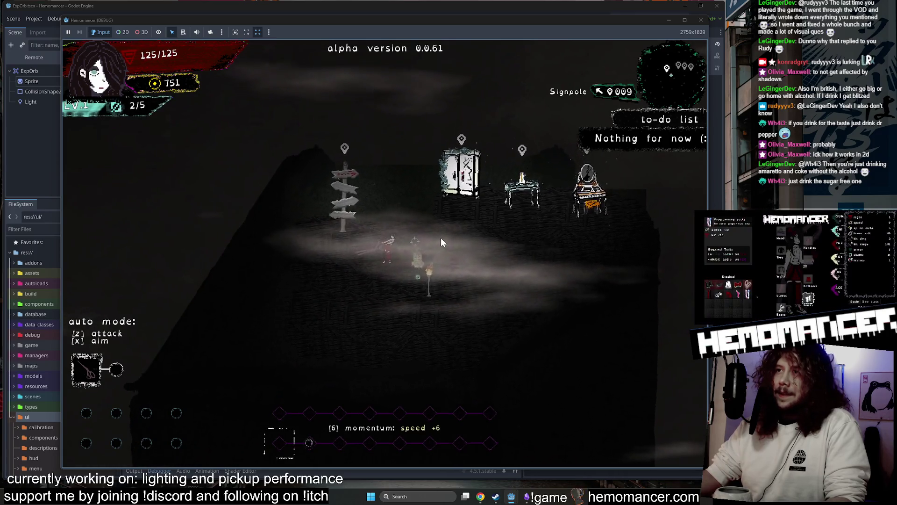
key(s)
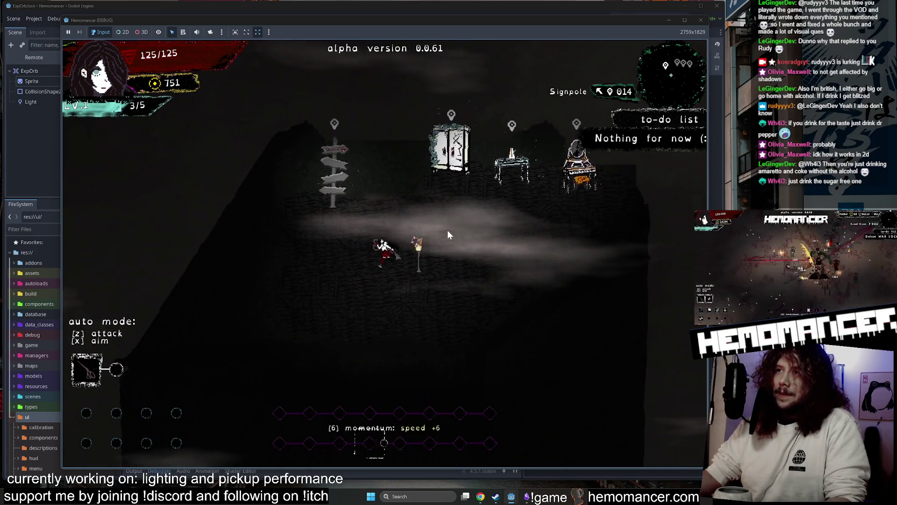
key(w)
key(e)
key(Return)
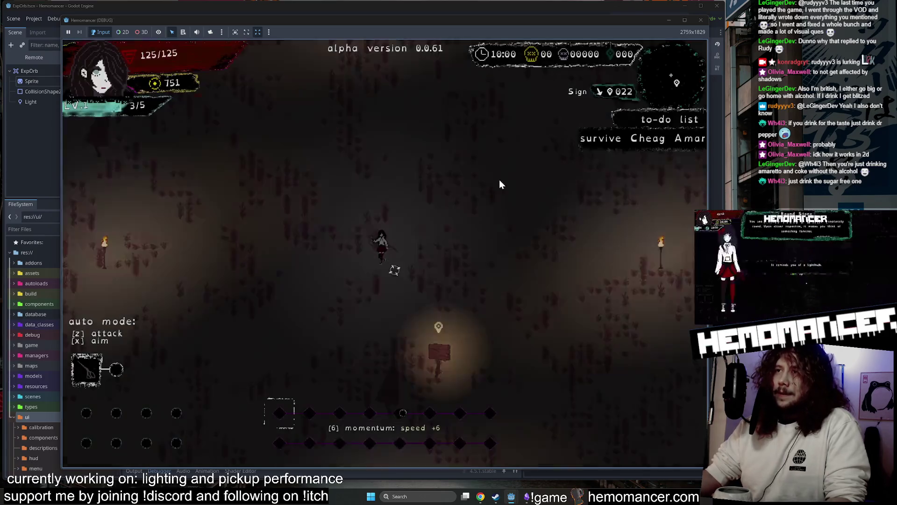
- Move up-right through the level and take the Ice cream upgrade
key(w)
key(d)
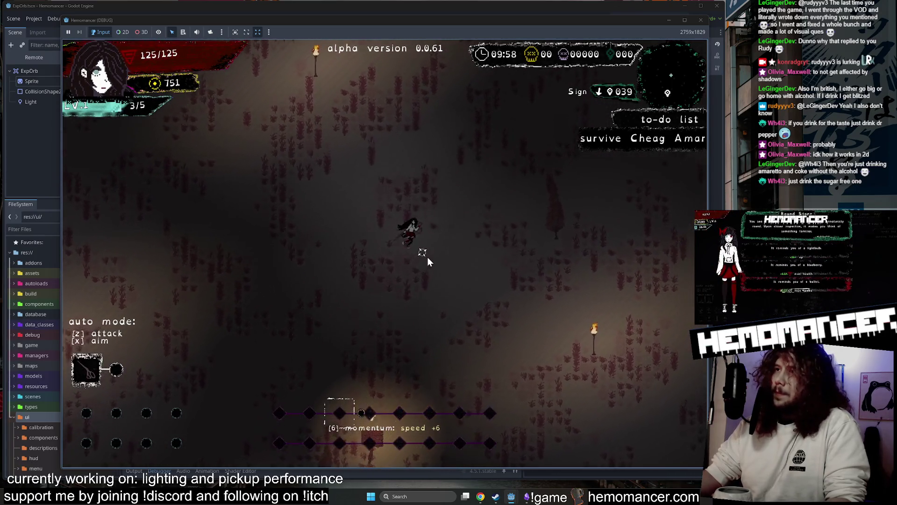
key(w)
key(d)
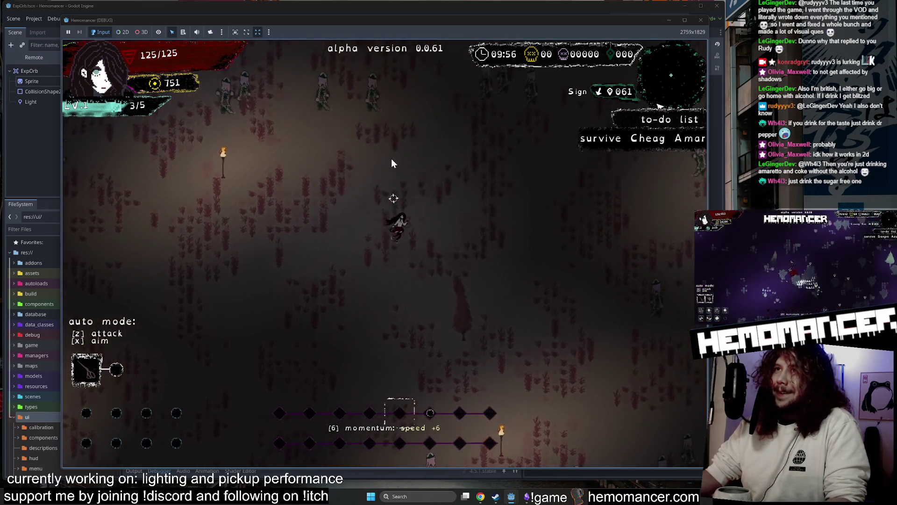
key(w)
key(d)
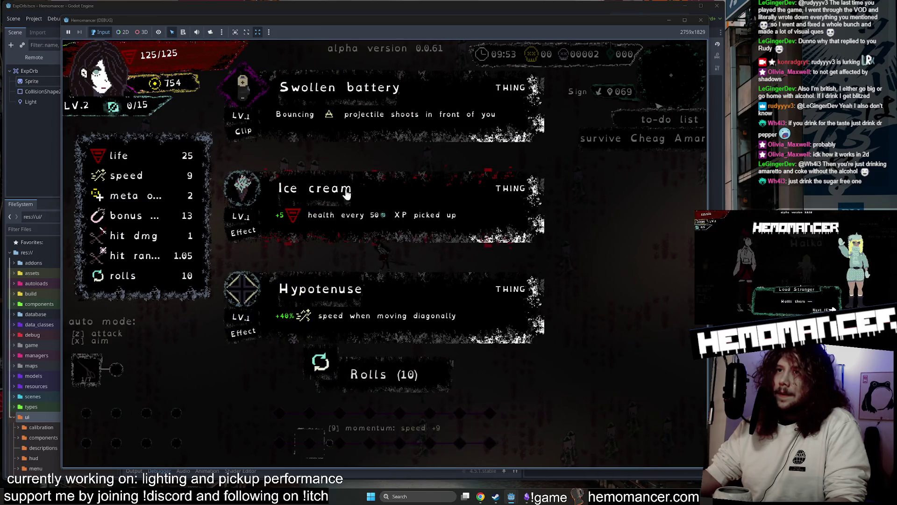
click(346, 194)
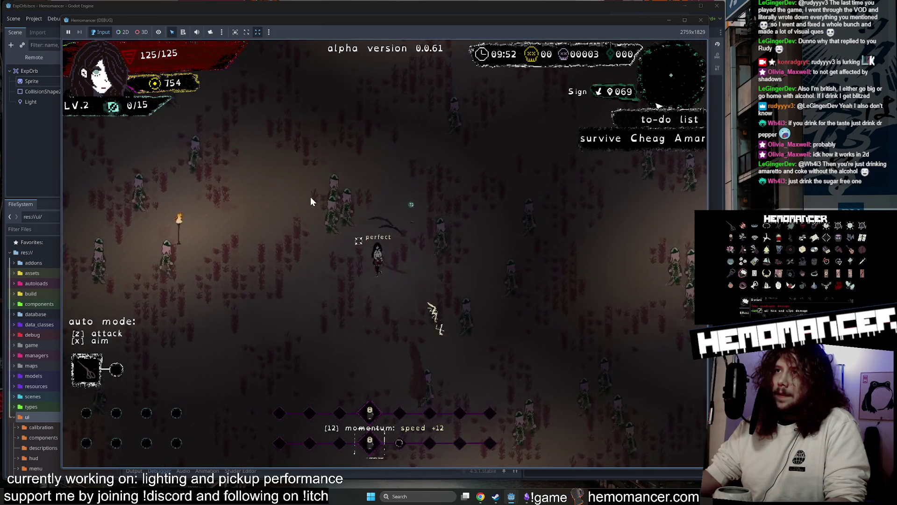
- Move down-left through the enemies, gathering XP orbs along the way
key(s)
key(a)
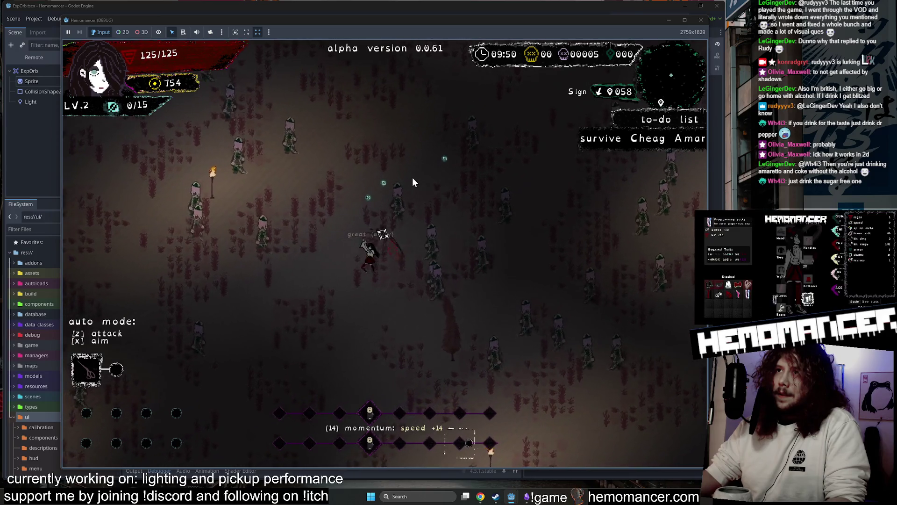
key(s)
key(a)
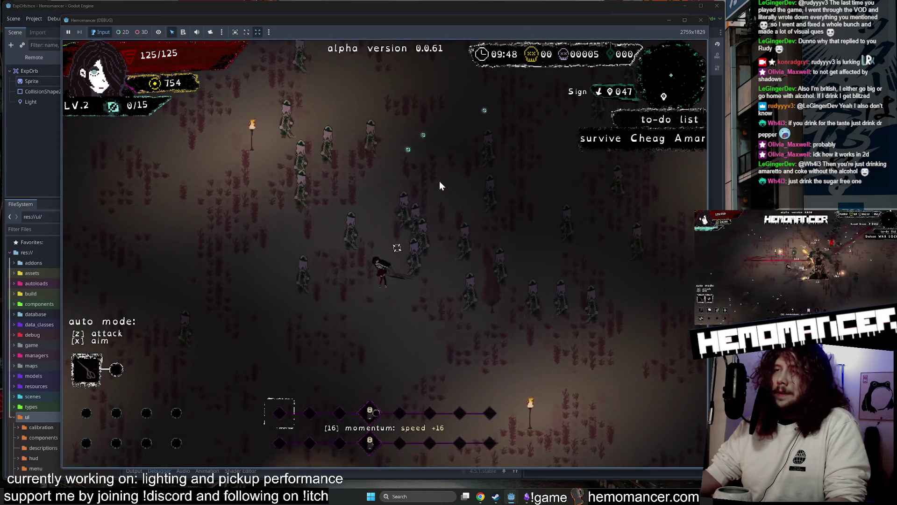
key(s)
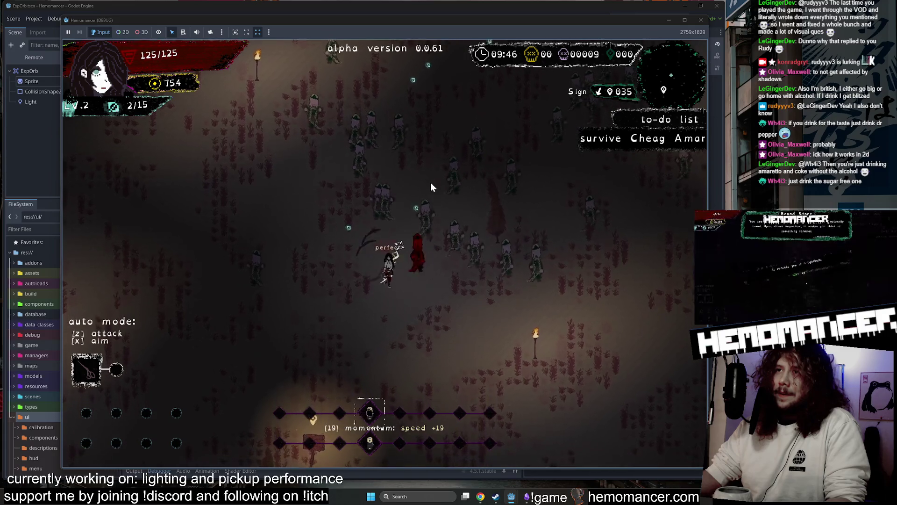
key(s)
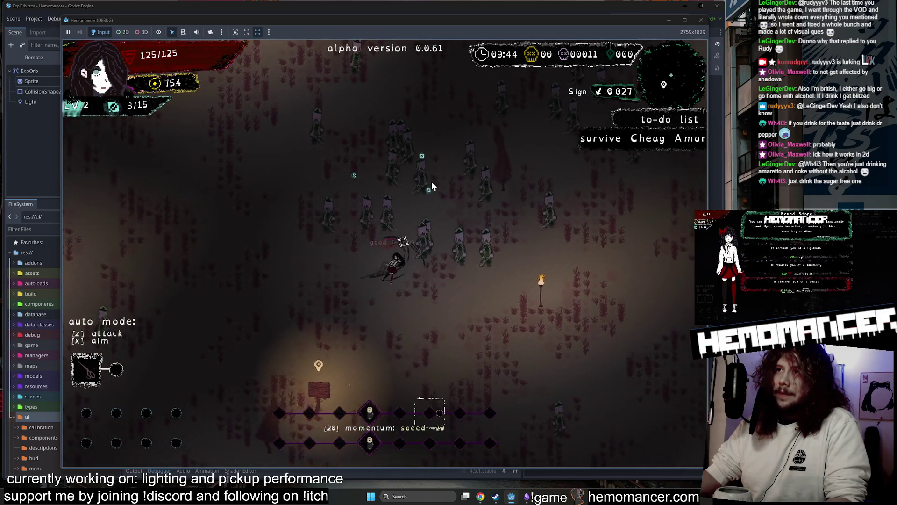
key(s)
key(a)
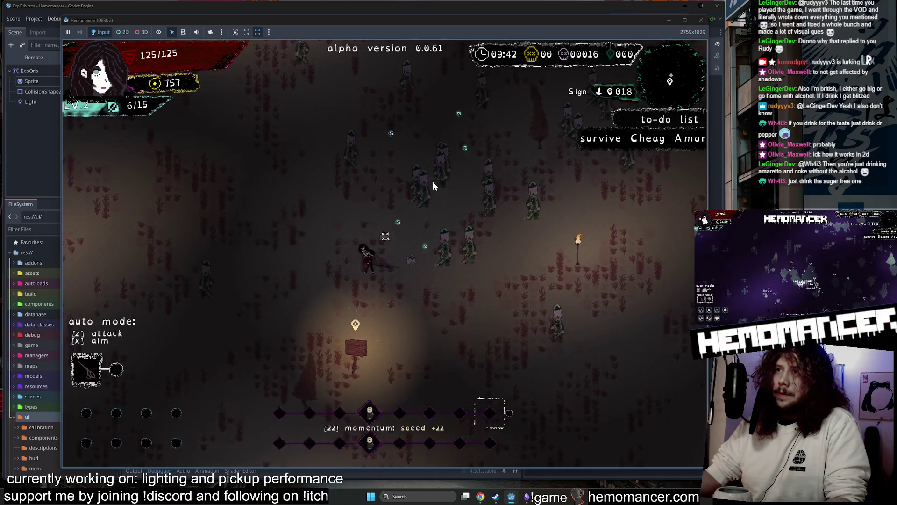
key(a)
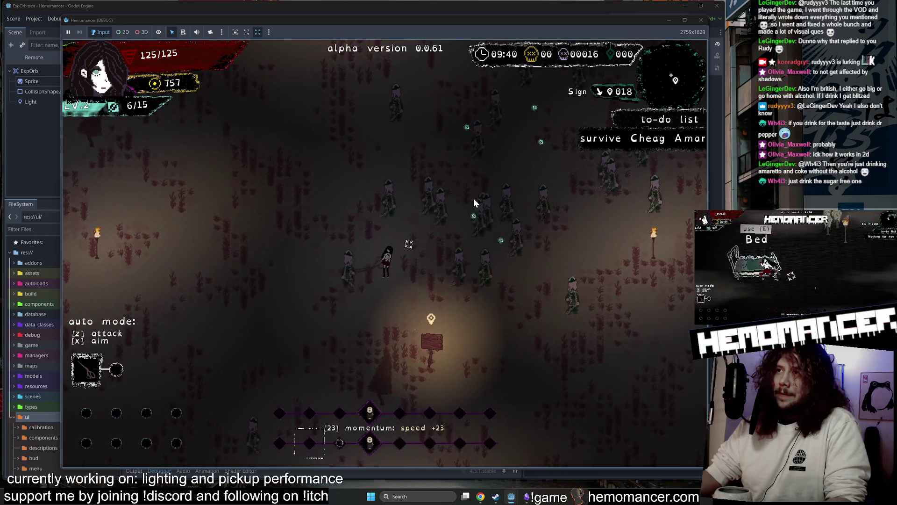
key(s)
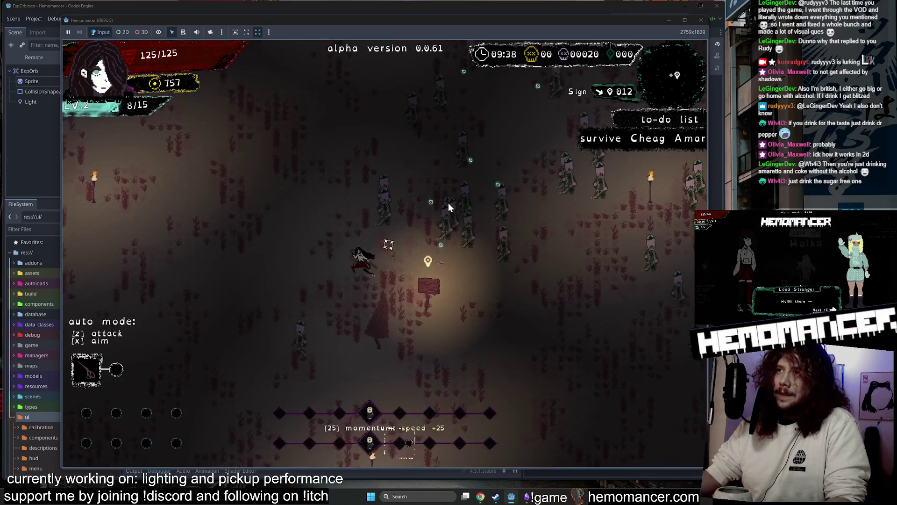
key(w)
key(a)
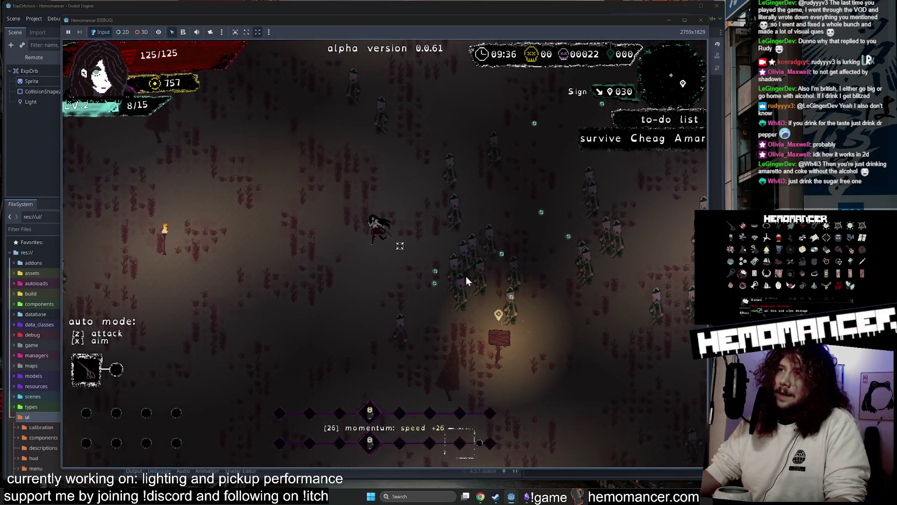
key(a)
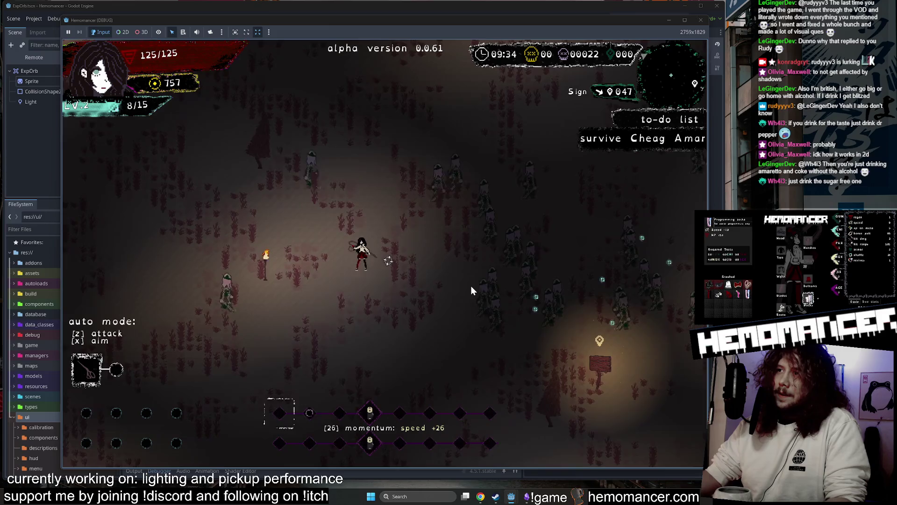
key(s)
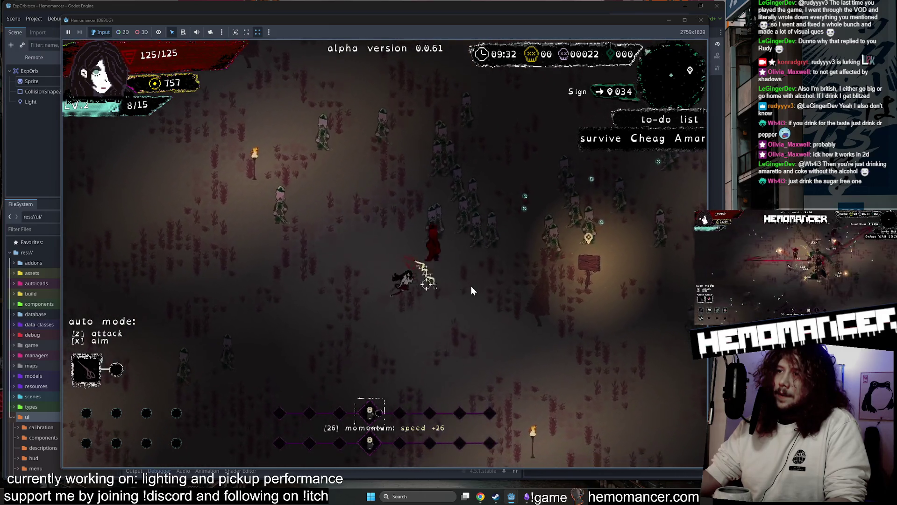
- Pause and resume the run, then take the next level-up item
key(Escape)
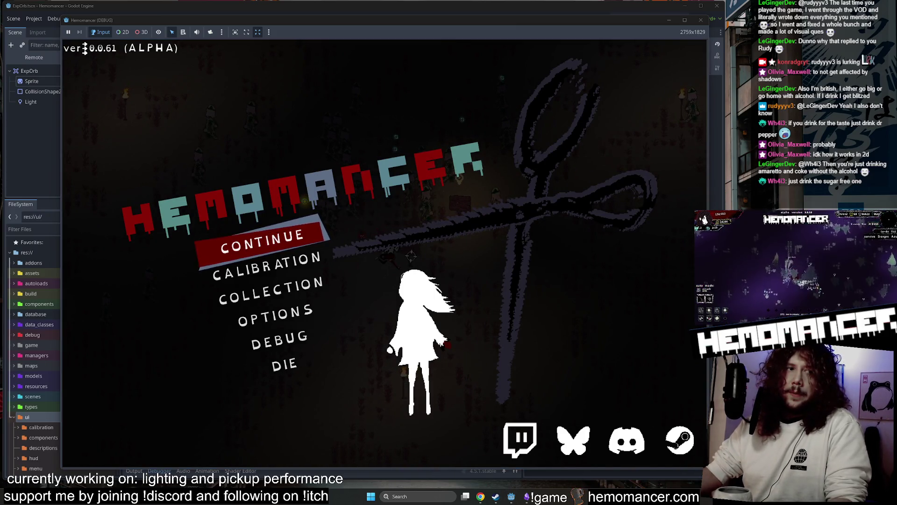
key(Return)
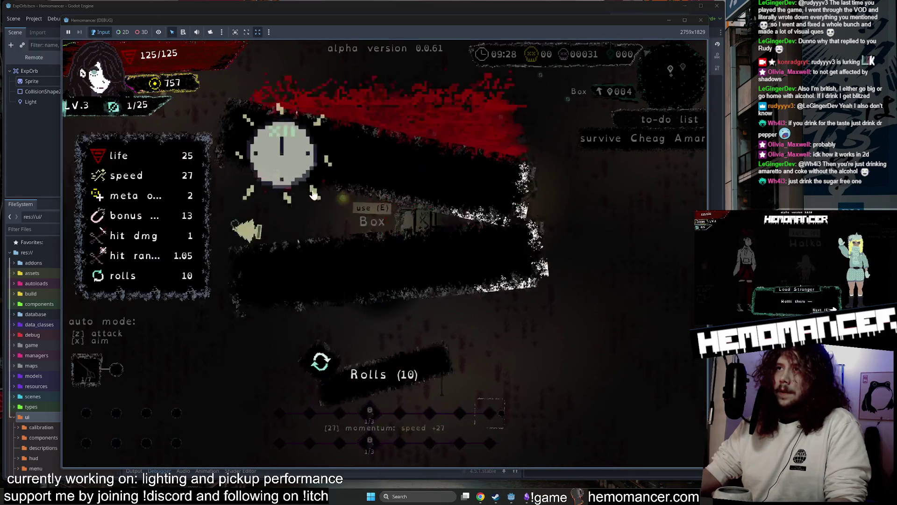
click(329, 205)
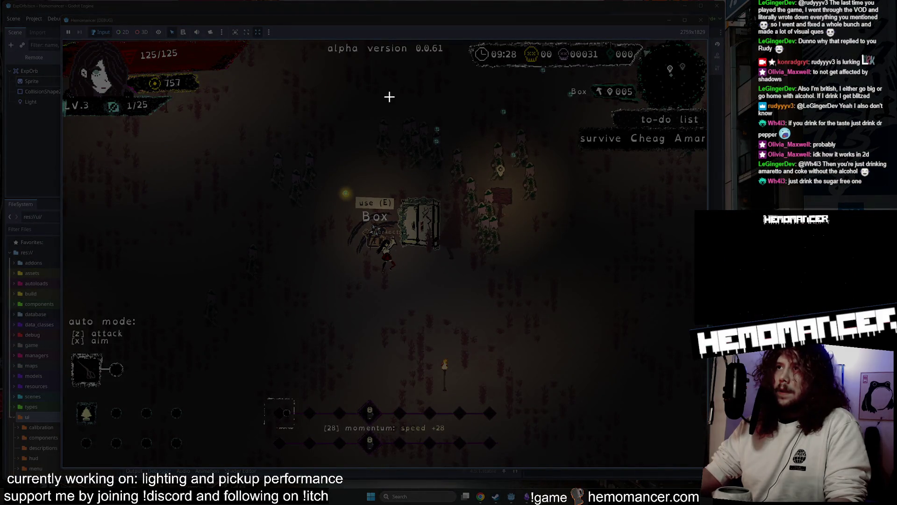
- Capture a screenshot of the game view, then close the debug game and return to the editor
mouse_move(642, 358)
mouse_down()
mouse_move(300, 61)
mouse_move(268, 51)
mouse_up()
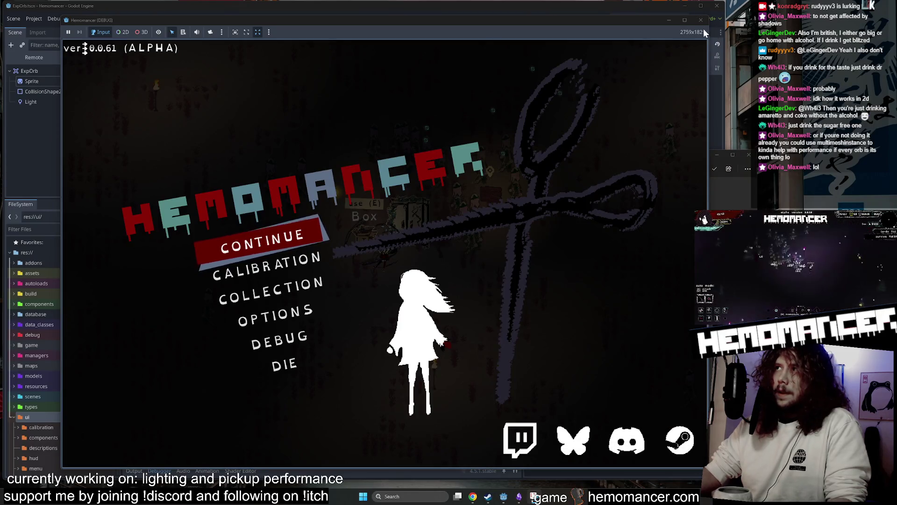
click(701, 20)
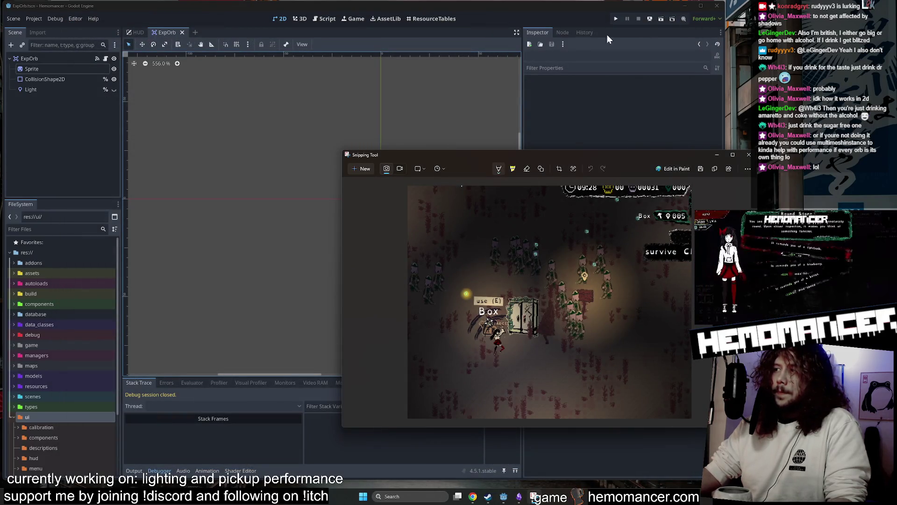
click(113, 89)
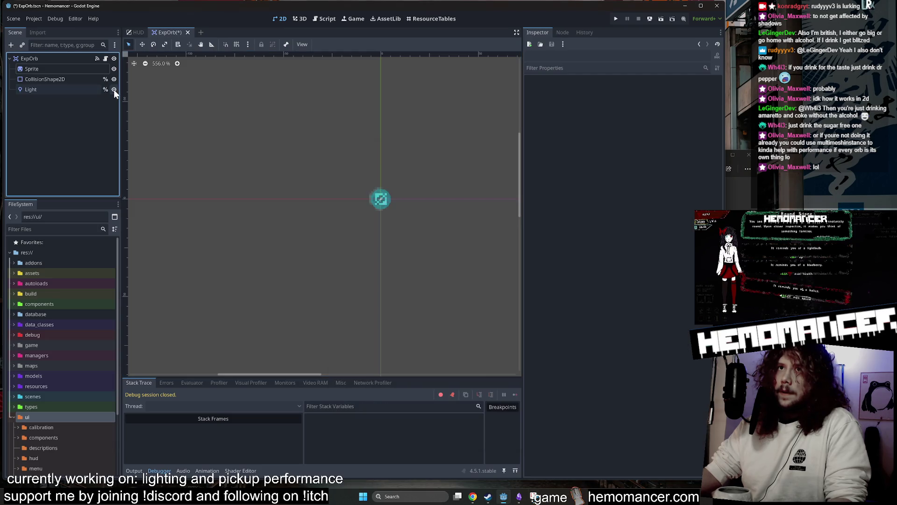
- Revert the ExpOrb Sprite's Material so it no longer uses CanvasItemMaterial
click(67, 68)
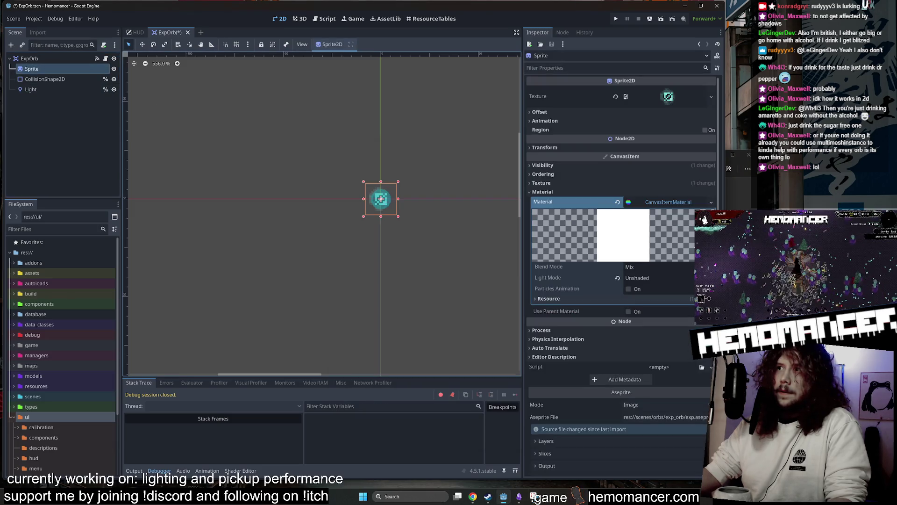
click(618, 201)
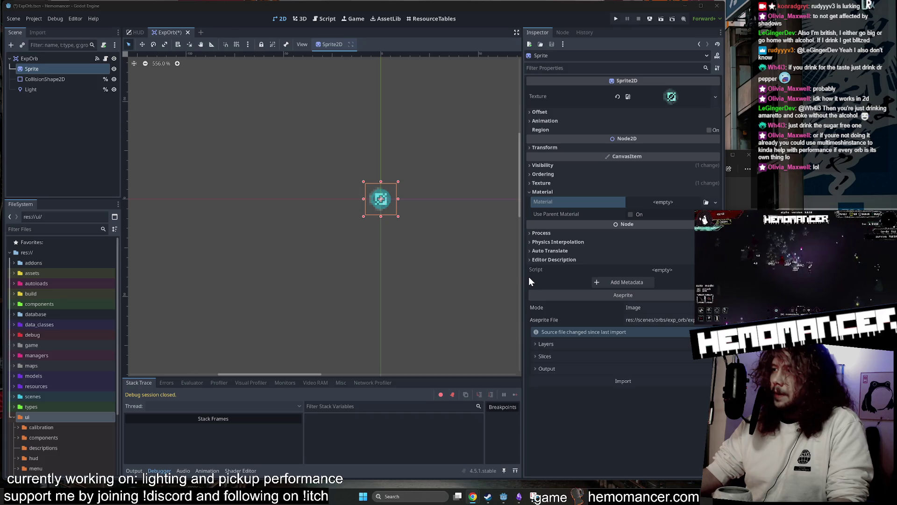
click(284, 117)
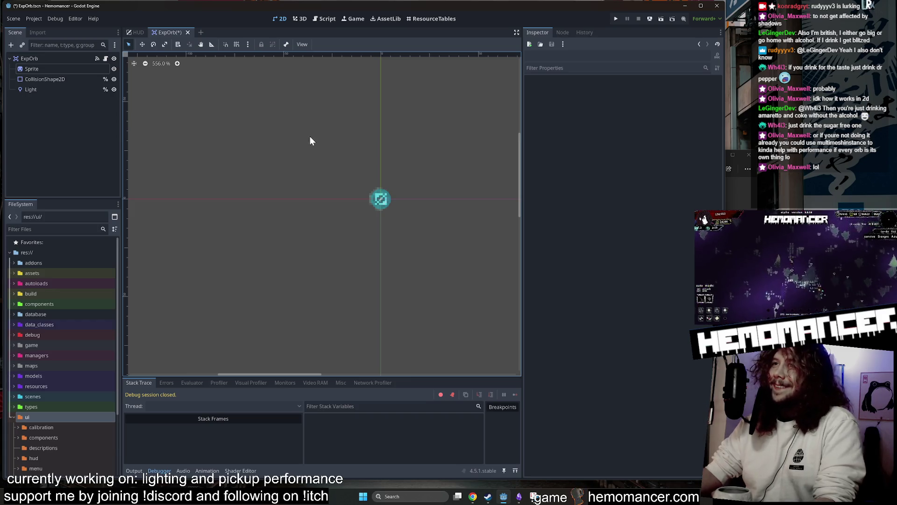
- Save and launch the debug game, enlarge its window, and start from the title menu
key(F5)
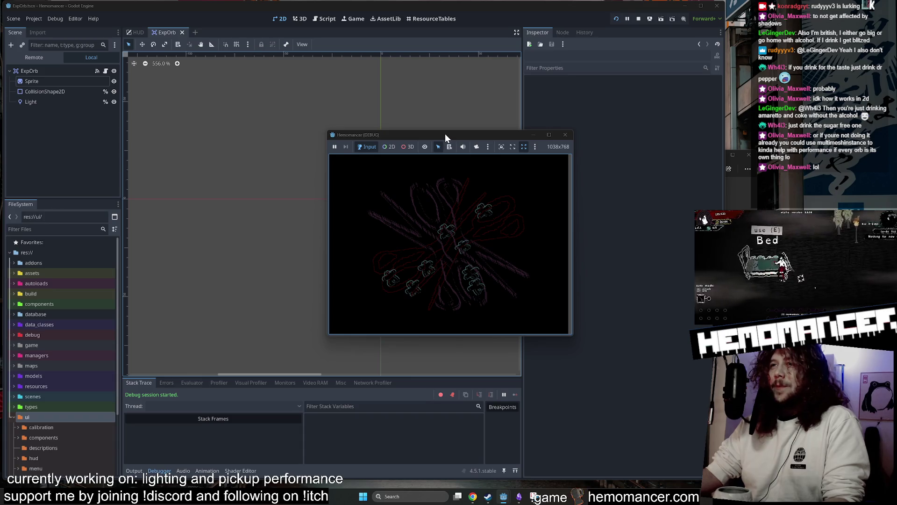
mouse_move(442, 136)
mouse_down()
mouse_move(265, 77)
mouse_move(287, 70)
mouse_move(262, 61)
mouse_up()
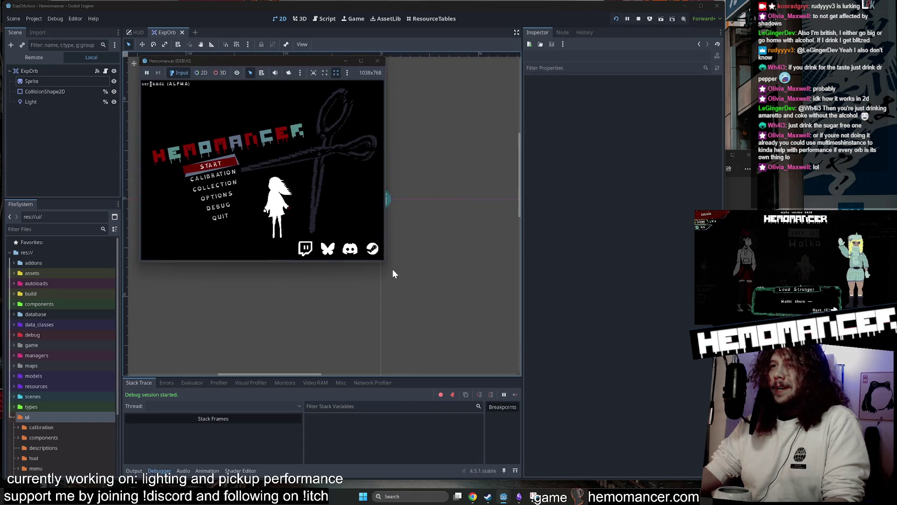
mouse_move(384, 264)
mouse_down()
mouse_move(446, 379)
mouse_move(694, 473)
mouse_up()
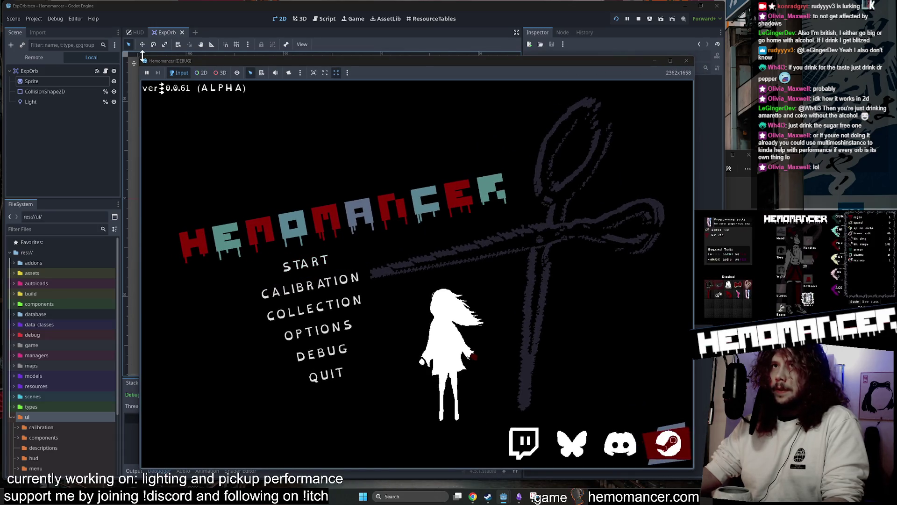
drag(137, 56, 95, 28)
click(263, 228)
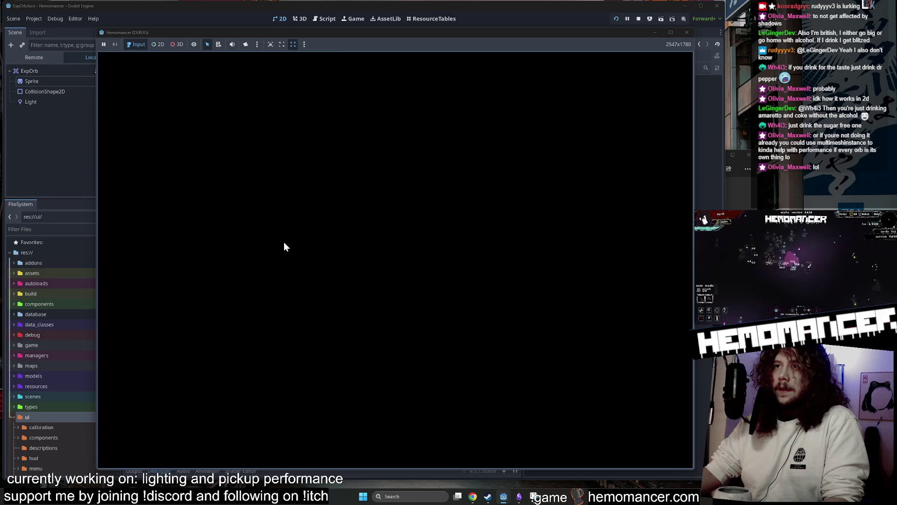
- Walk to the signpole and start the run in Cheag Amar
key(z)
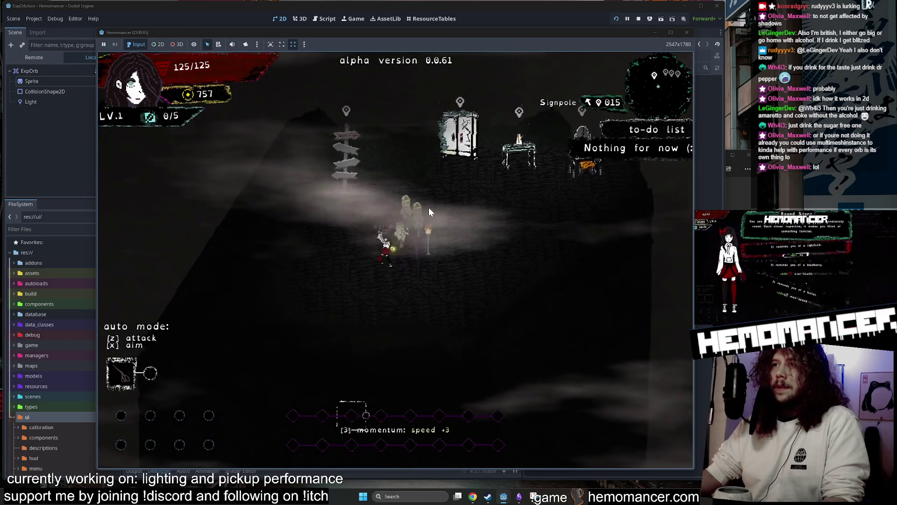
key(w)
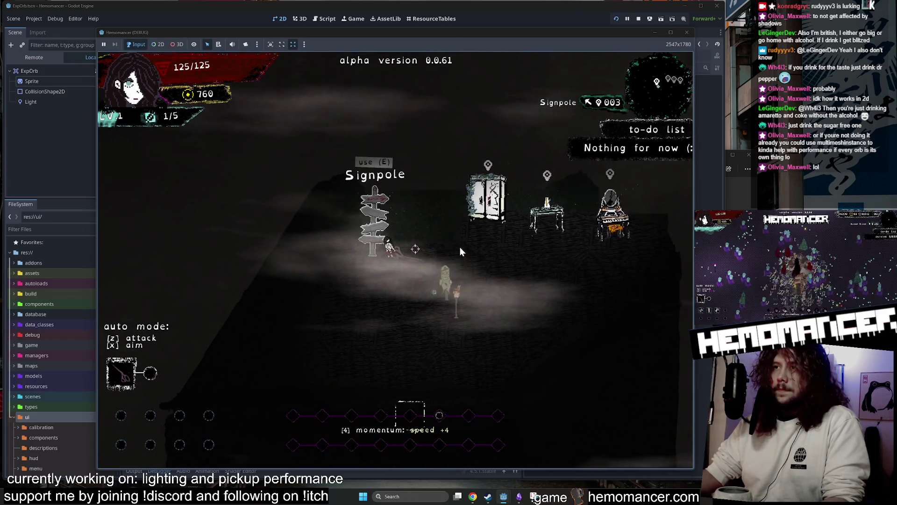
key(e)
click(418, 308)
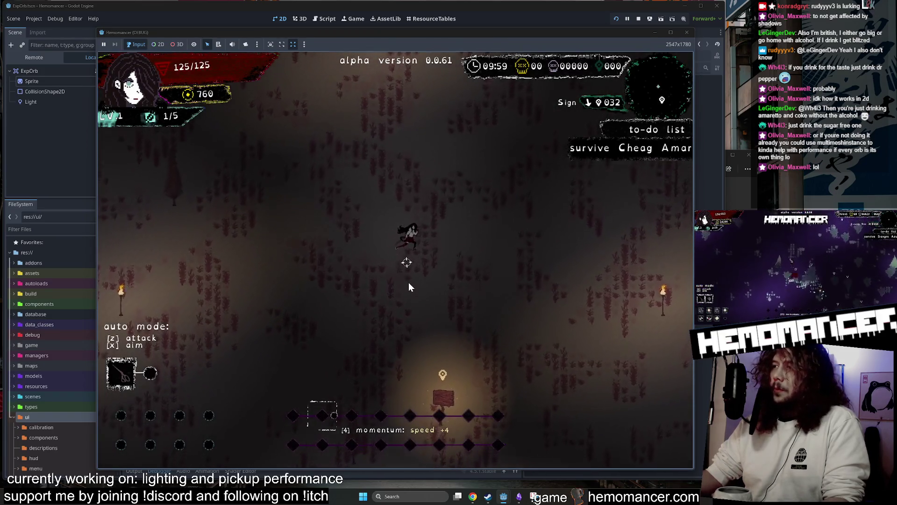
- Move up-right through the enemies collecting dropped XP orbs, then pause to the game menu
key(w)
key(d)
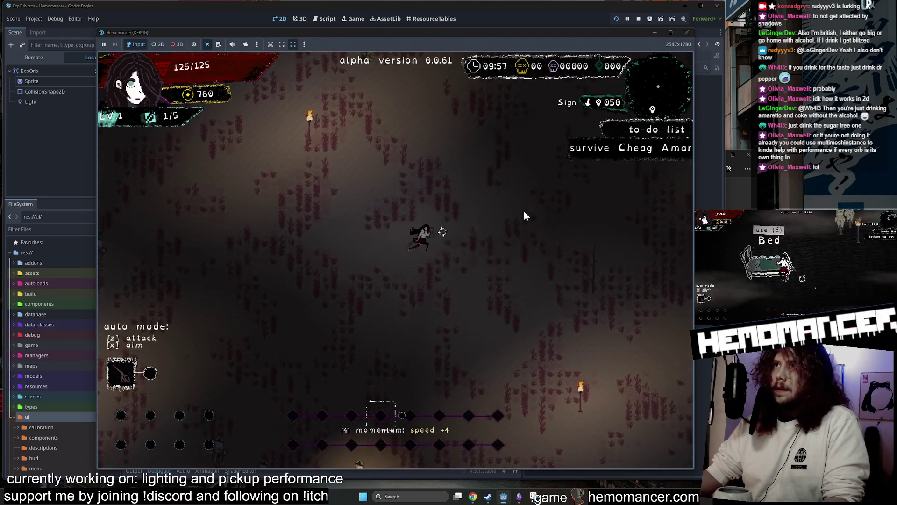
key(w)
key(d)
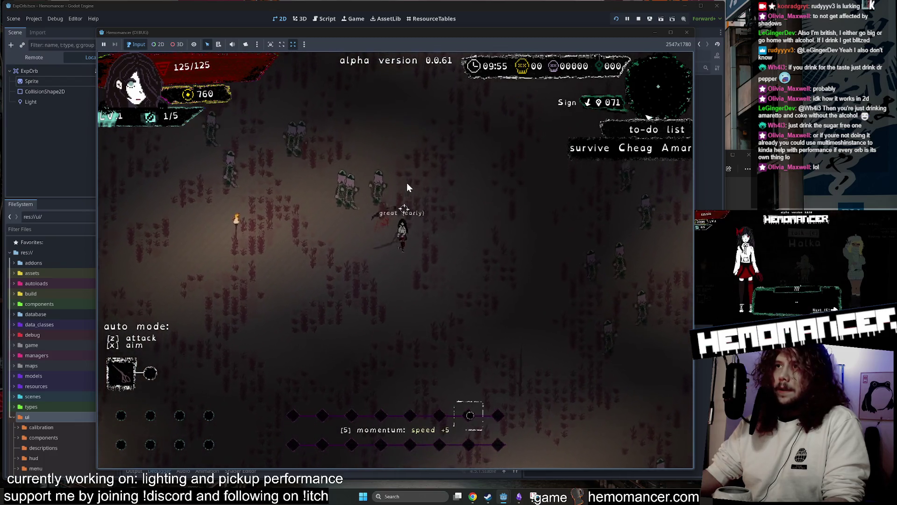
key(w)
key(d)
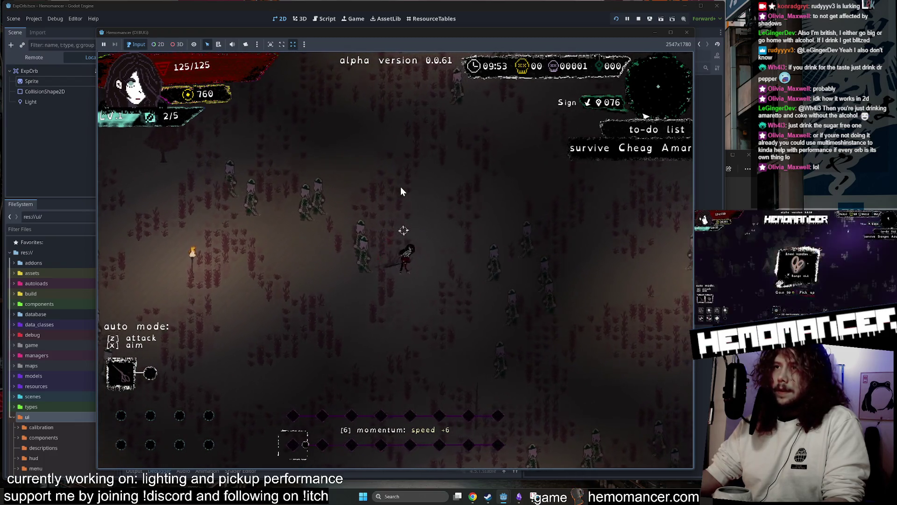
key(w)
key(d)
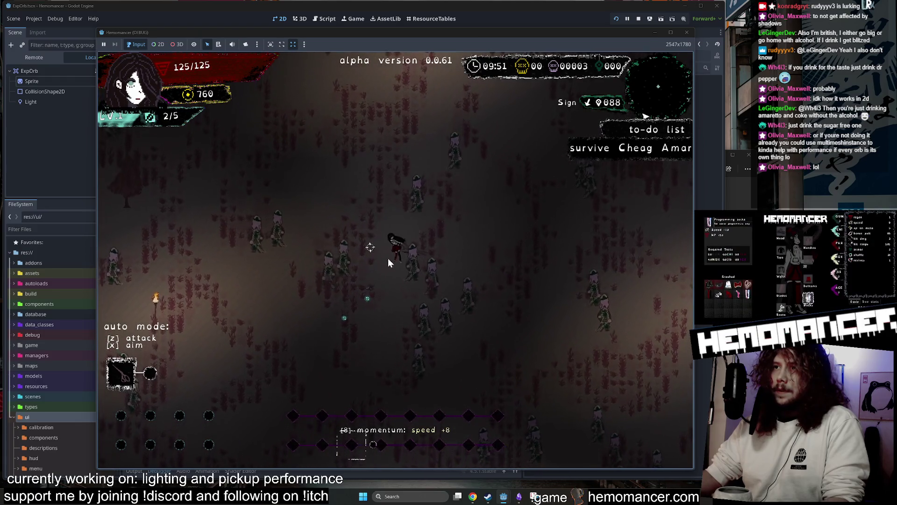
key(w)
key(d)
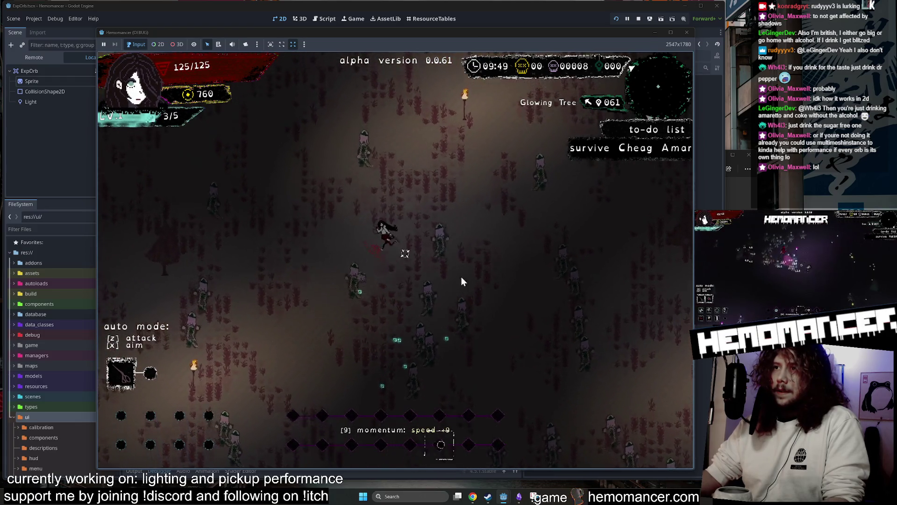
key(w)
key(d)
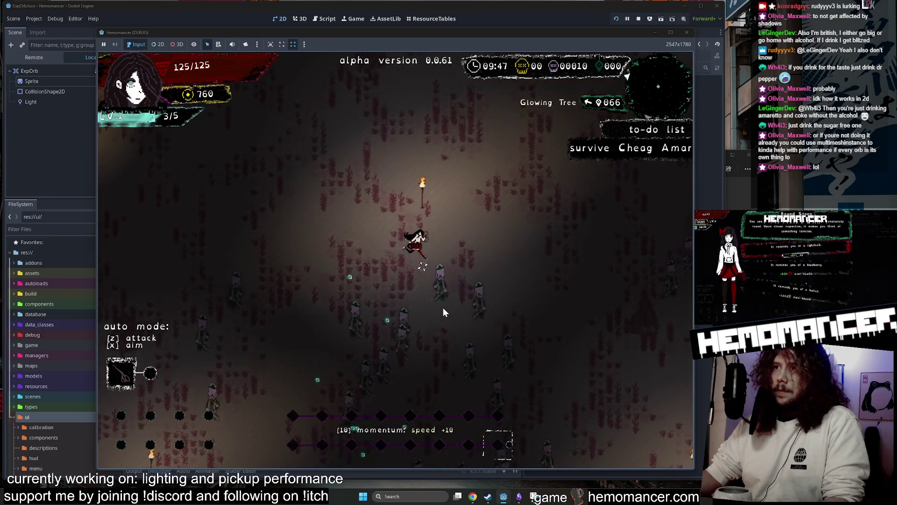
key(Escape)
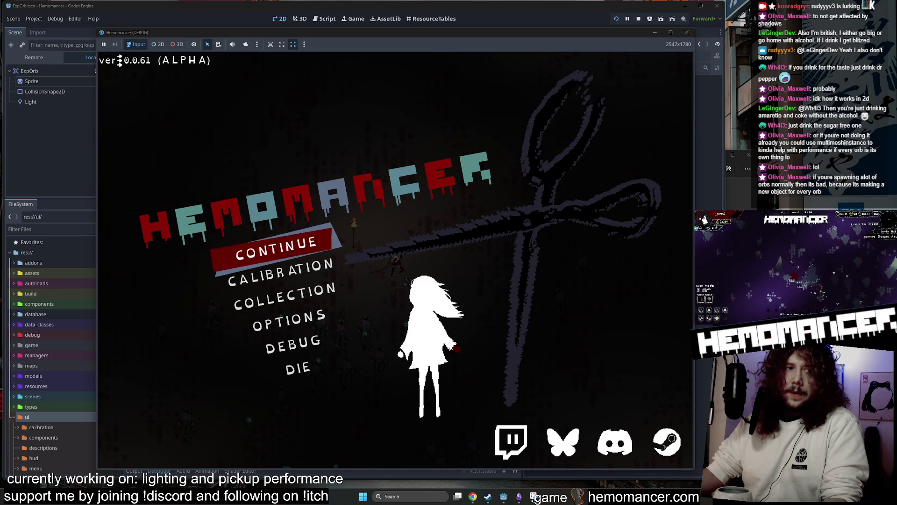
- Minimize VS Code, close the game window, save the ExpOrb scene, and relaunch the debug run
key(alt+Tab)
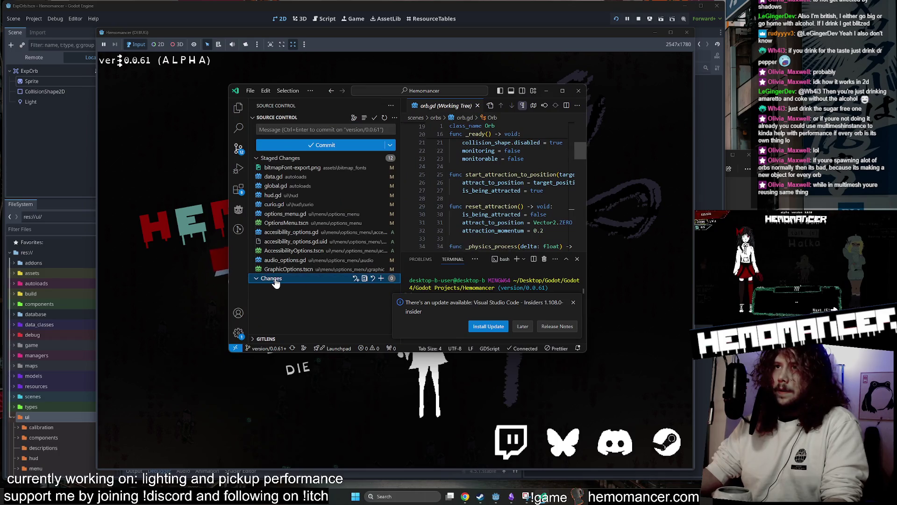
click(544, 91)
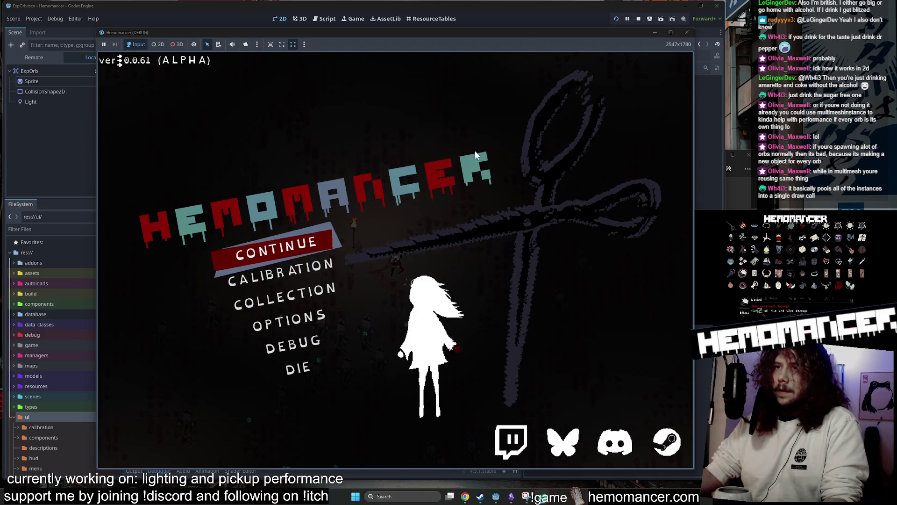
click(685, 34)
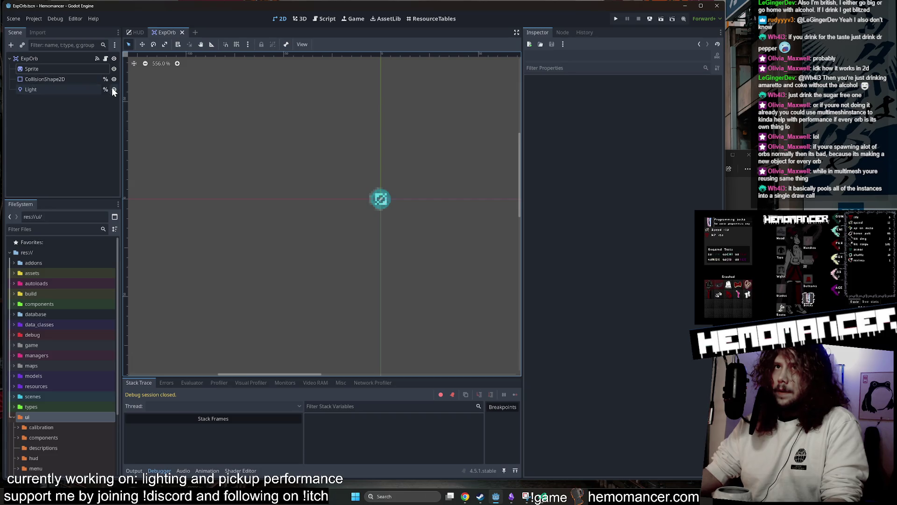
key(ctrl+s)
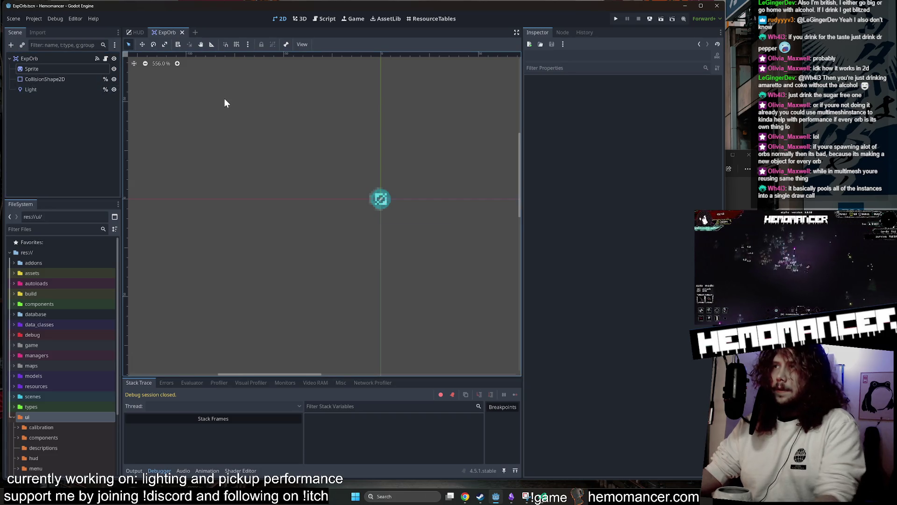
key(F5)
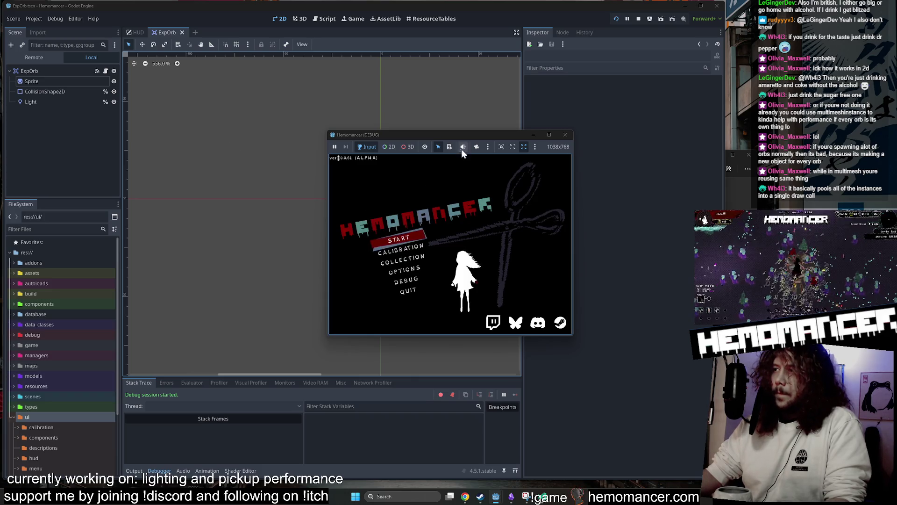
- Move the debug game window up-left and enlarge it to fill more space
mouse_move(450, 138)
mouse_down()
mouse_move(319, 97)
mouse_move(270, 50)
mouse_up()
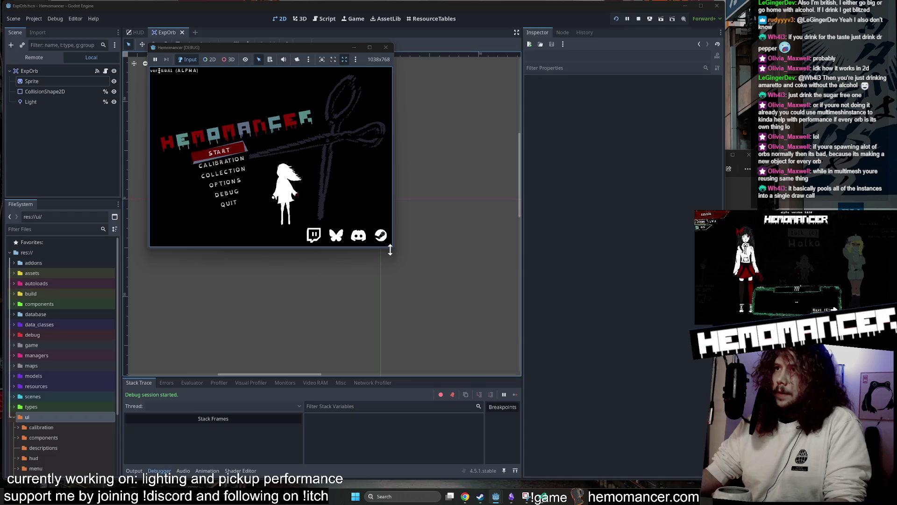
mouse_move(394, 250)
mouse_down()
mouse_move(483, 377)
mouse_move(567, 444)
mouse_move(610, 469)
mouse_move(630, 462)
mouse_up()
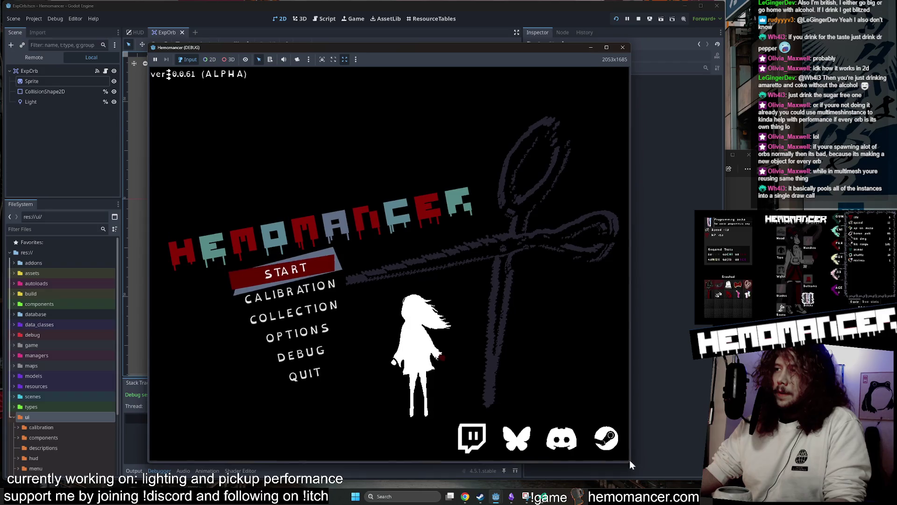
drag(146, 42, 95, 13)
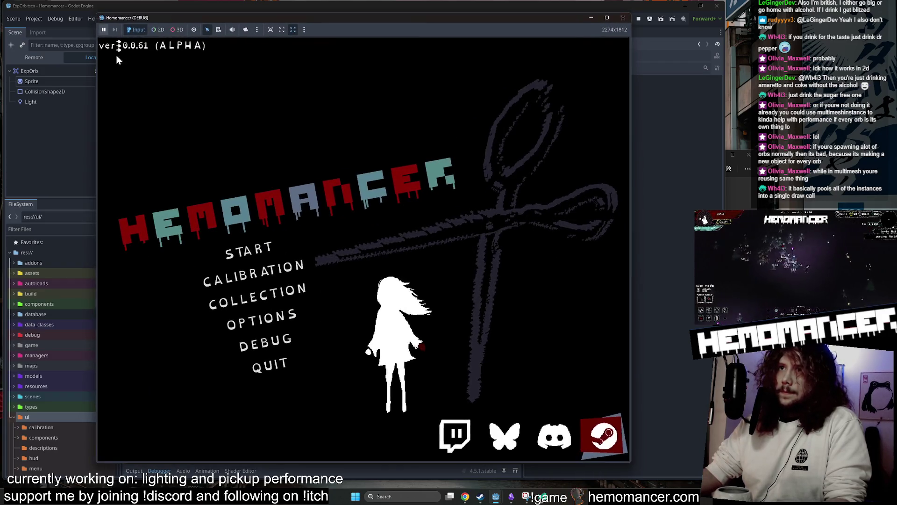
- Start a new game and travel from the hub's travel map to Cheag Amar
click(262, 248)
key(w)
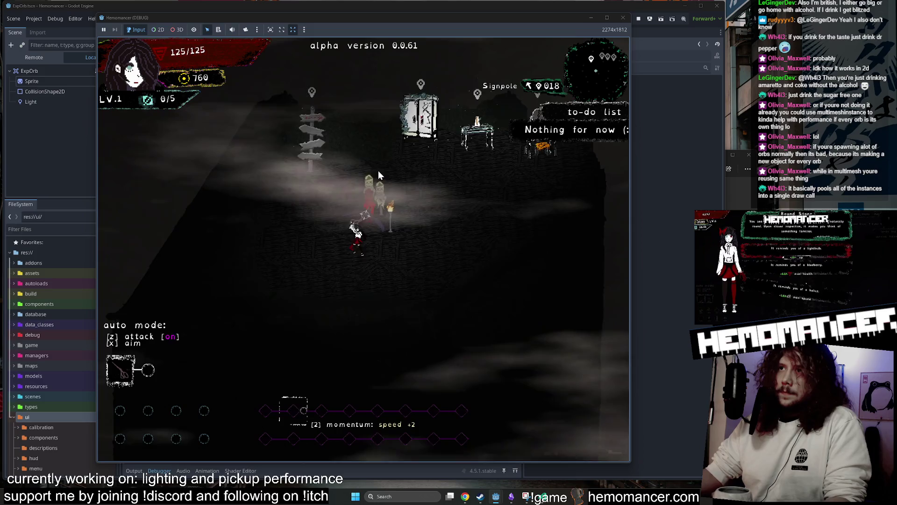
key(z)
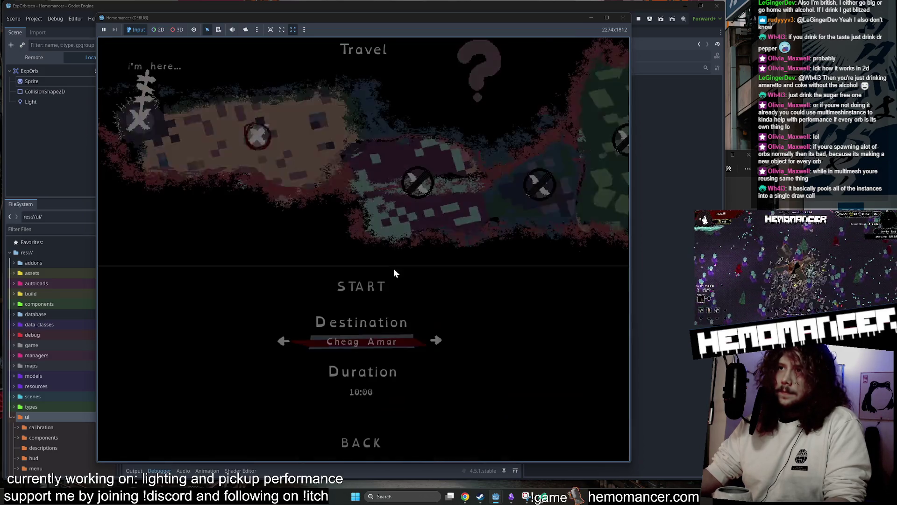
key(e)
click(381, 288)
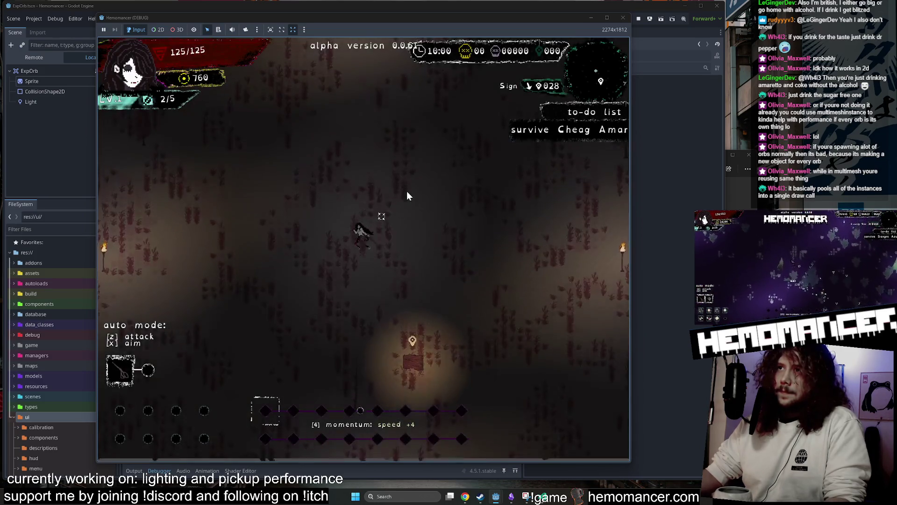
- Walk the character around Cheag Amar to collect orbs
key(w)
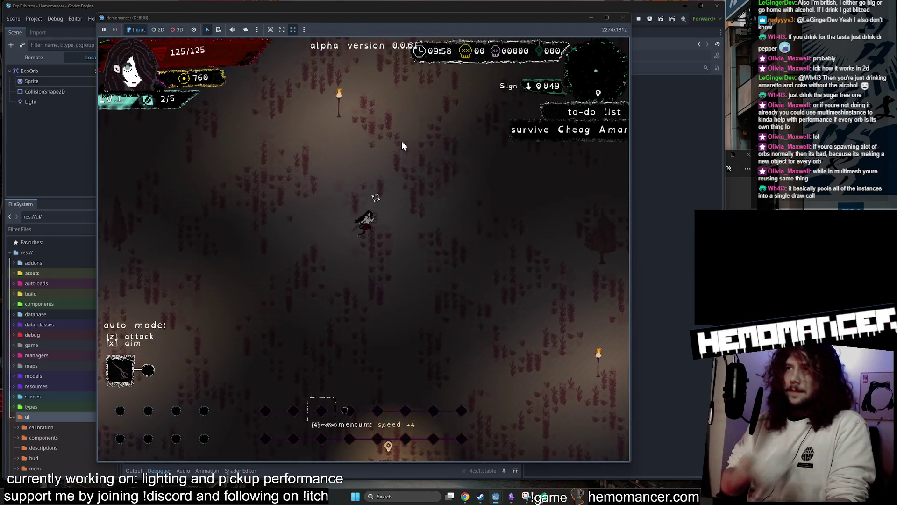
key(d)
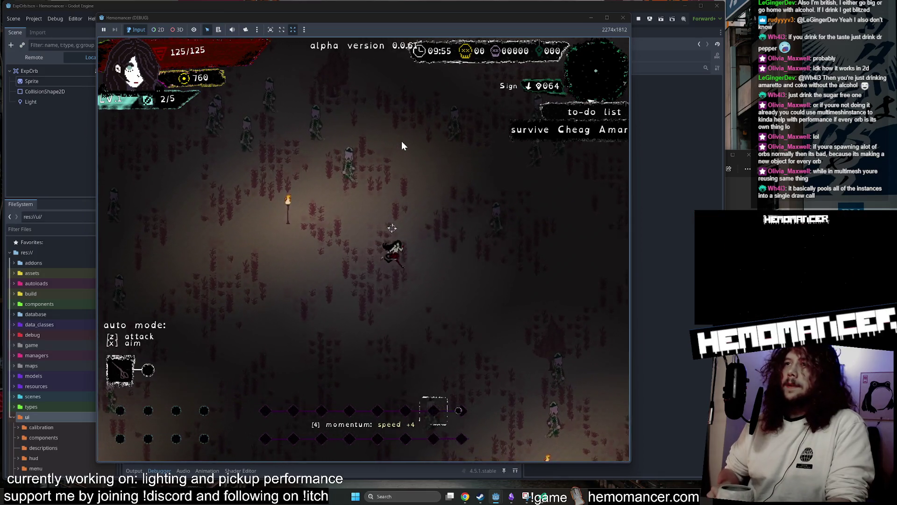
key(d)
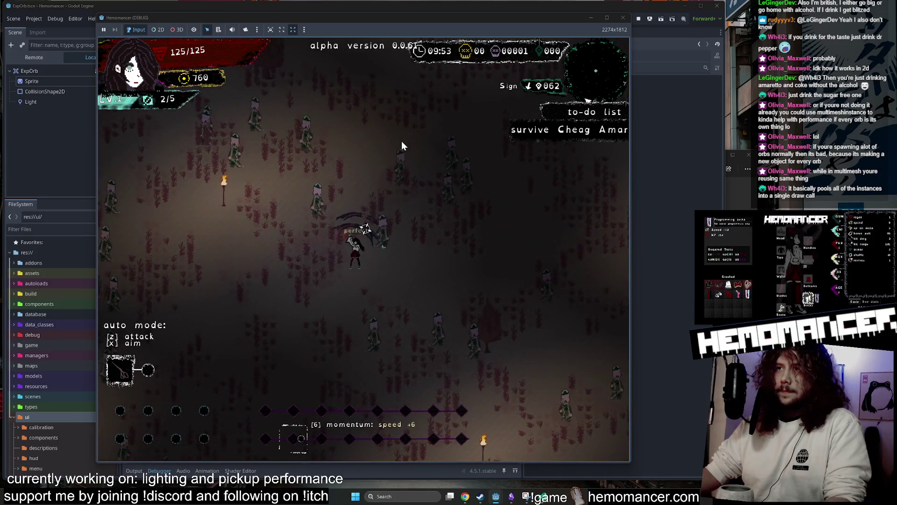
key(a)
key(s)
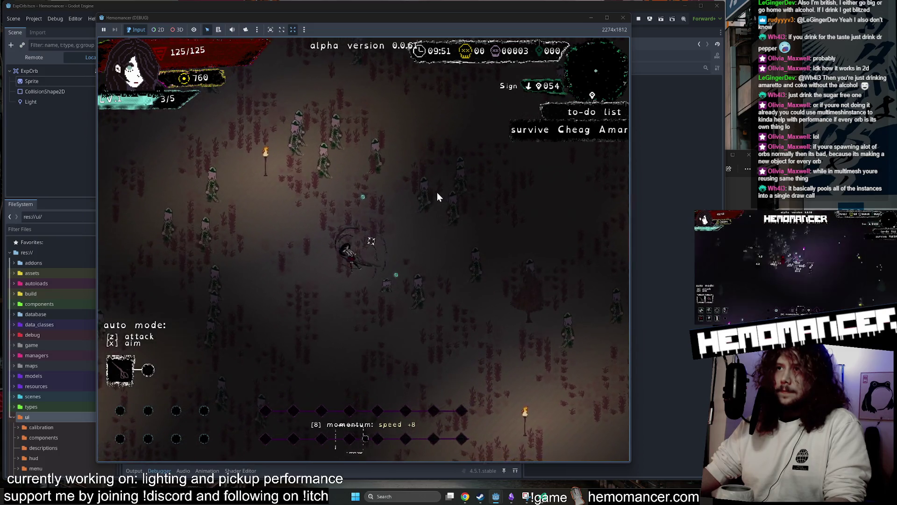
- From the pause menu's debug option, add the Mask trinket and resume the run
key(Escape)
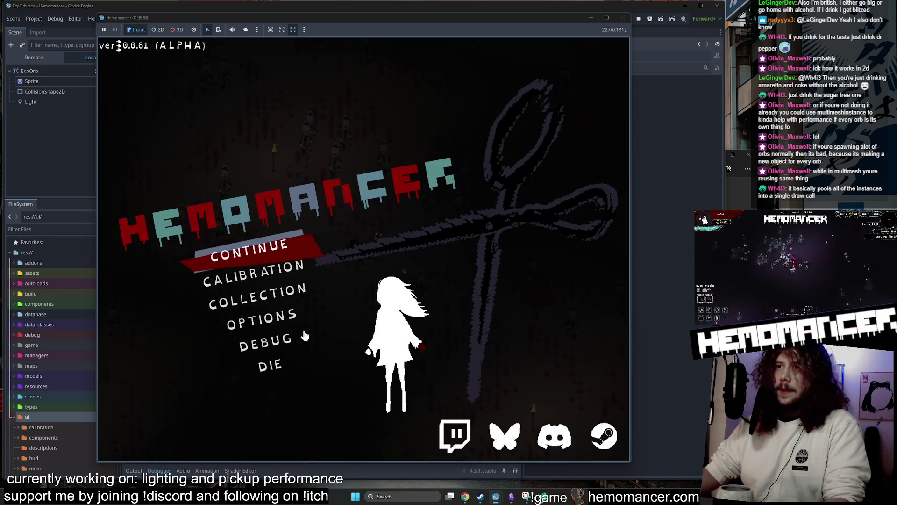
key(Up)
key(Up)
key(Return)
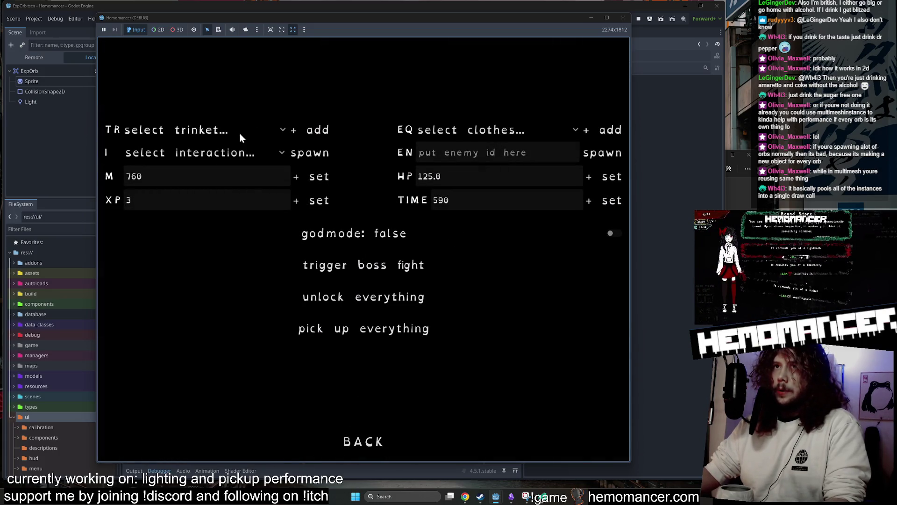
click(240, 133)
click(211, 85)
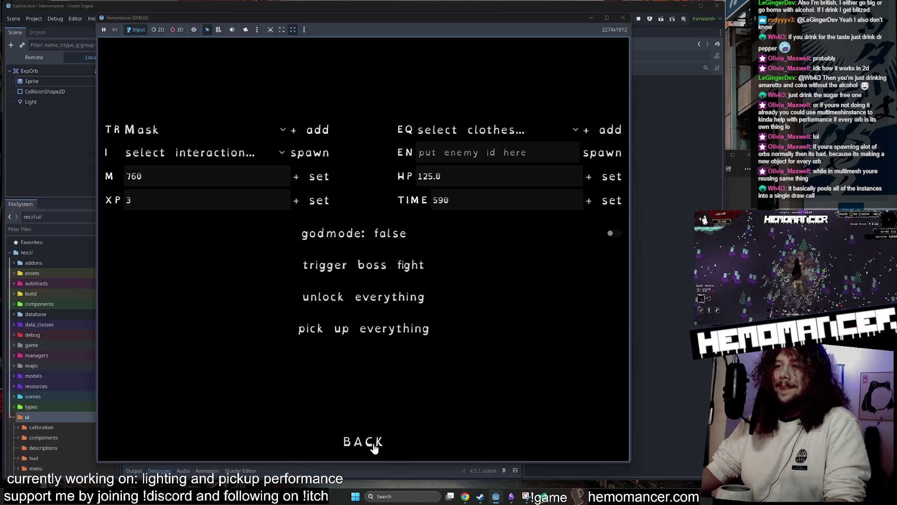
click(374, 444)
click(275, 246)
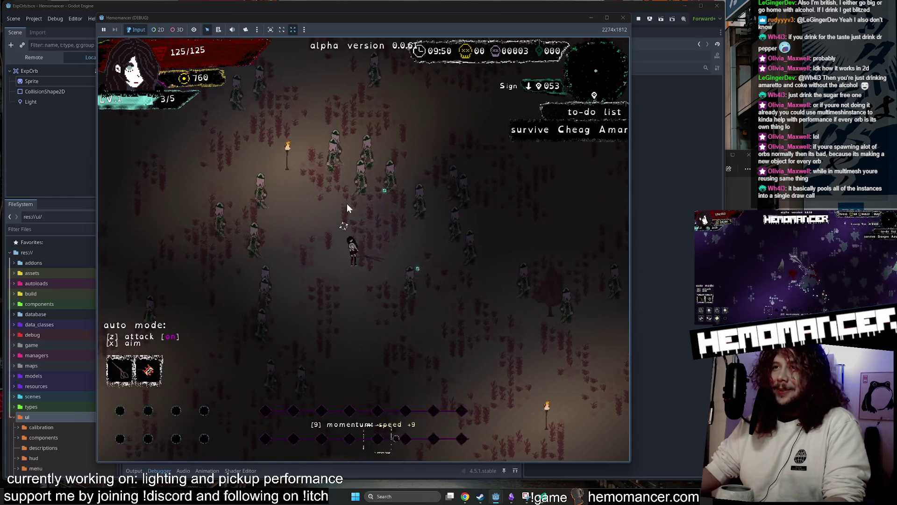
- Keep playing to level up, choose the Aureola upgrade, and pause the run
key(s)
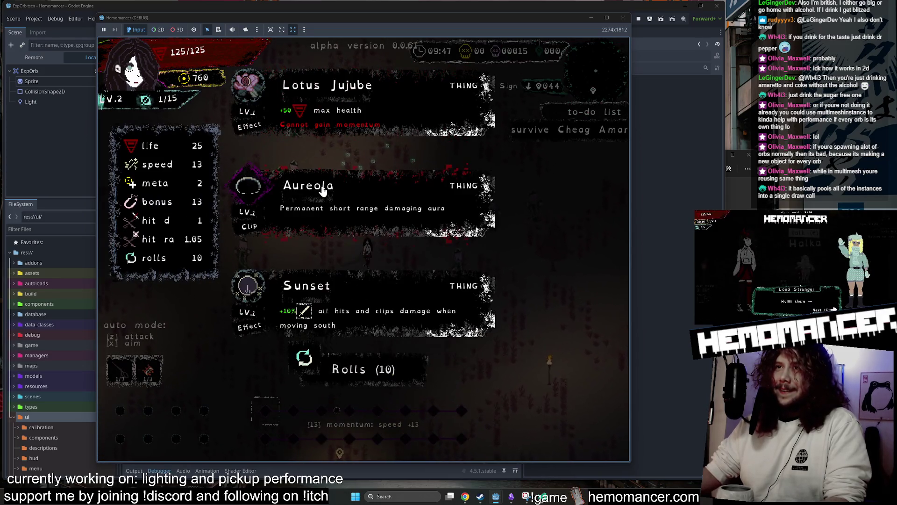
click(321, 186)
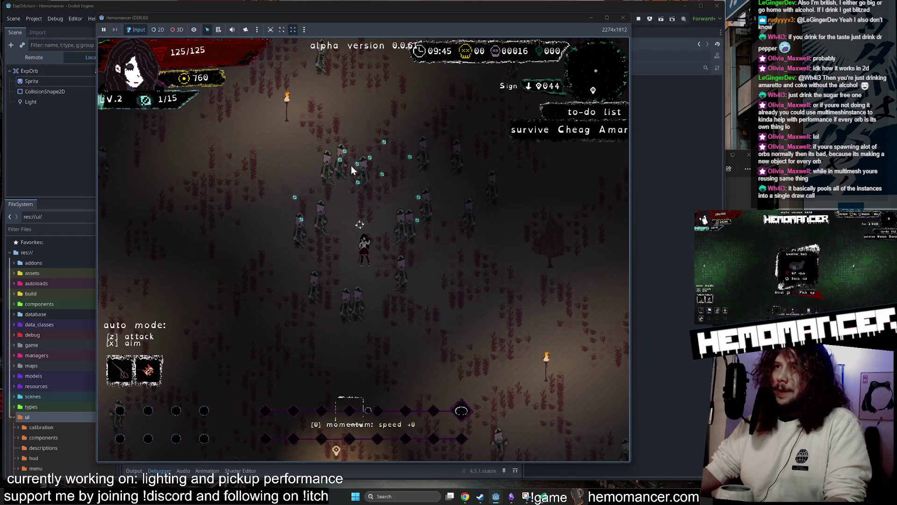
key(Escape)
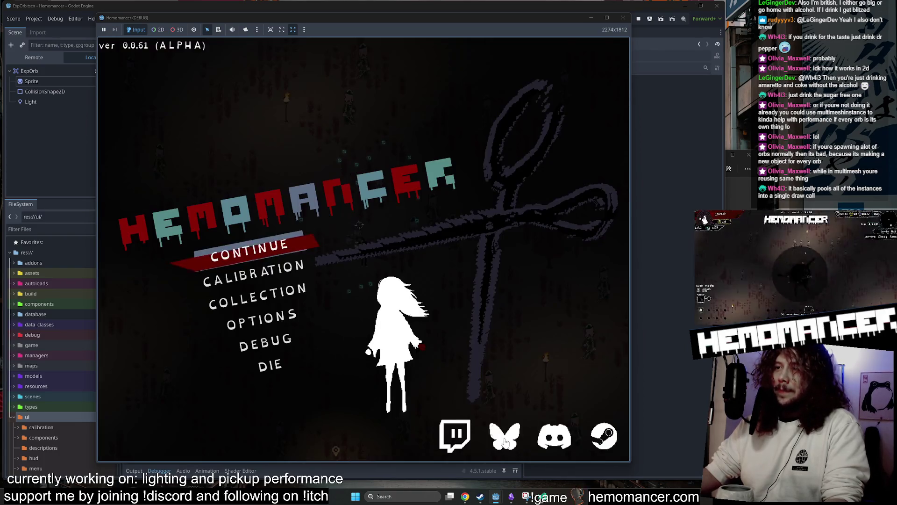
- Bring the Snipping Tool screenshot into view and undo its pen stroke
key(alt+Tab)
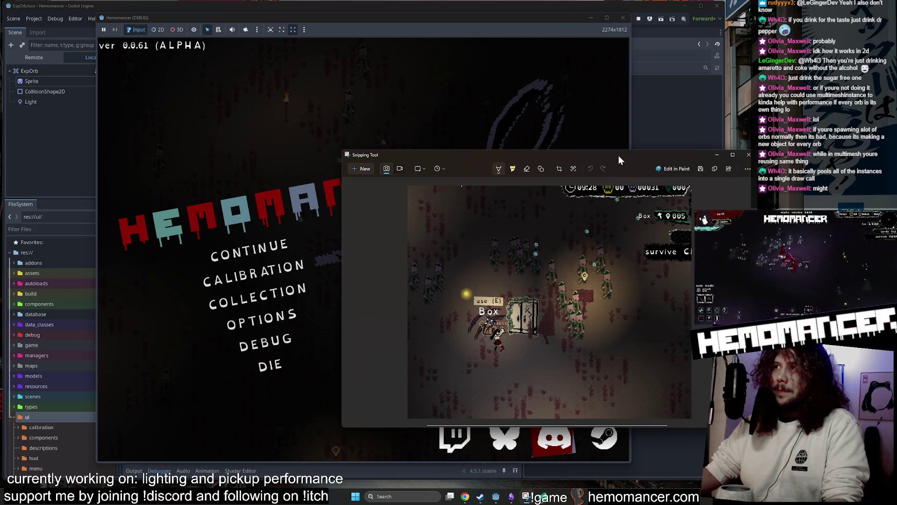
drag(618, 161, 432, 124)
scroll(401, 243, up, 5)
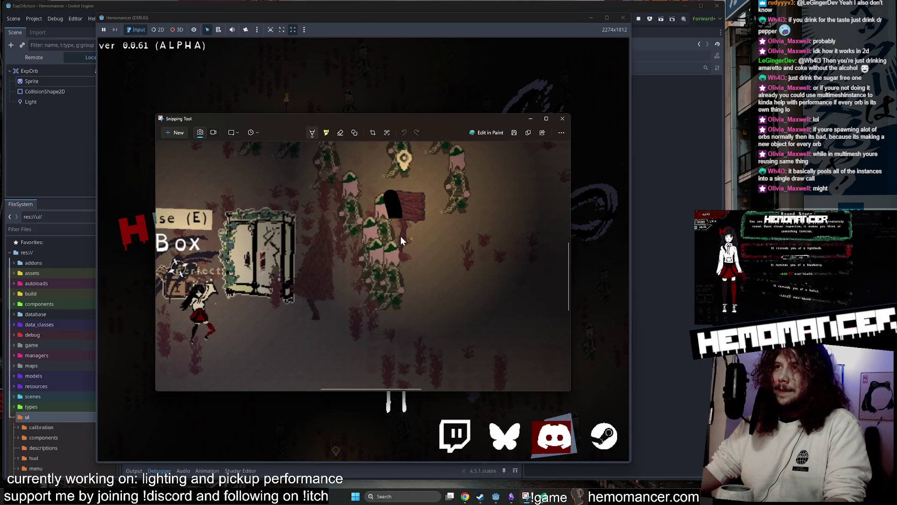
key(ctrl+z)
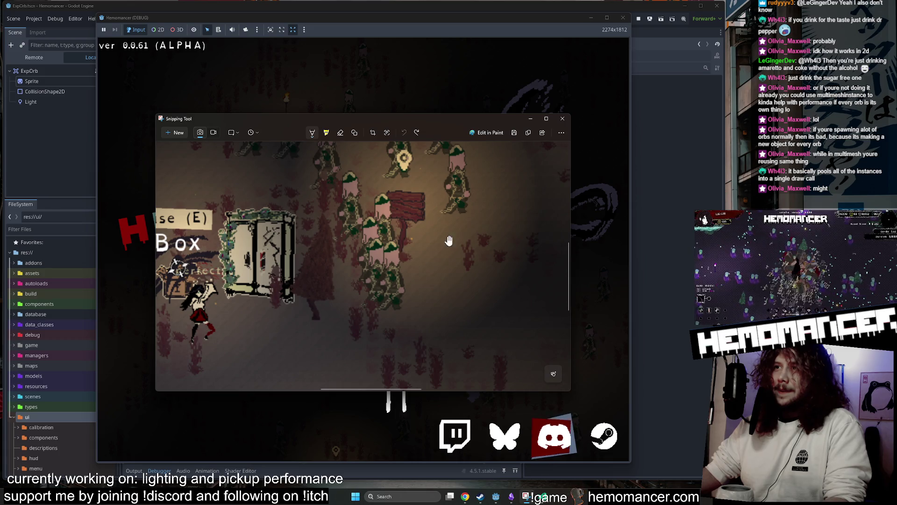
scroll(449, 241, up, 3)
scroll(449, 241, left, 2)
- Continue the saved run, take an offered upgrade, then close the debug game window
click(386, 99)
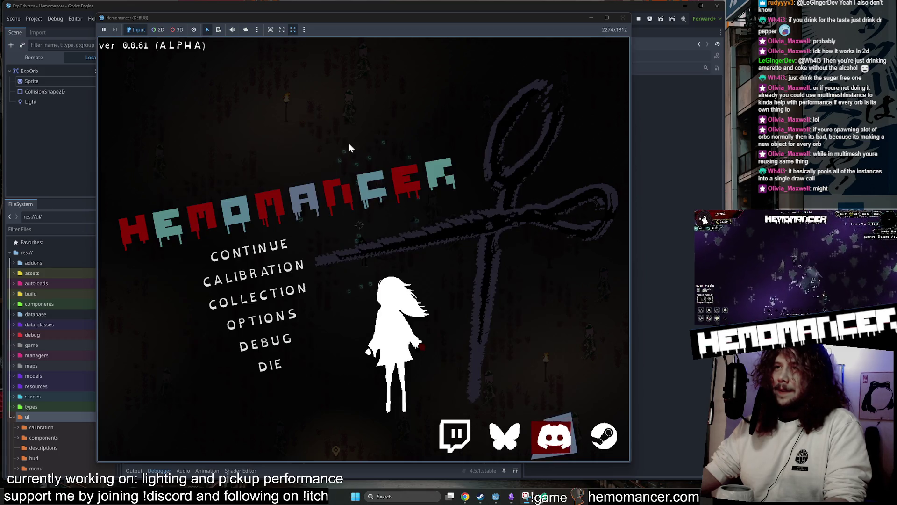
click(260, 248)
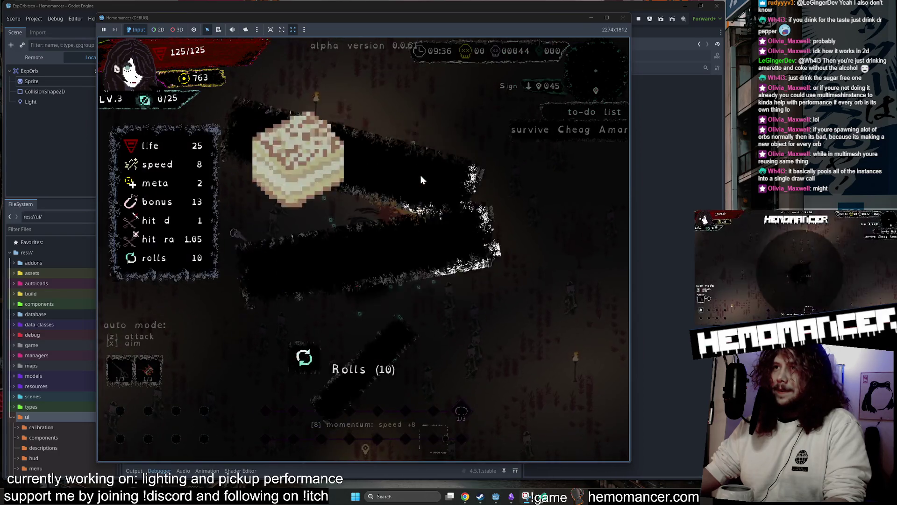
click(367, 194)
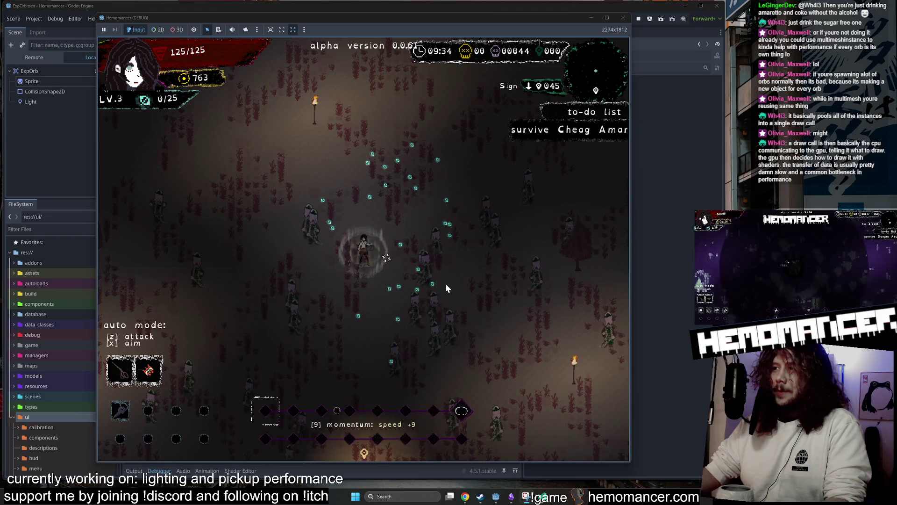
click(622, 17)
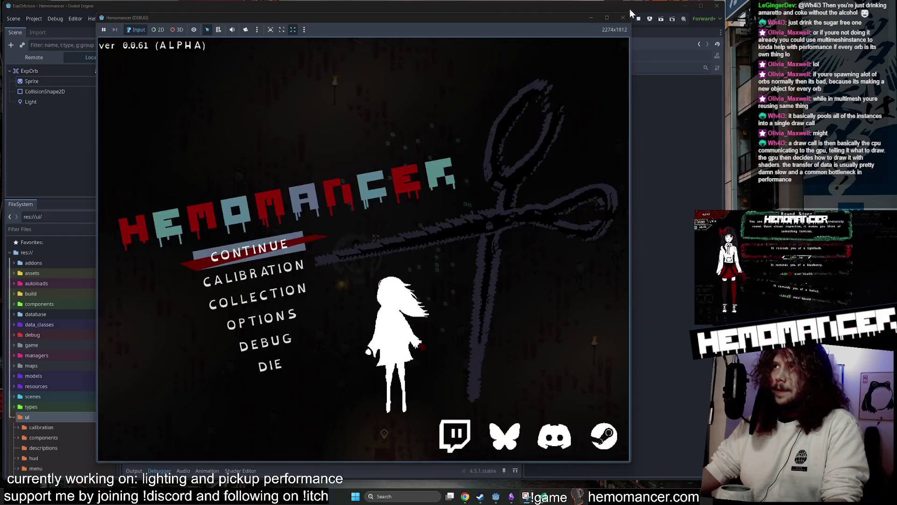
- Delete the ExpOrb's Light node
click(74, 89)
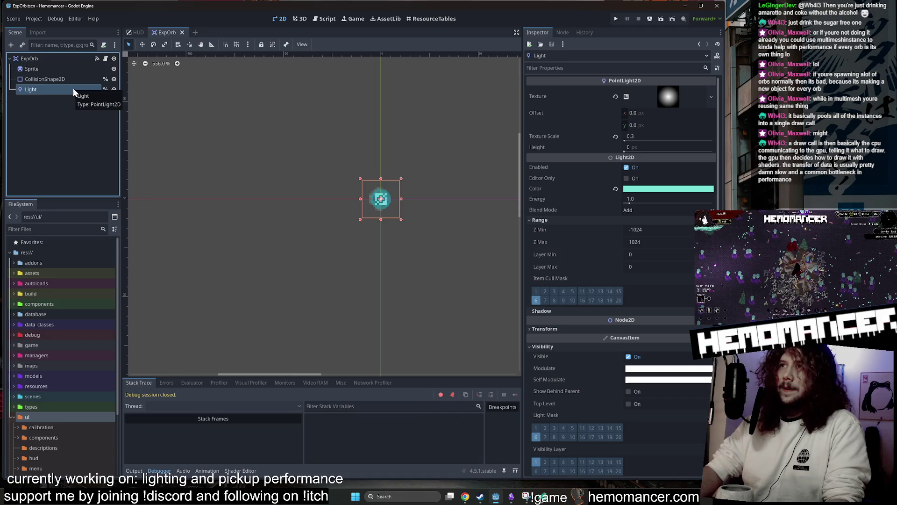
key(Delete)
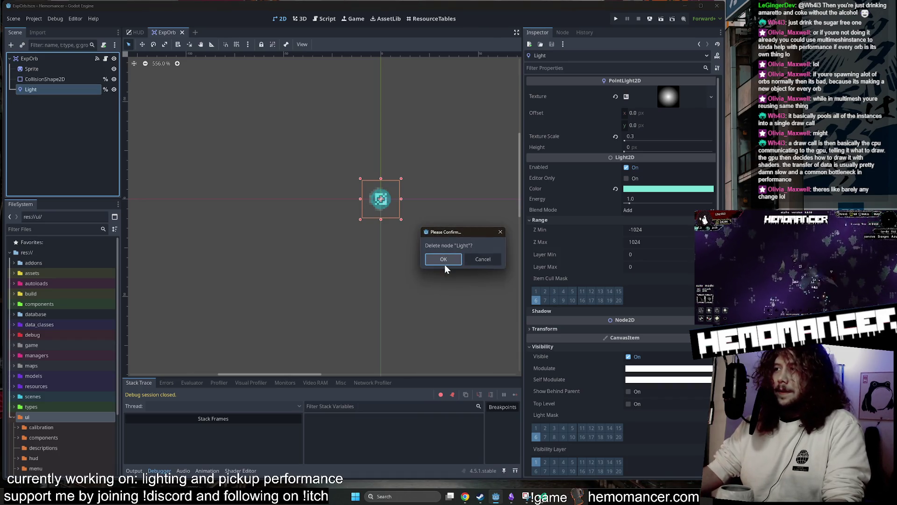
click(453, 261)
- Give the Sprite a new CanvasItemMaterial with Light Mode Unshaded, then save and run the game
click(74, 70)
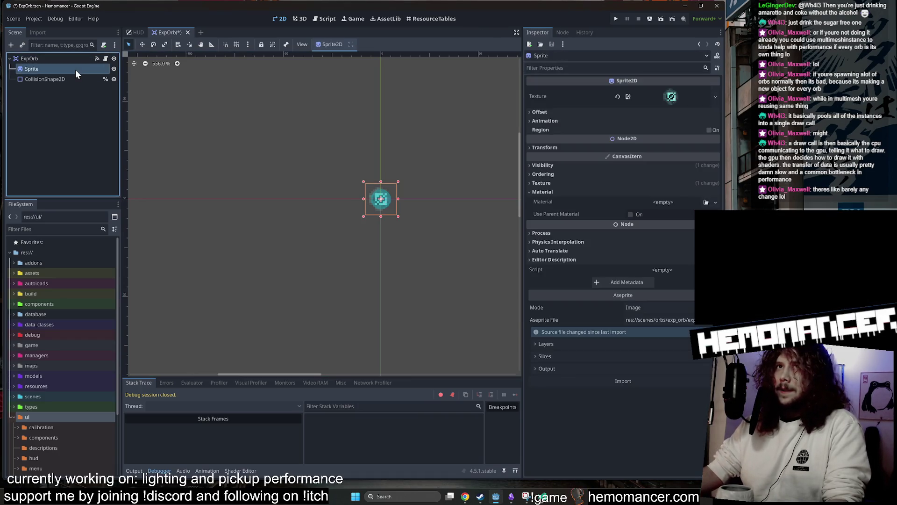
click(67, 60)
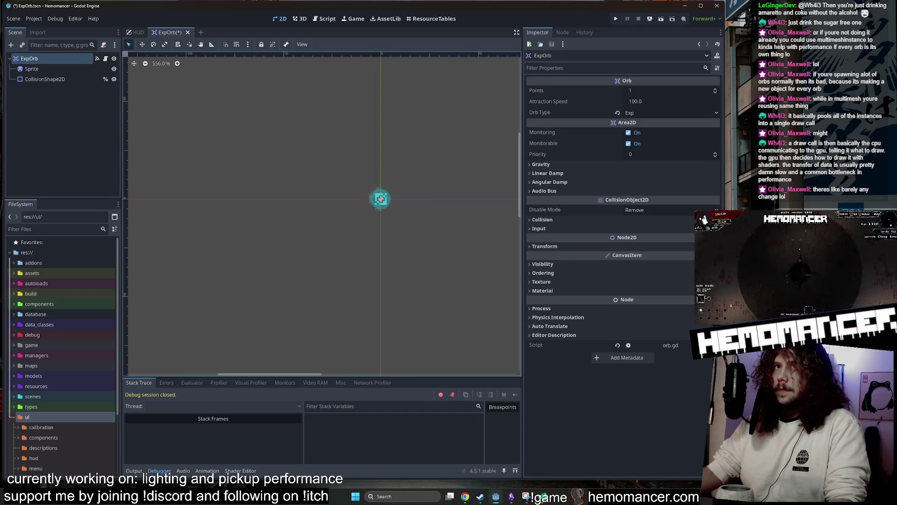
key(Down)
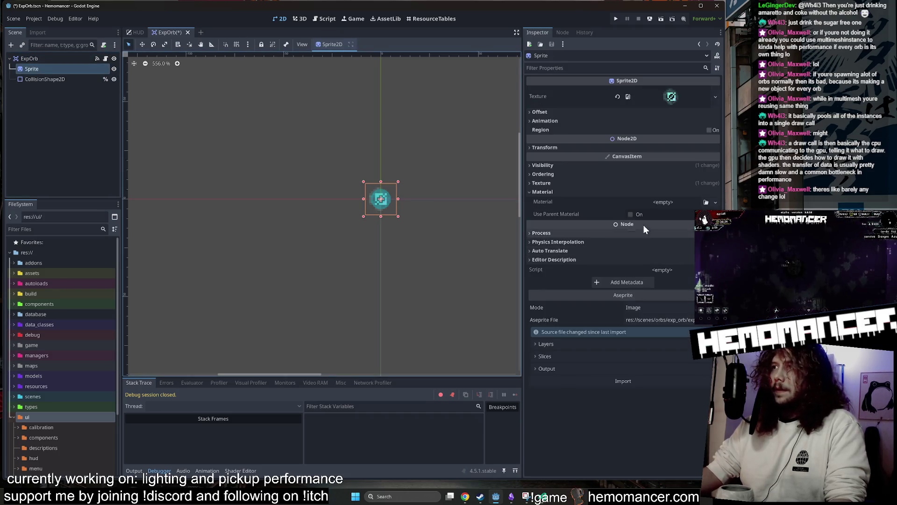
click(674, 200)
click(678, 223)
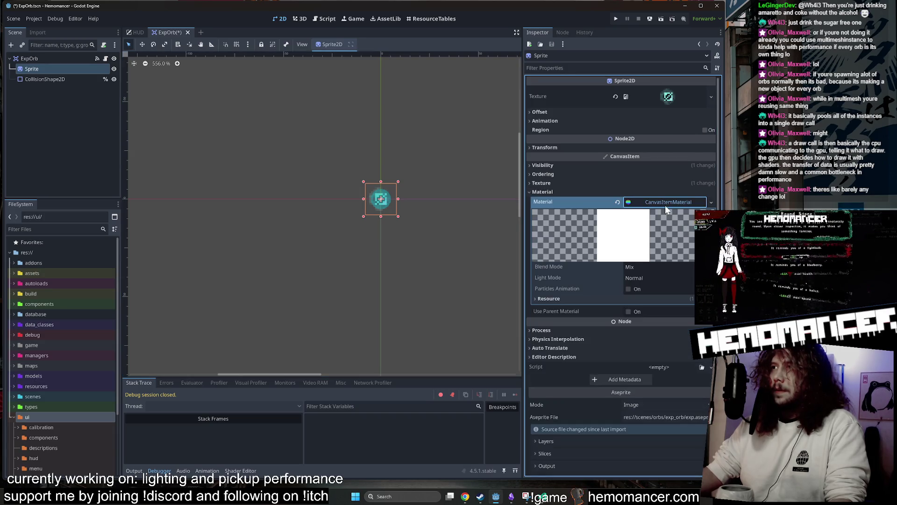
click(654, 280)
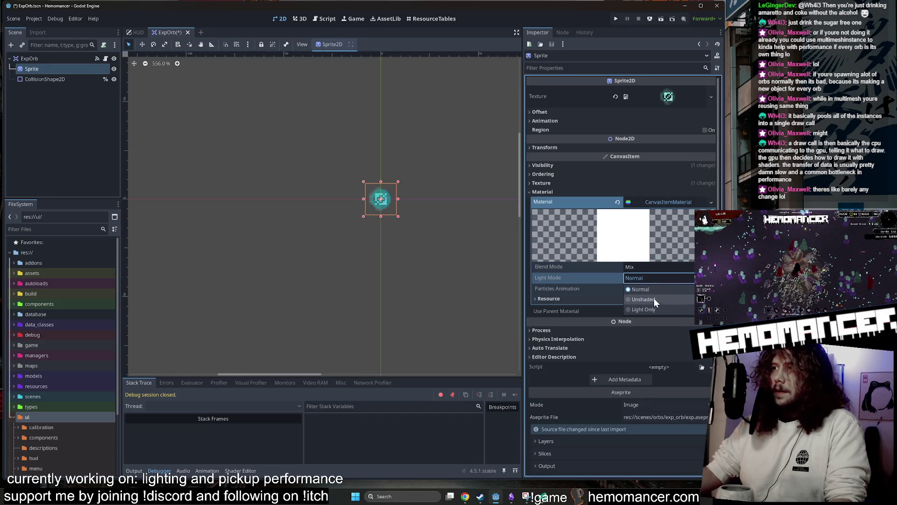
click(654, 300)
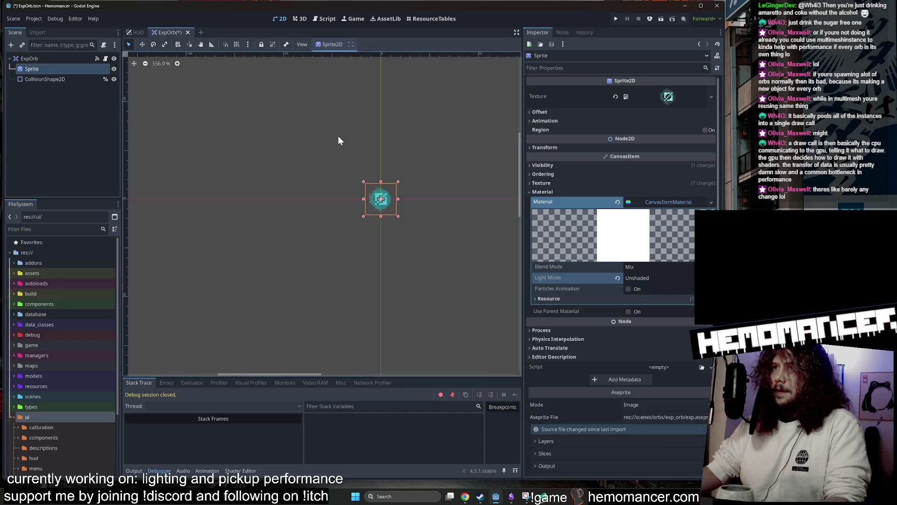
key(F5)
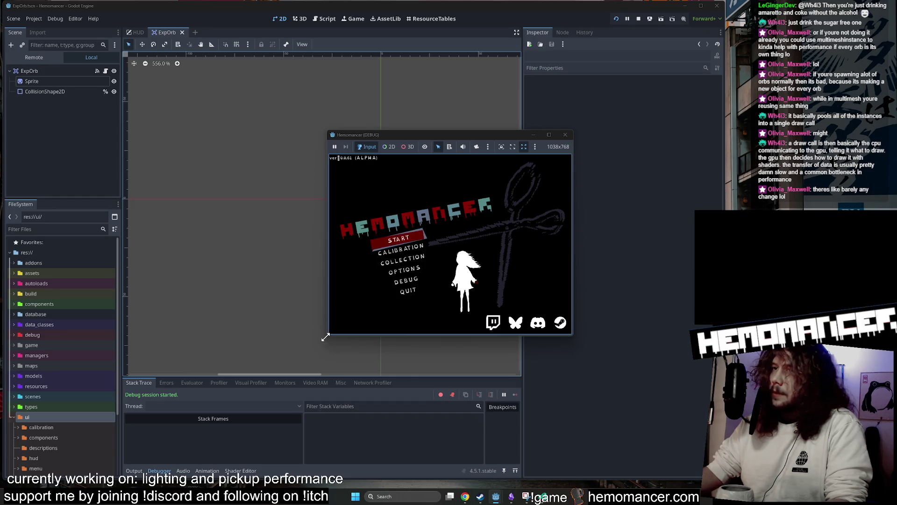
- Enlarge the debug game window and start gameplay from the main menu
mouse_move(325, 337)
mouse_down()
mouse_move(201, 423)
mouse_move(84, 461)
mouse_up()
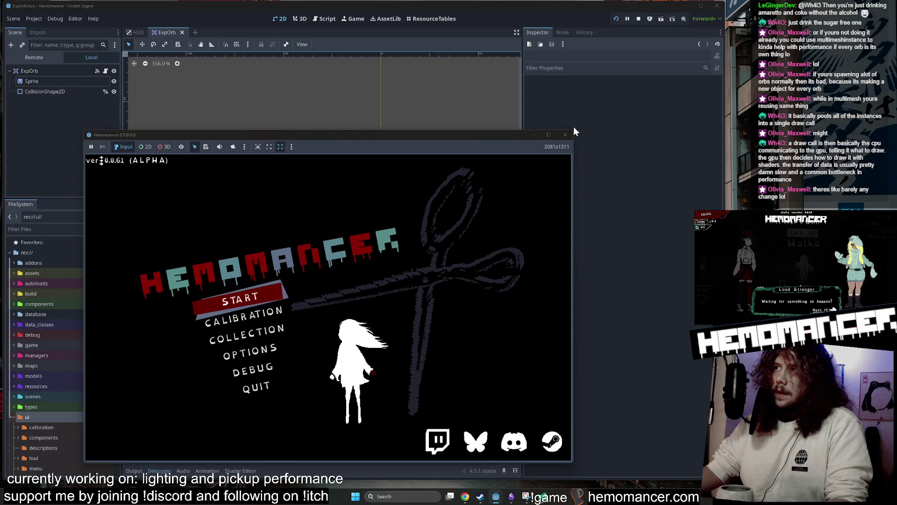
mouse_move(574, 131)
mouse_down()
mouse_move(701, 82)
mouse_move(699, 40)
mouse_up()
key(Return)
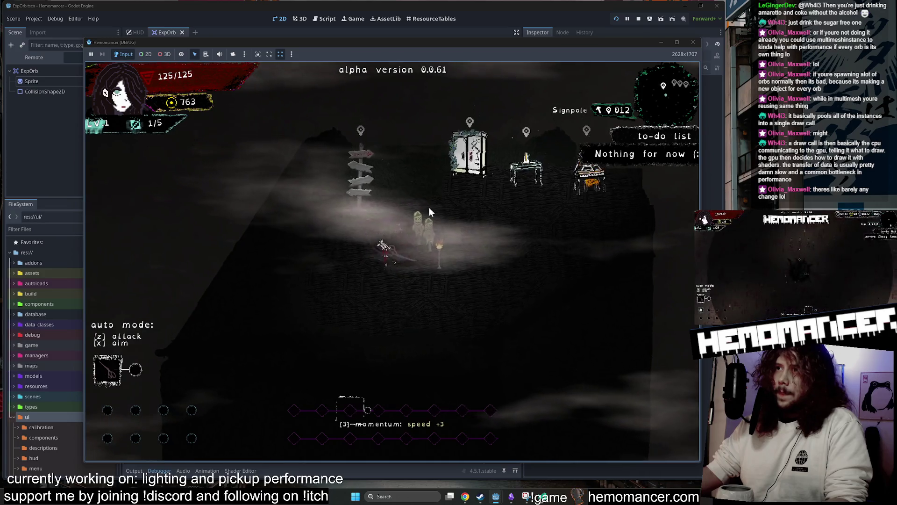
- Walk to the signpole, travel to Cheag Amar, and move right collecting experience orbs
key(w)
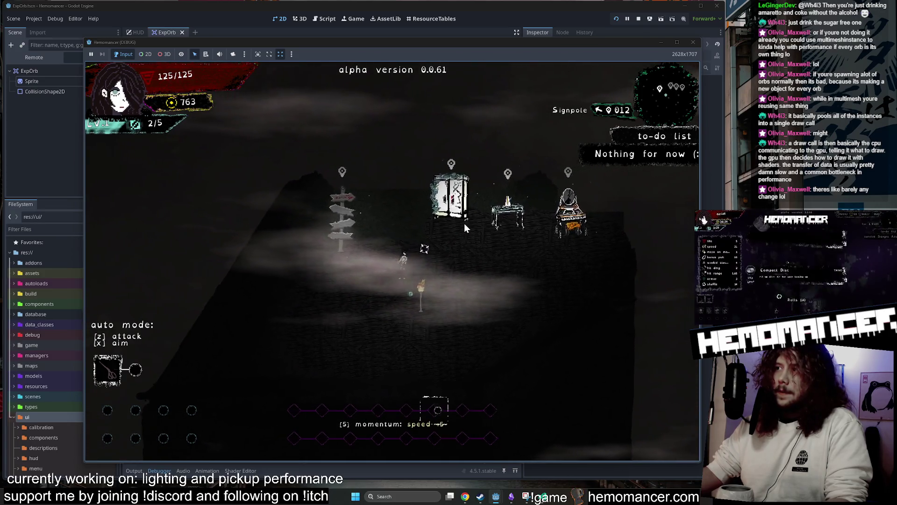
key(a)
key(e)
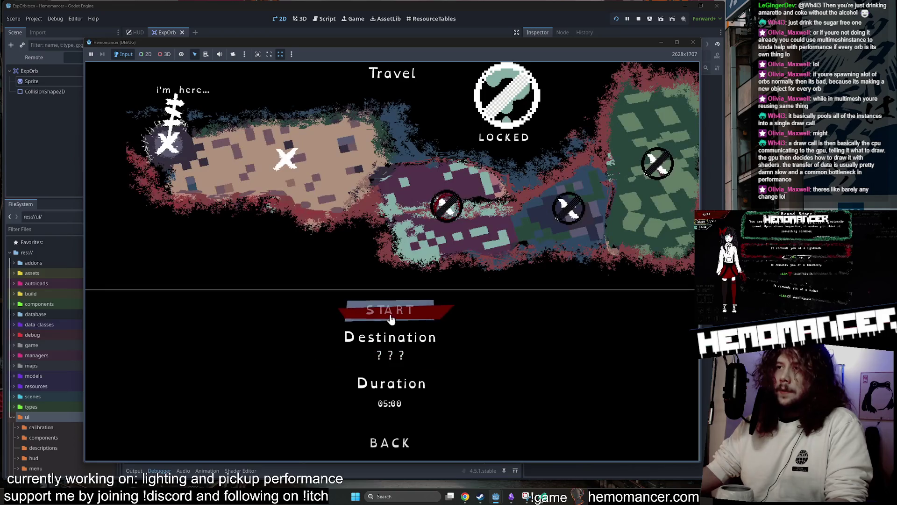
click(287, 157)
click(385, 320)
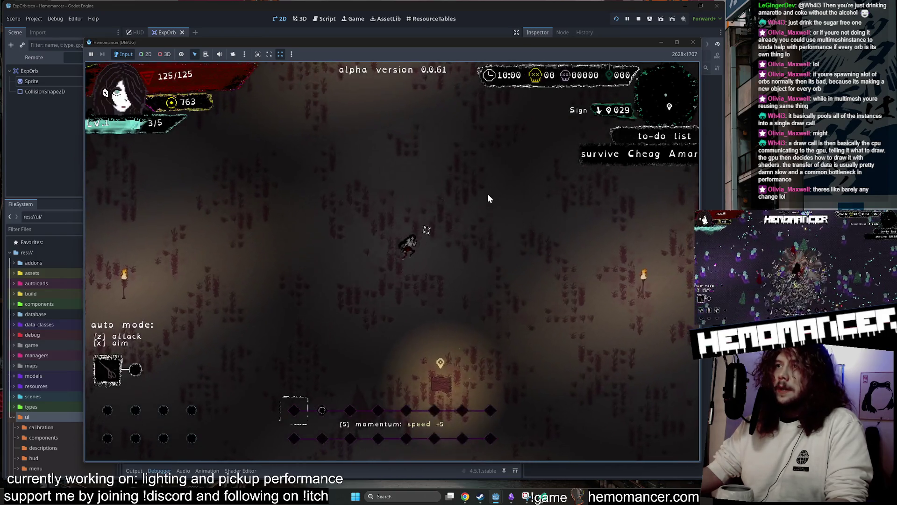
key(d)
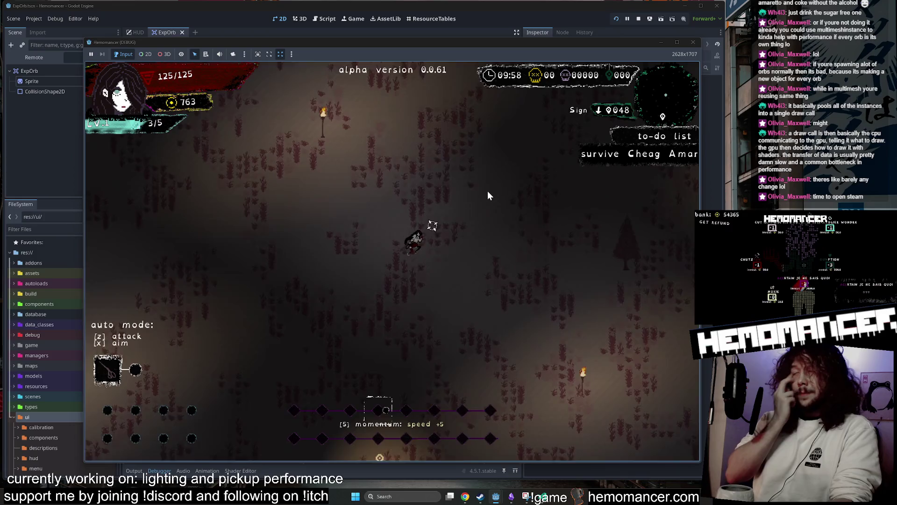
key(w)
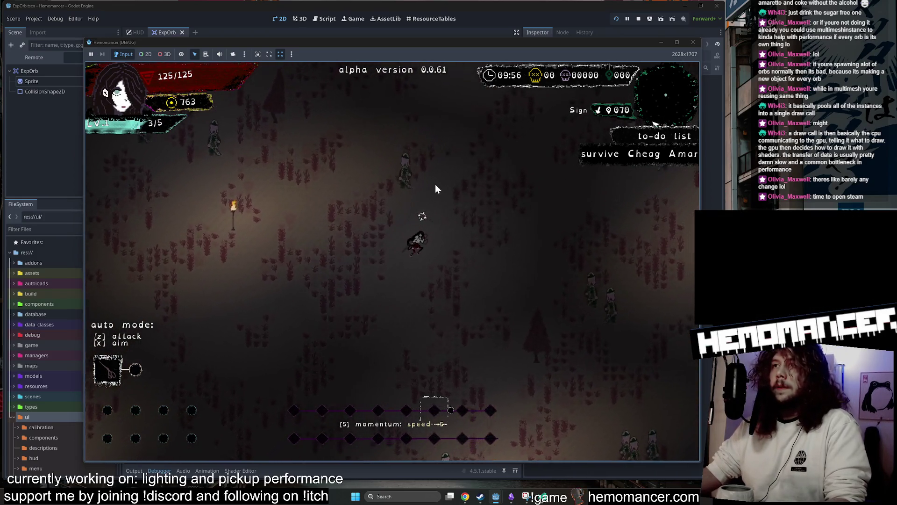
key(d)
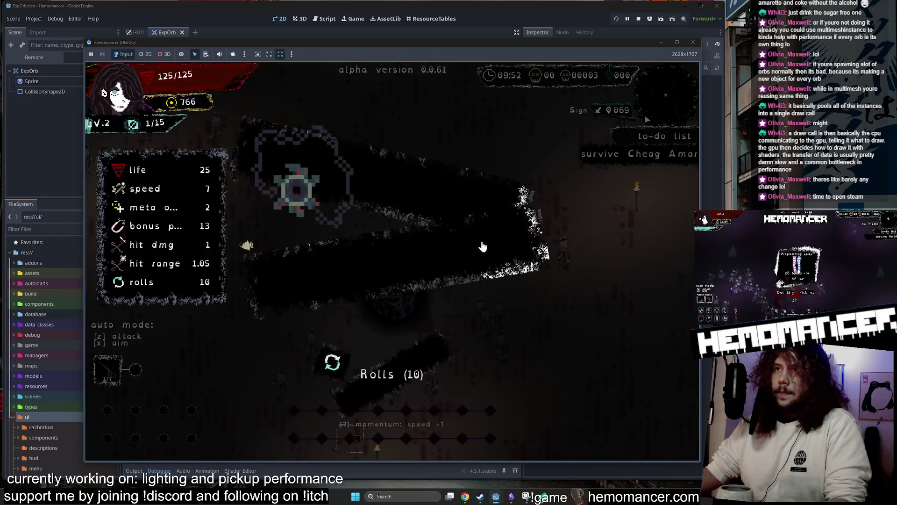
- Reroll the cards five times to take Friendship bracelet, then reroll once and upgrade it to level 2
click(383, 381)
click(384, 383)
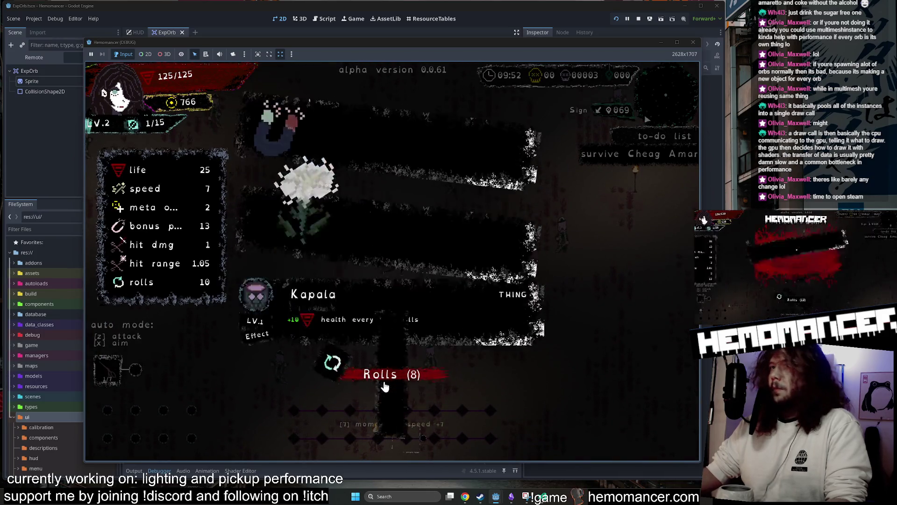
click(383, 384)
click(384, 383)
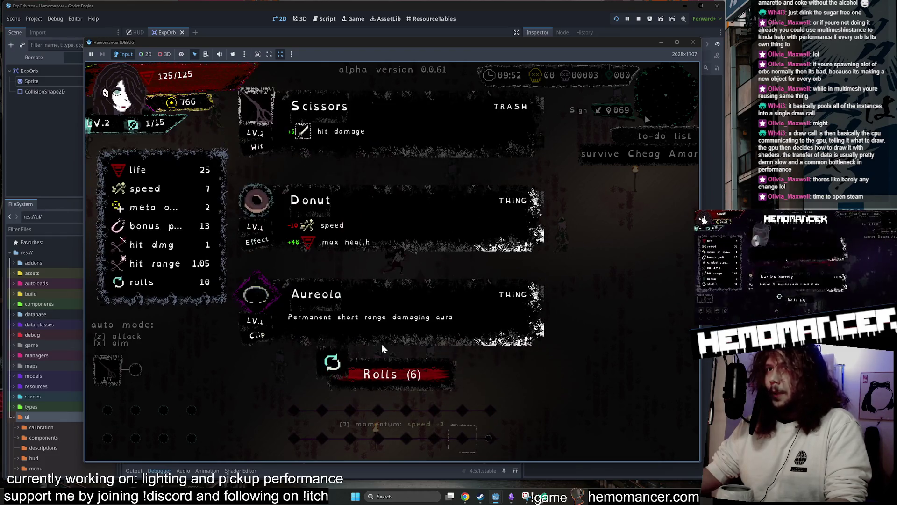
click(401, 369)
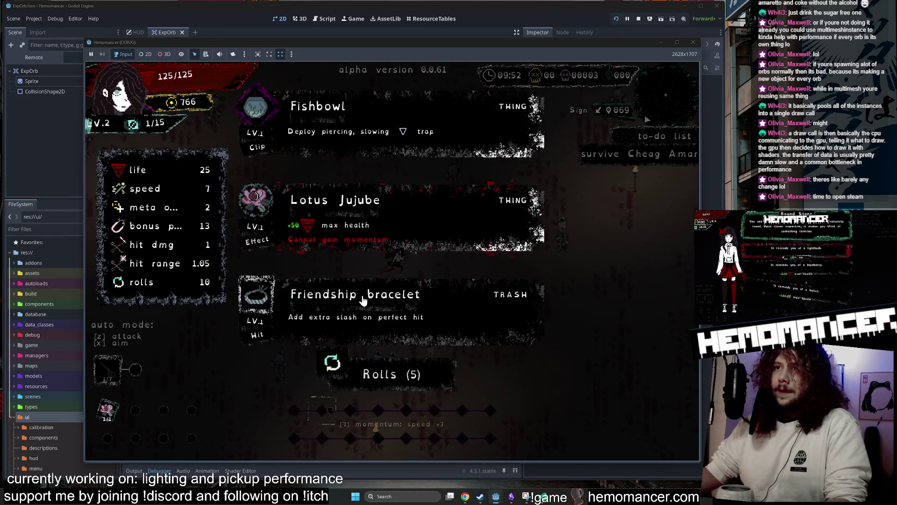
click(451, 280)
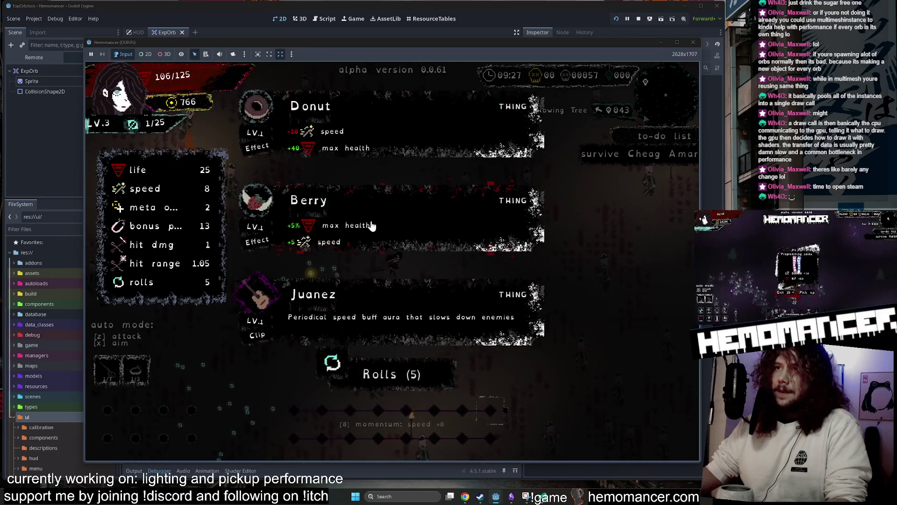
click(355, 364)
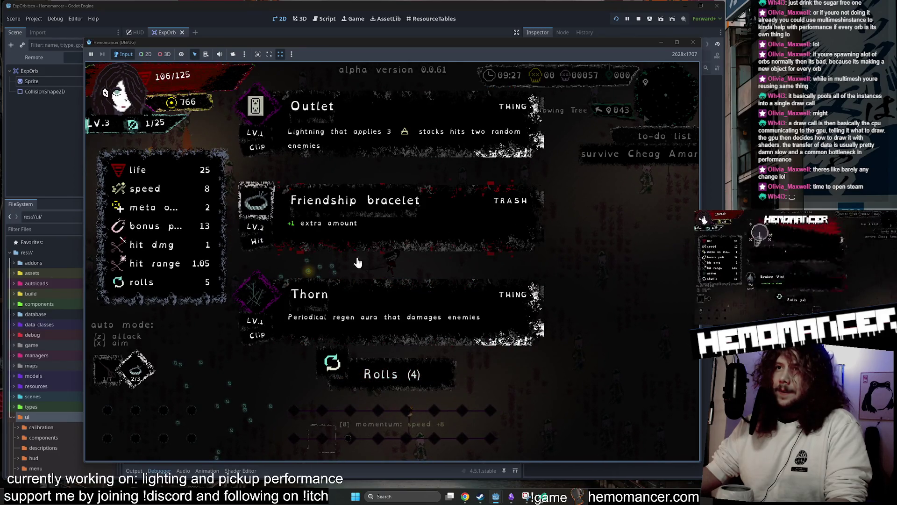
click(357, 262)
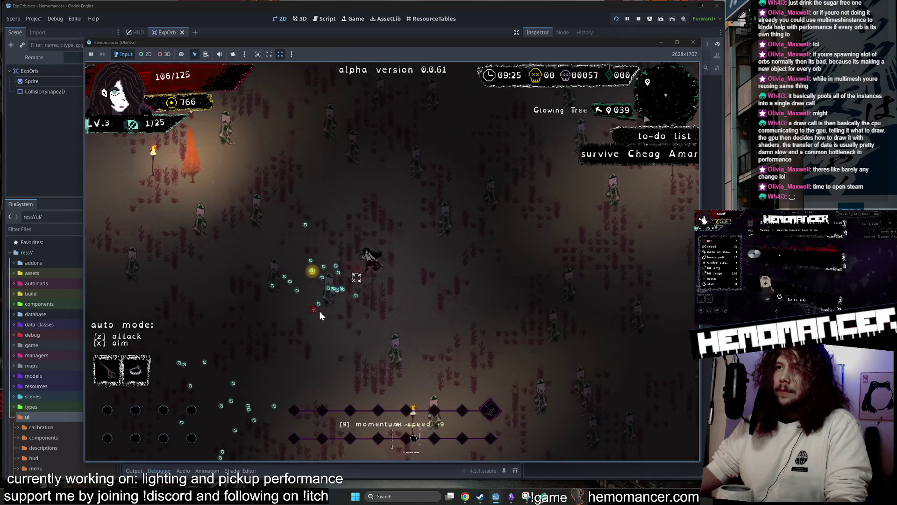
- Pause to the main menu and add the Mask trinket from the debug menu
key(F5)
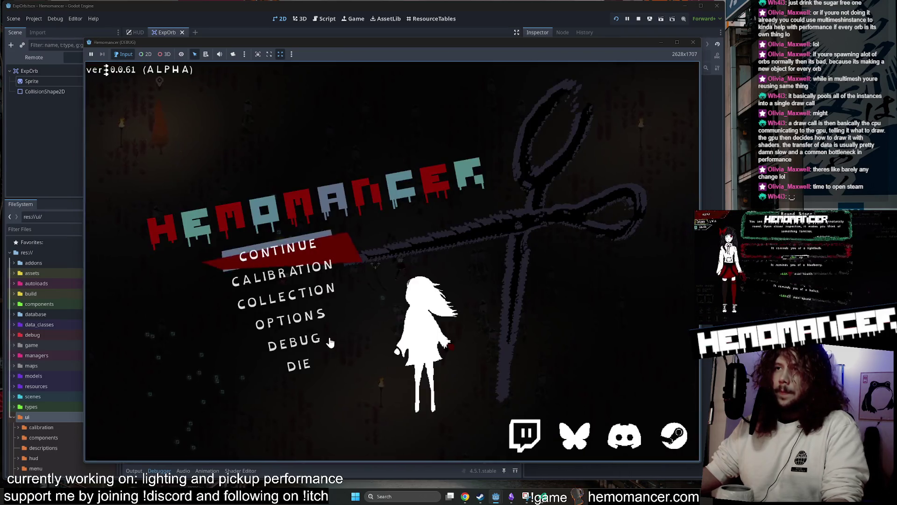
click(329, 342)
click(290, 143)
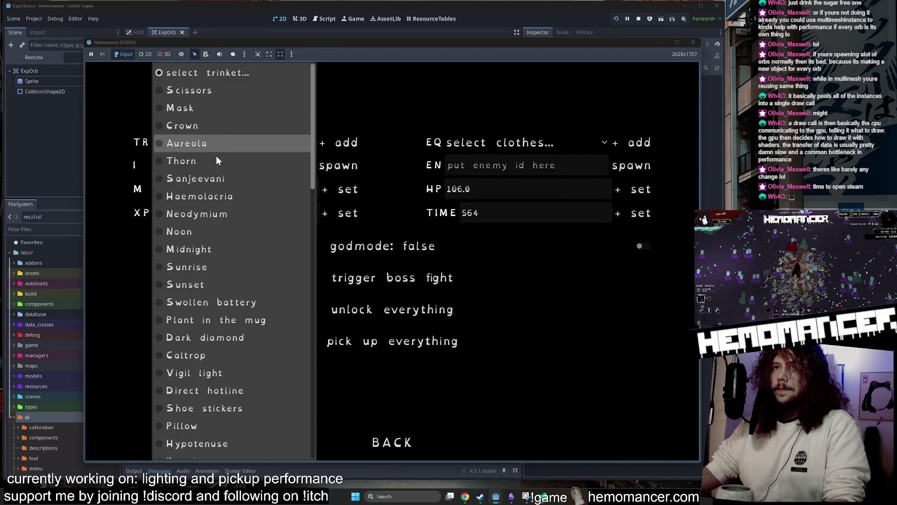
click(209, 111)
click(378, 442)
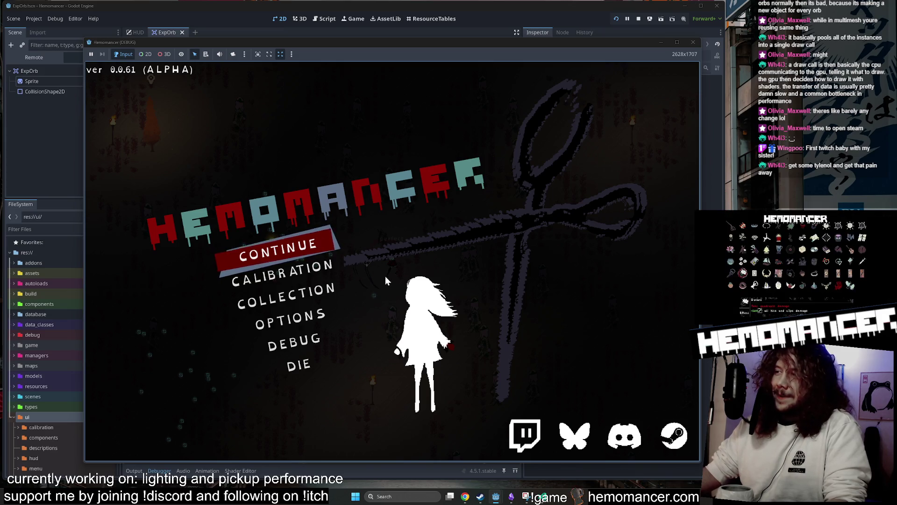
- Resume the run and move around attacking enemies and collecting orbs
click(266, 244)
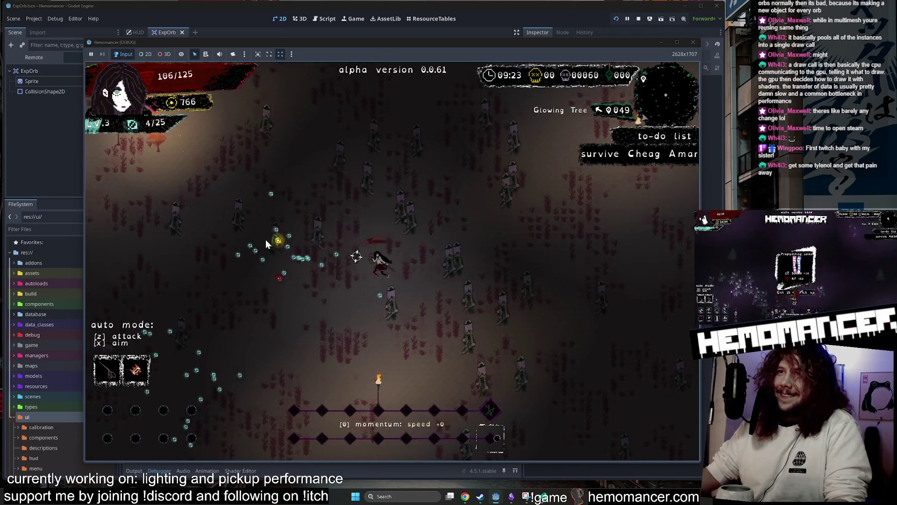
key(a)
key(s)
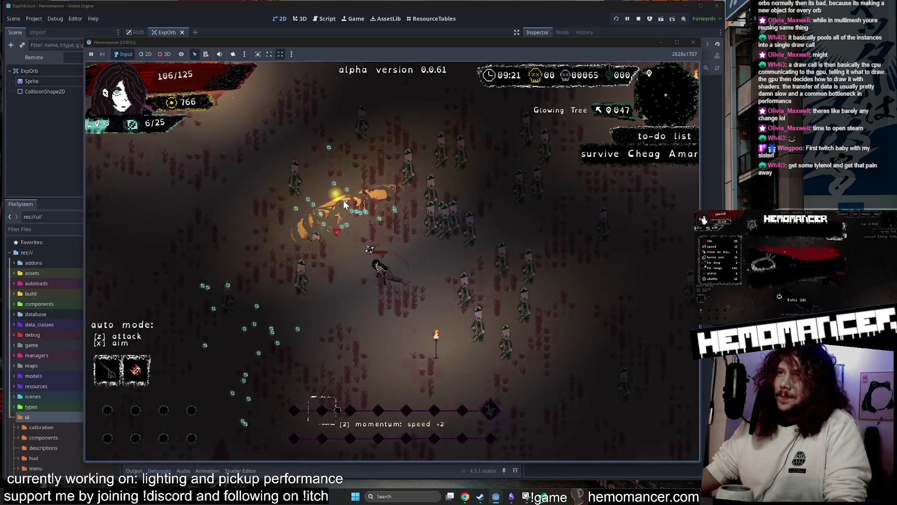
key(a)
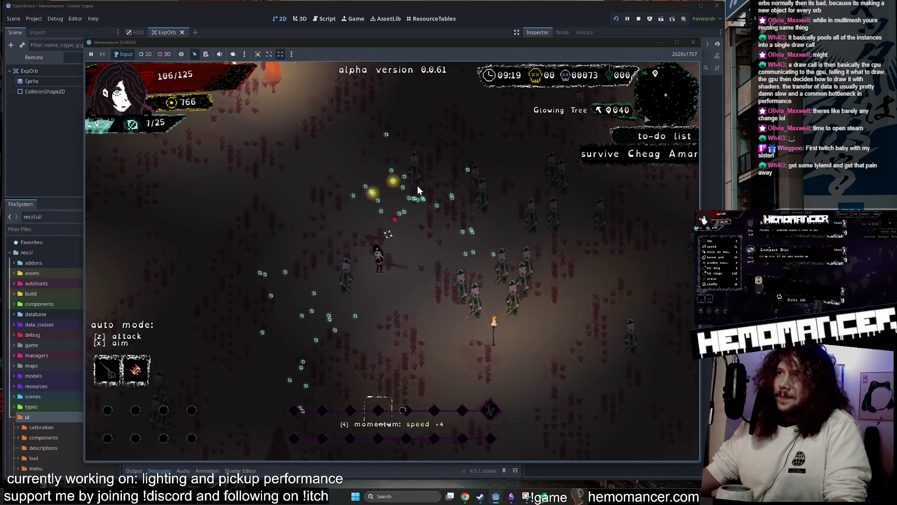
- Choose Box as the debug interaction, then resume the run to check it
key(Escape)
click(293, 341)
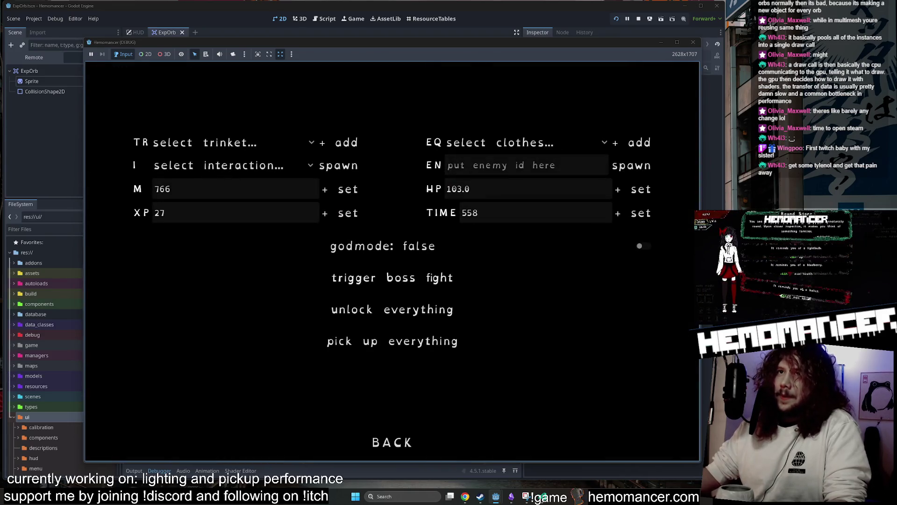
click(223, 166)
click(191, 367)
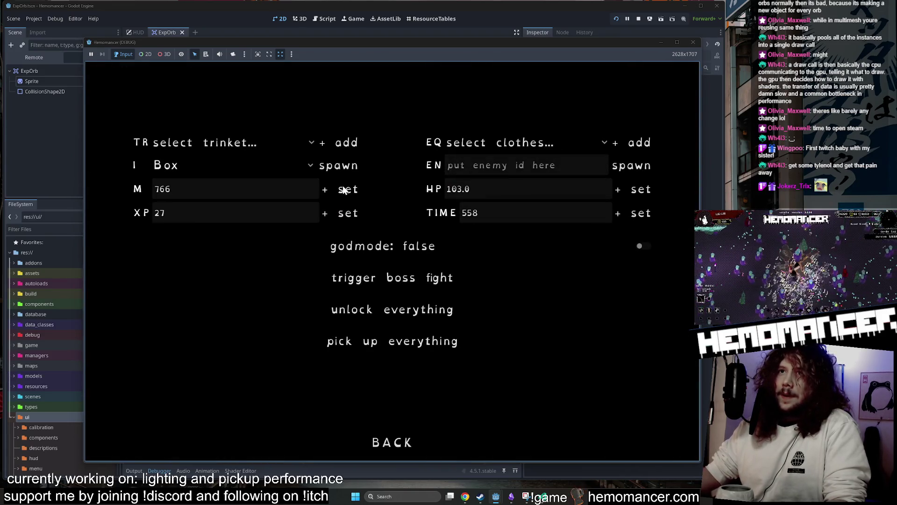
click(396, 446)
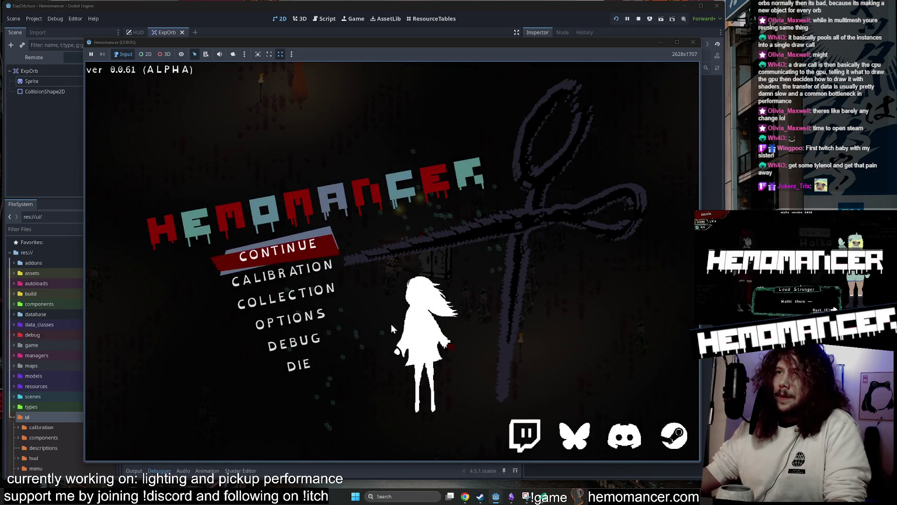
click(302, 248)
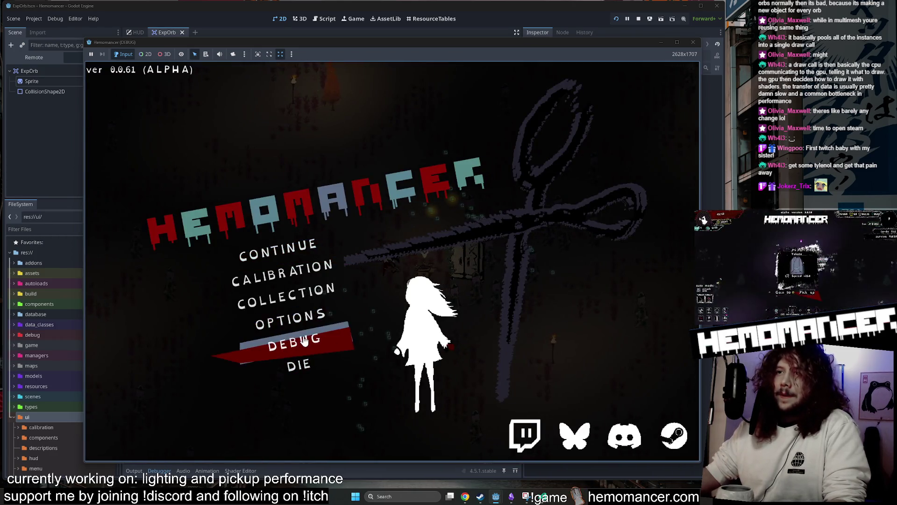
- Reopen the debug panel and select Box as the interaction again
click(295, 341)
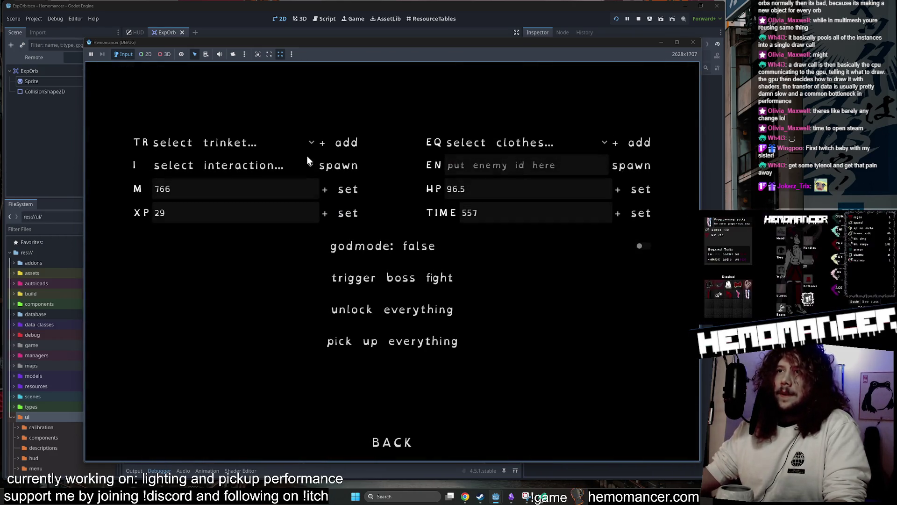
click(239, 164)
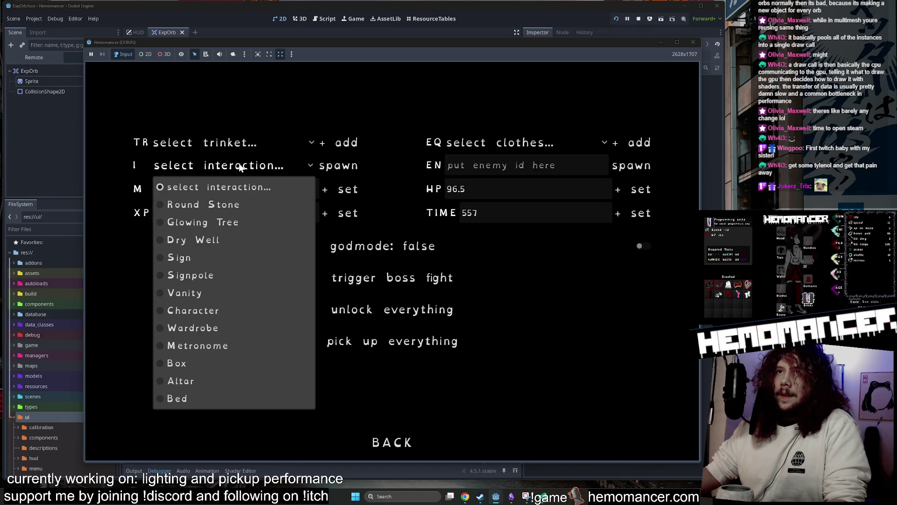
click(212, 362)
- Close the debug panel, resume the run, and pick a level-up upgrade, hitting hud.gd line 472
click(392, 442)
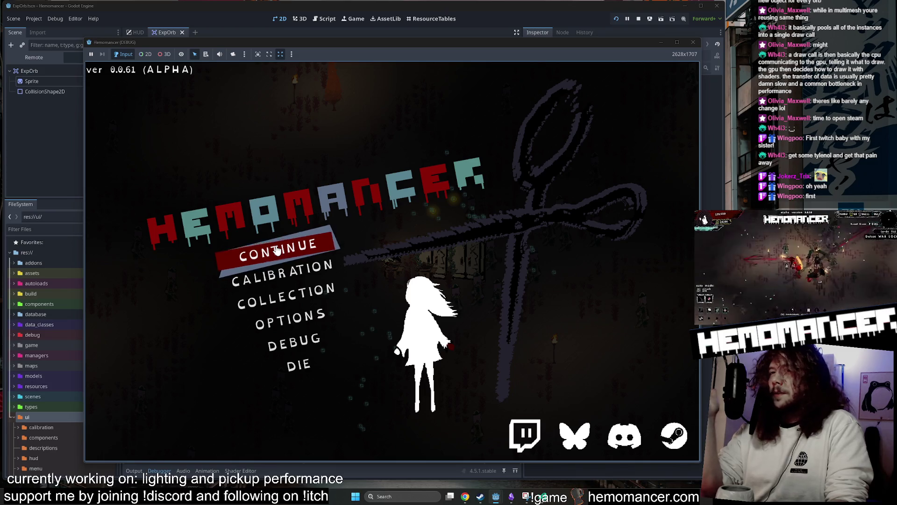
click(271, 250)
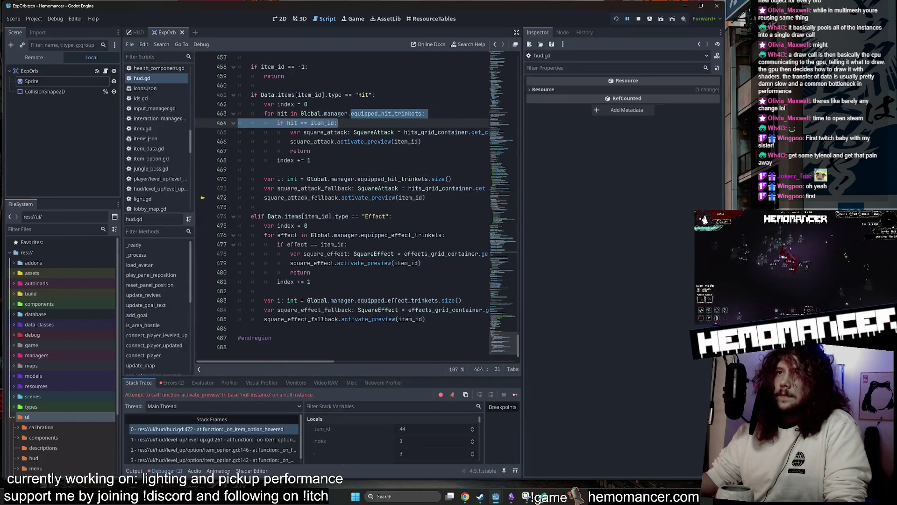
click(311, 151)
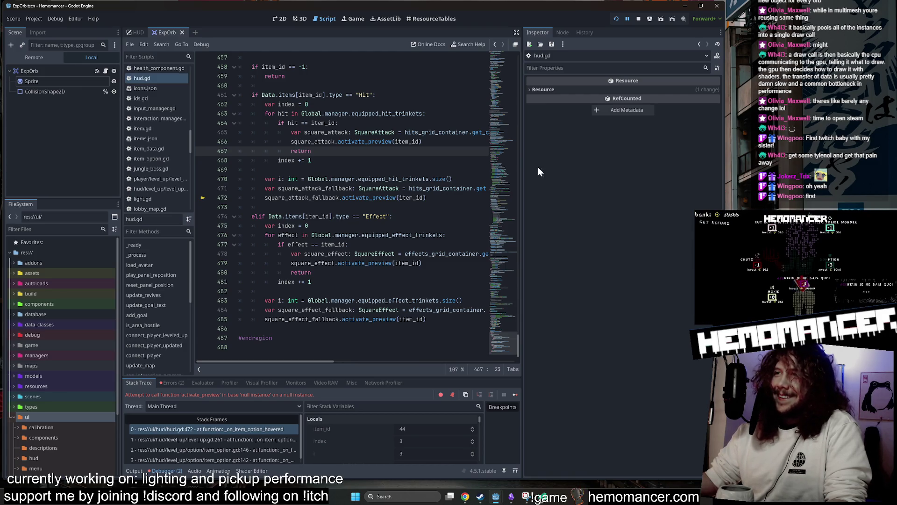
- Widen the hud.gd code area at line 470, then stop and relaunch the debug run
drag(522, 163, 639, 178)
click(427, 179)
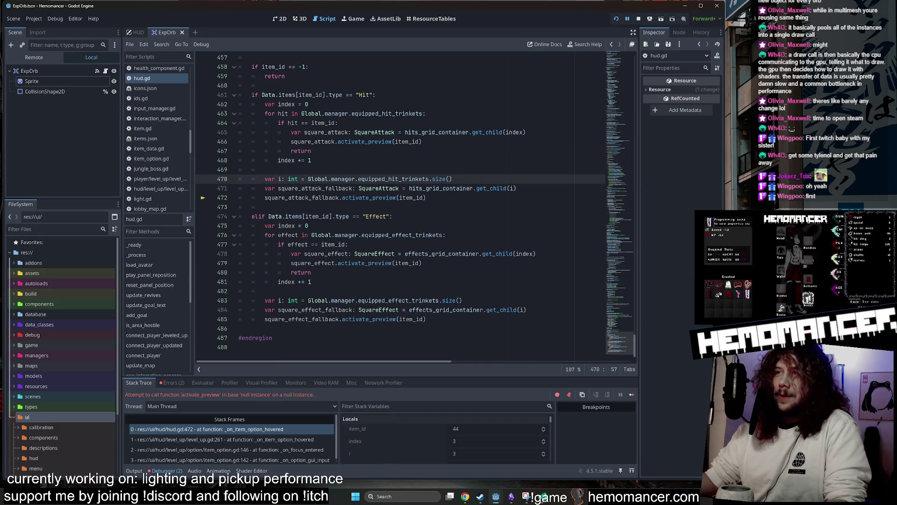
click(638, 19)
click(455, 123)
key(F5)
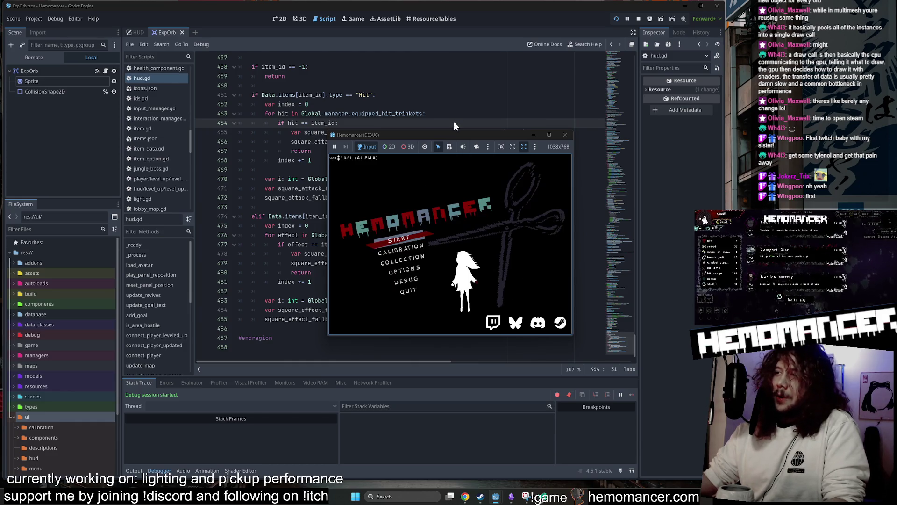
- Enlarge the game window and start a new run from the menu
mouse_move(330, 336)
mouse_down()
mouse_move(311, 382)
mouse_move(185, 445)
mouse_move(148, 450)
mouse_up()
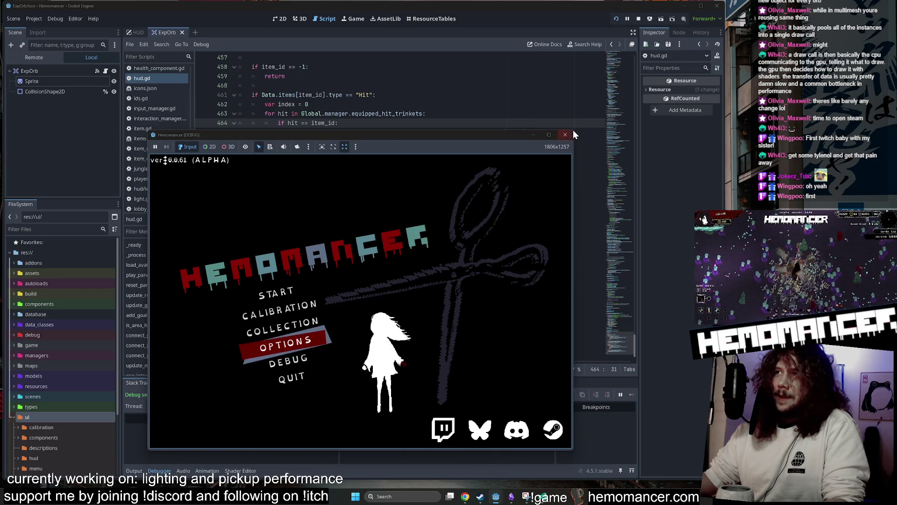
mouse_move(573, 131)
mouse_down()
mouse_move(593, 81)
mouse_move(652, 36)
mouse_up()
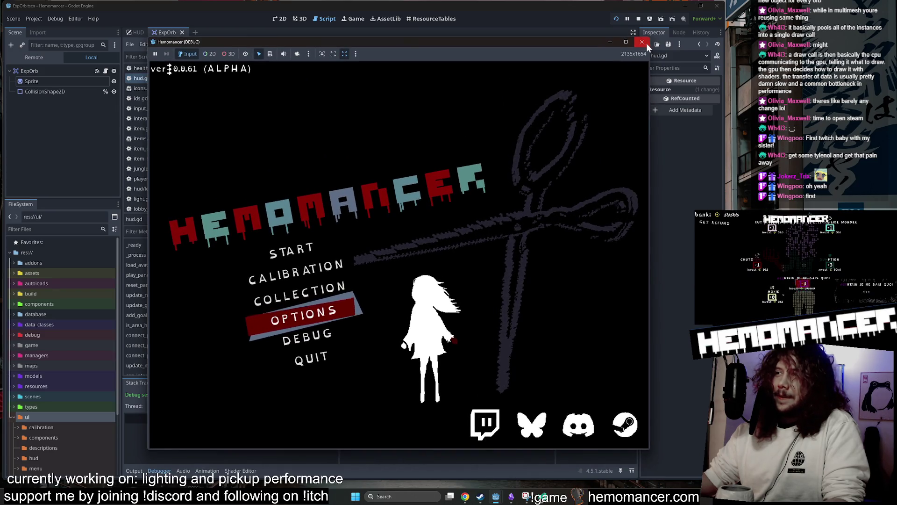
key(Up)
key(Up)
key(Up)
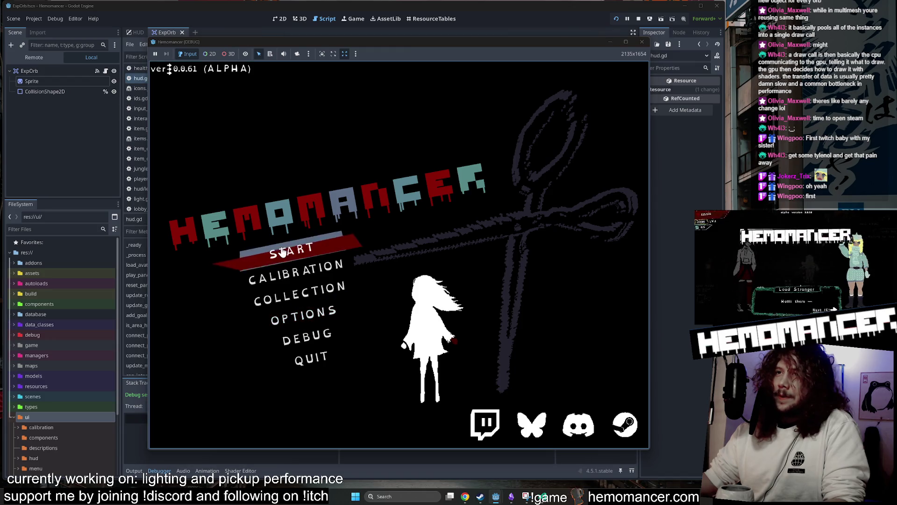
key(Return)
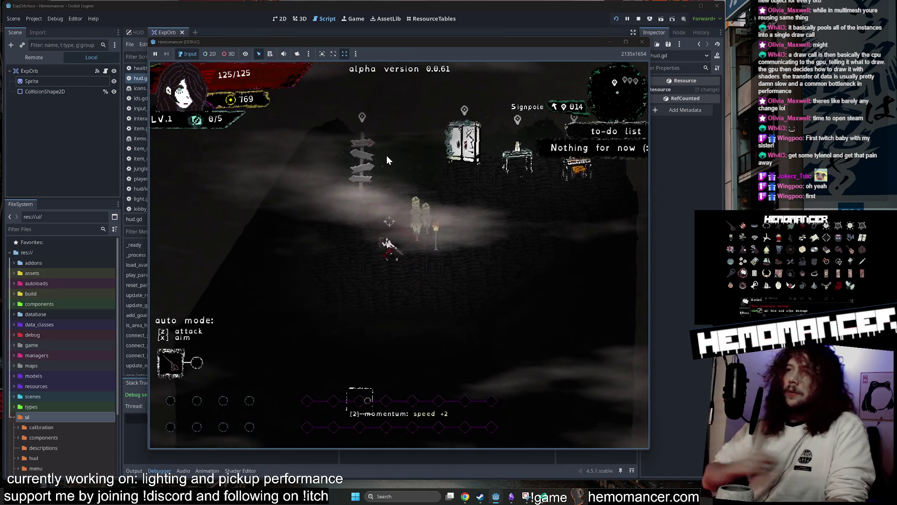
- Continue the run, walk to the wardrobe, and check its equipment screen
key(Escape)
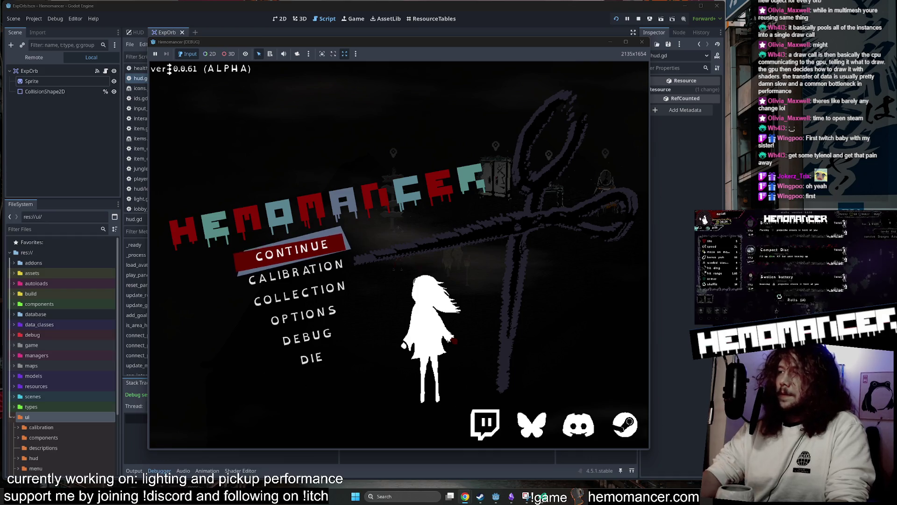
click(294, 236)
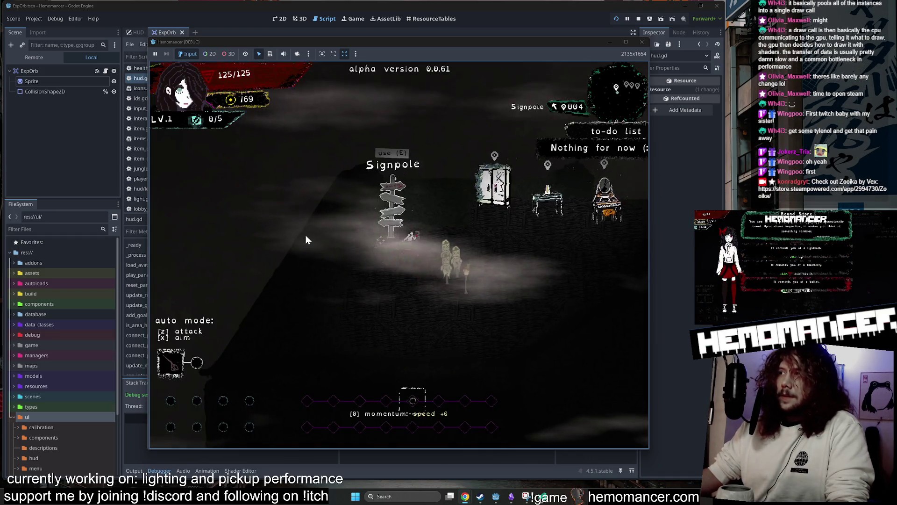
key(d)
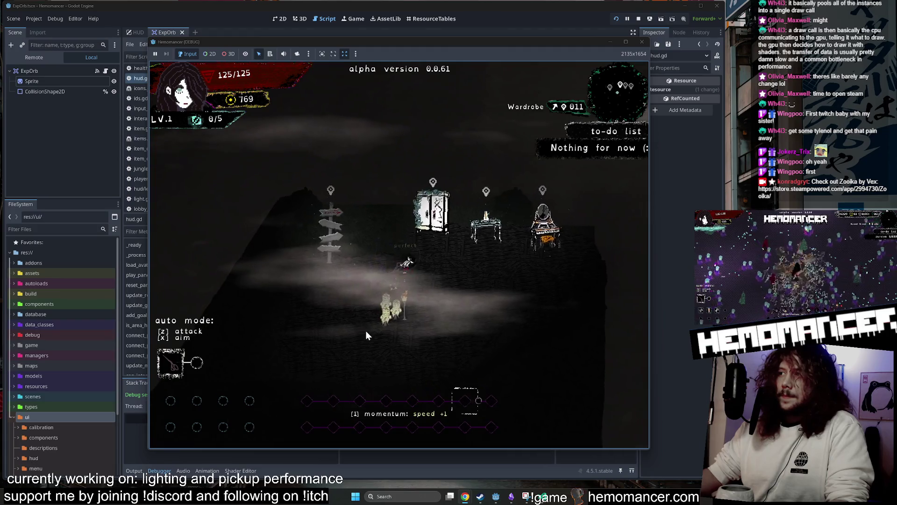
key(d)
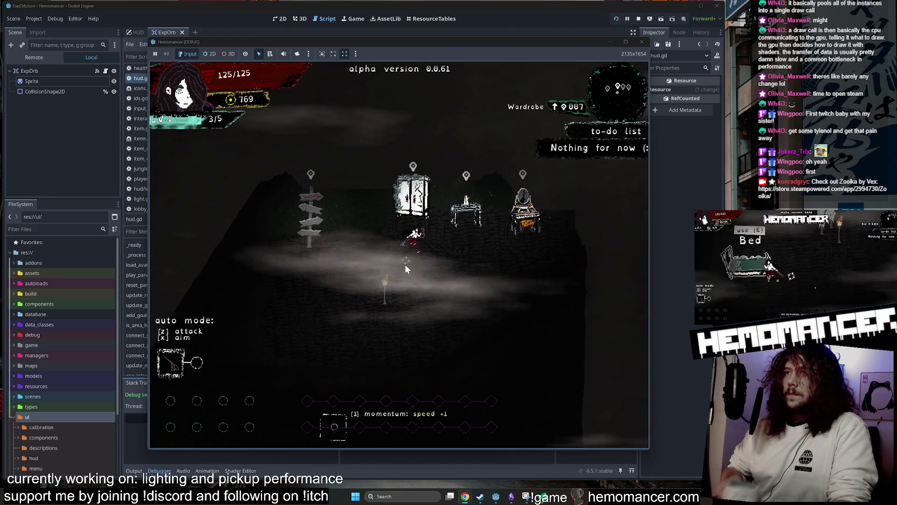
key(w)
key(e)
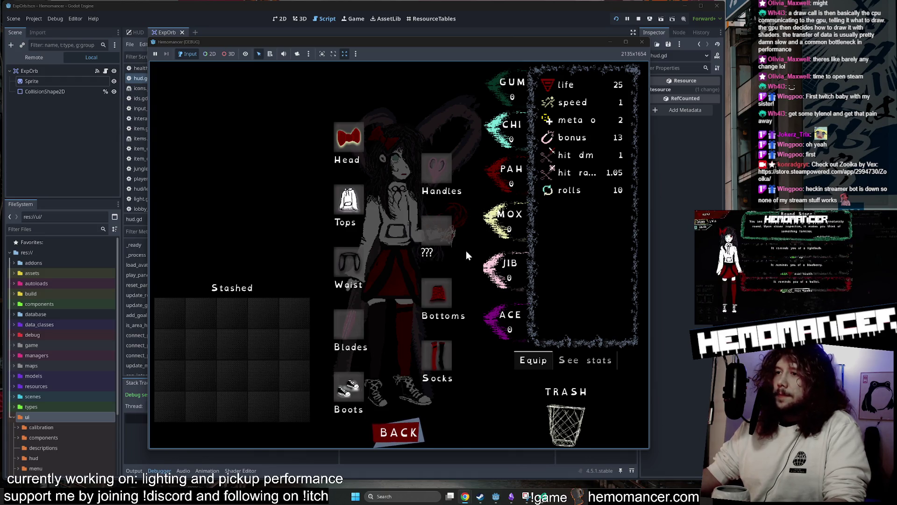
click(401, 433)
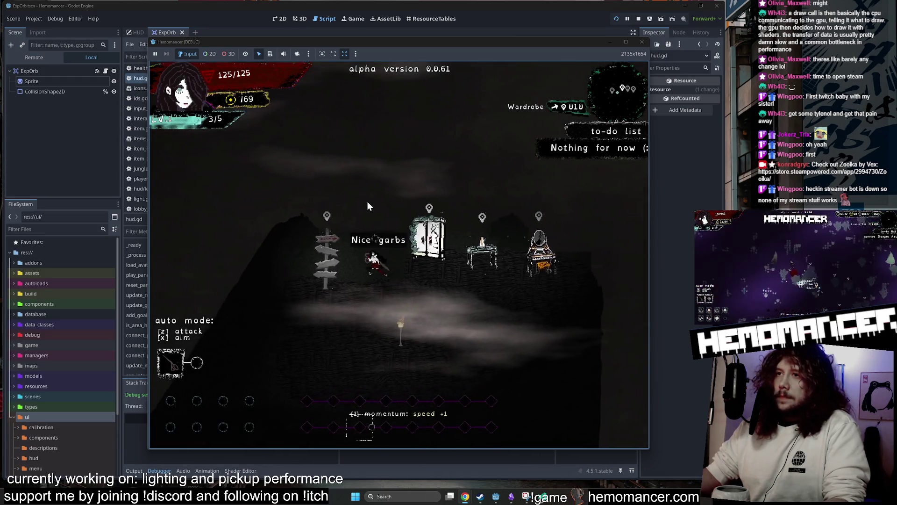
- Travel from the signpole to a new area and fight the enemies there
key(e)
click(397, 293)
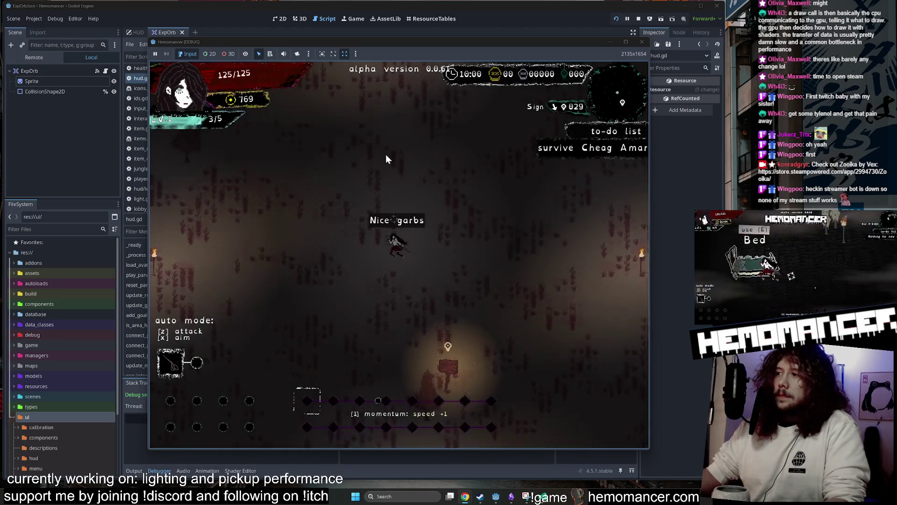
key(w)
key(d)
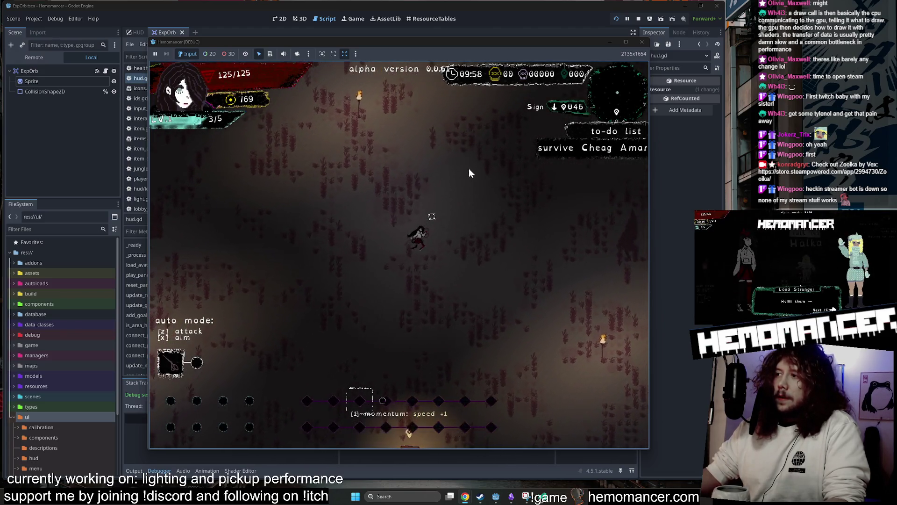
key(w)
key(d)
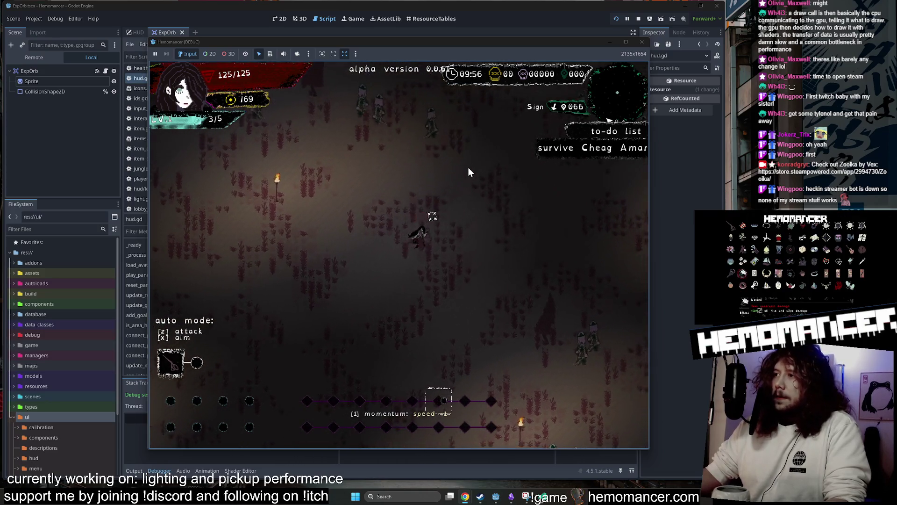
key(w)
key(d)
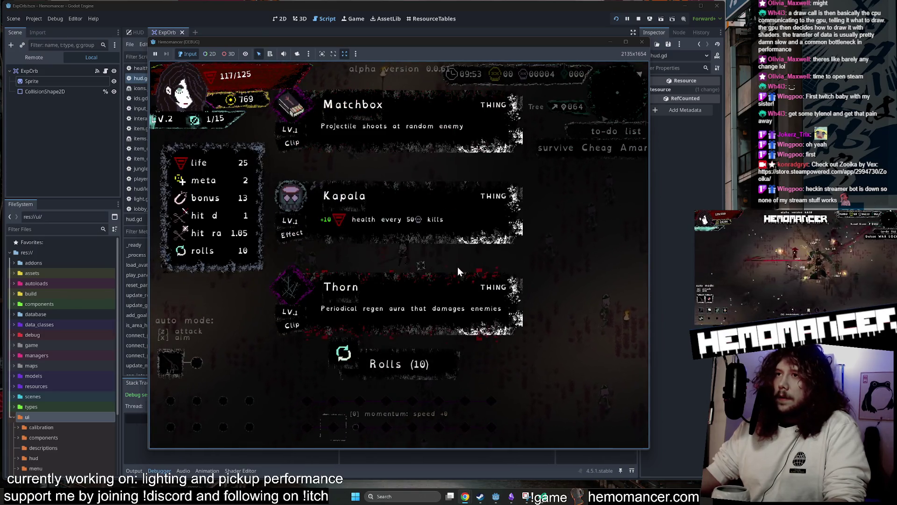
- Take the Kapala upgrade, collect XP orbs, then quit to the menu and open Trello
click(435, 209)
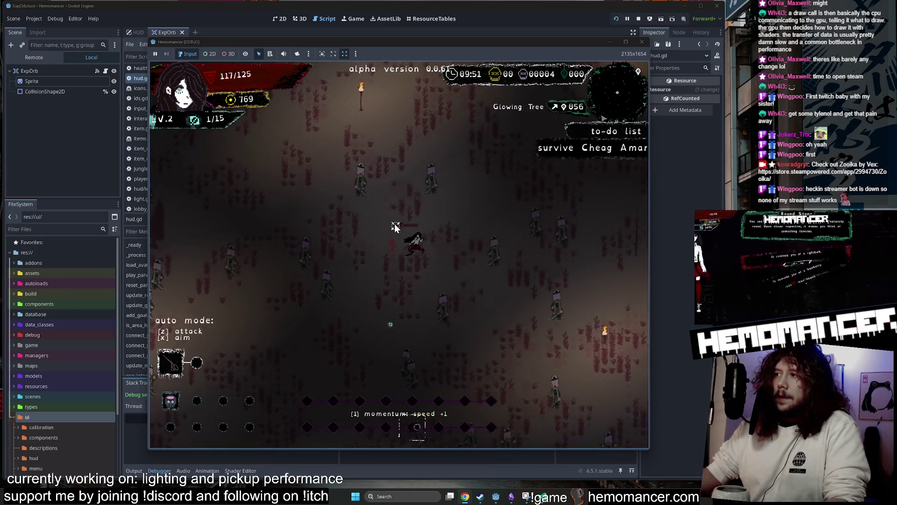
key(w)
key(d)
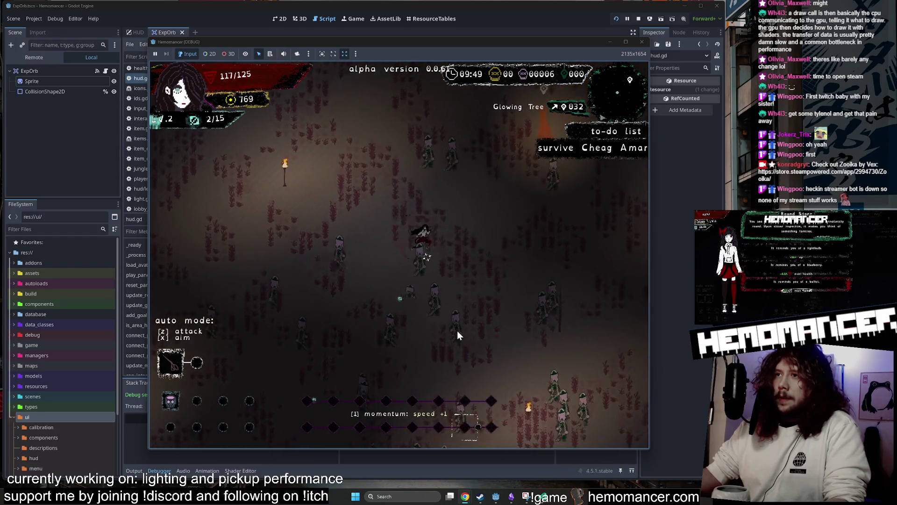
key(w)
key(d)
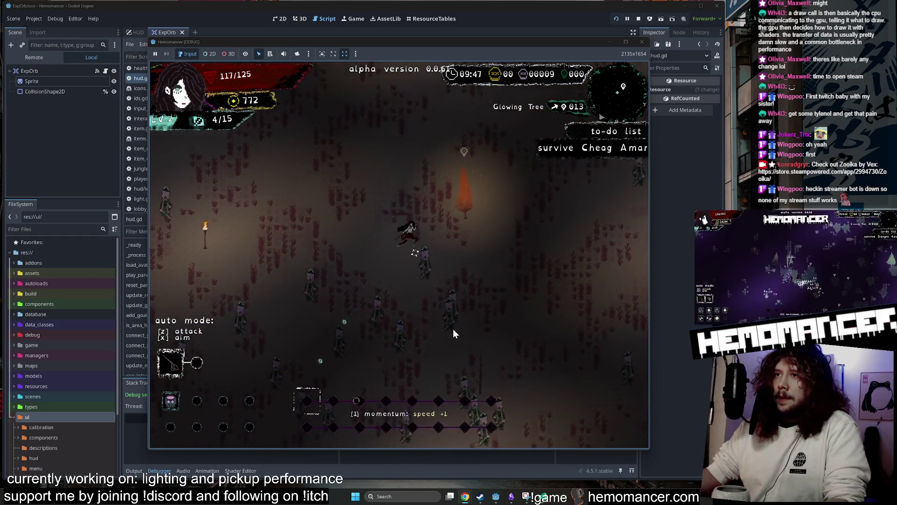
key(Escape)
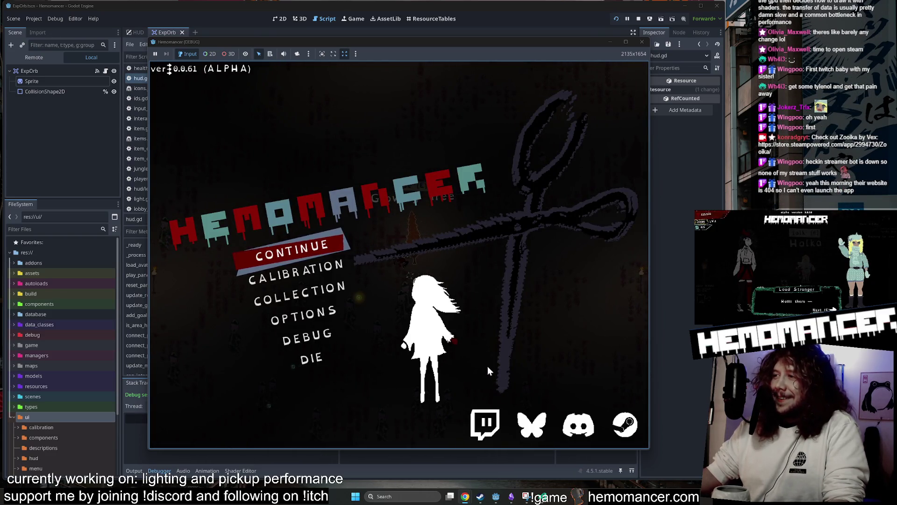
click(485, 446)
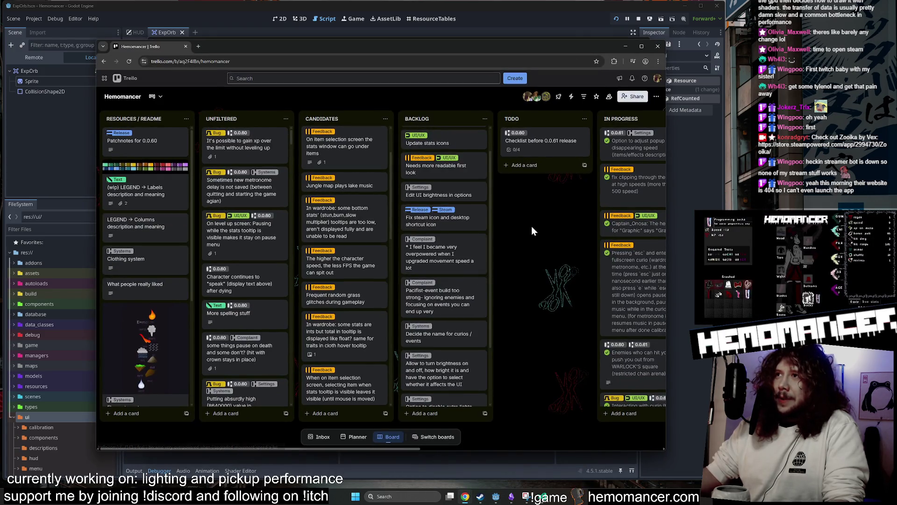
- Browse the board and filter its cards by the keyword 'grass'
mouse_move(527, 229)
mouse_down()
mouse_move(134, 247)
mouse_move(319, 256)
mouse_move(364, 234)
mouse_move(477, 244)
mouse_move(467, 243)
mouse_move(497, 234)
mouse_up()
scroll(497, 234, right, 3)
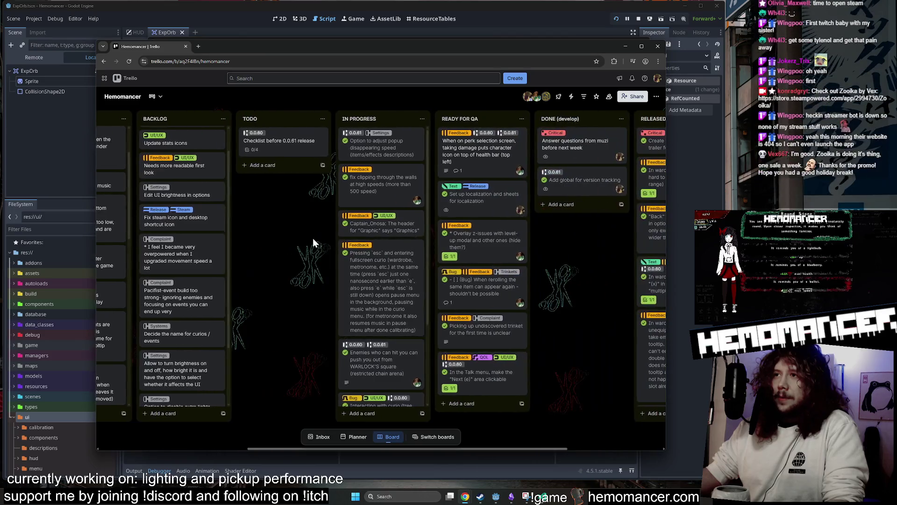
scroll(392, 236, down, 3)
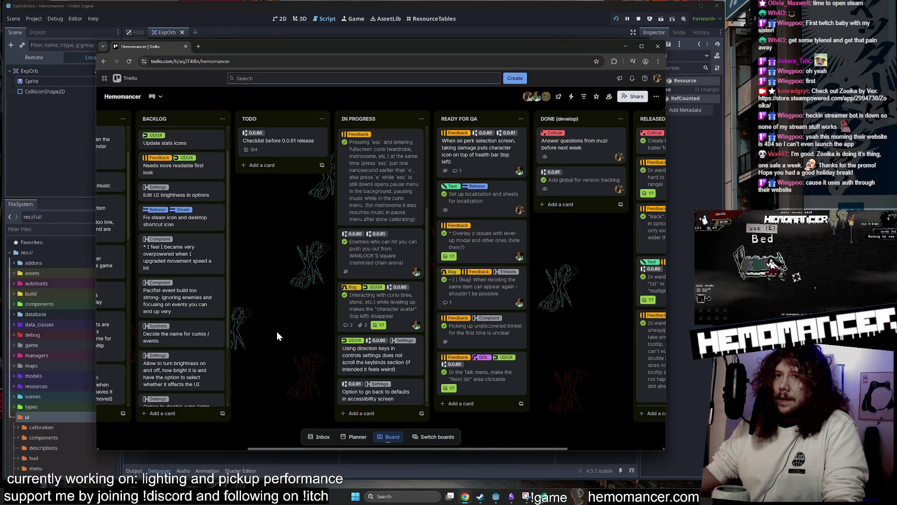
scroll(277, 332, left, 5)
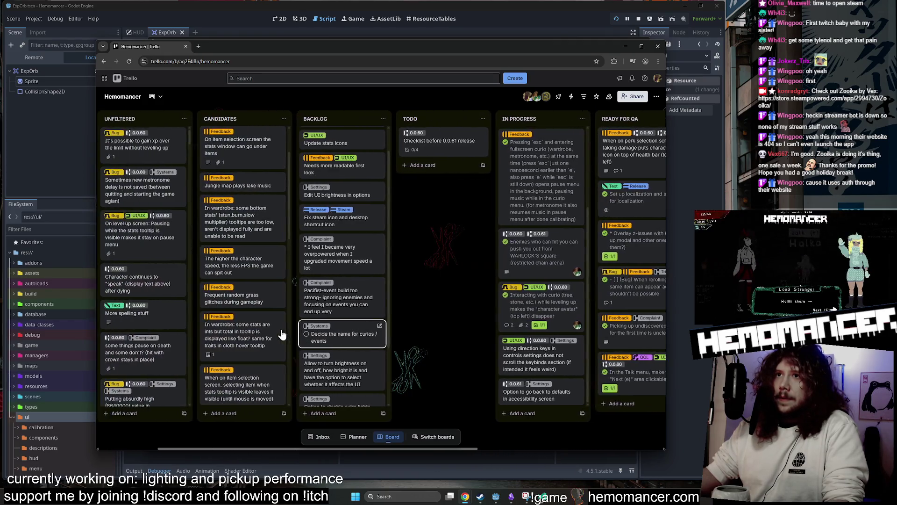
scroll(282, 333, left, 2)
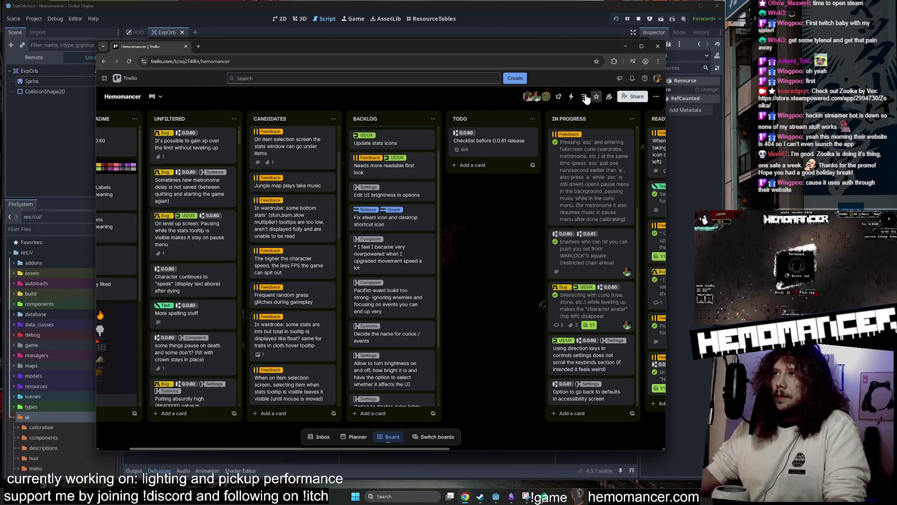
click(585, 97)
text(grass)
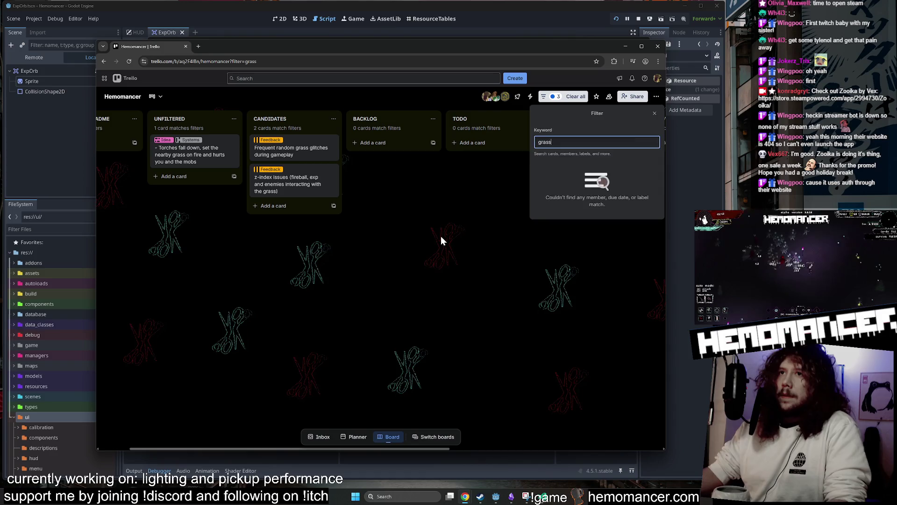
click(388, 222)
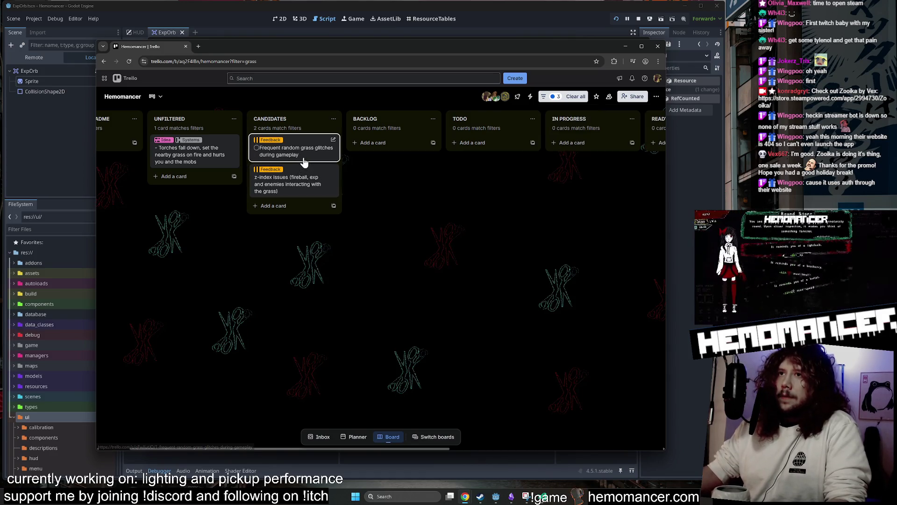
- Drag the grass glitches card into IN PROGRESS, clear the filter, and open the card
drag(301, 154, 594, 142)
click(577, 96)
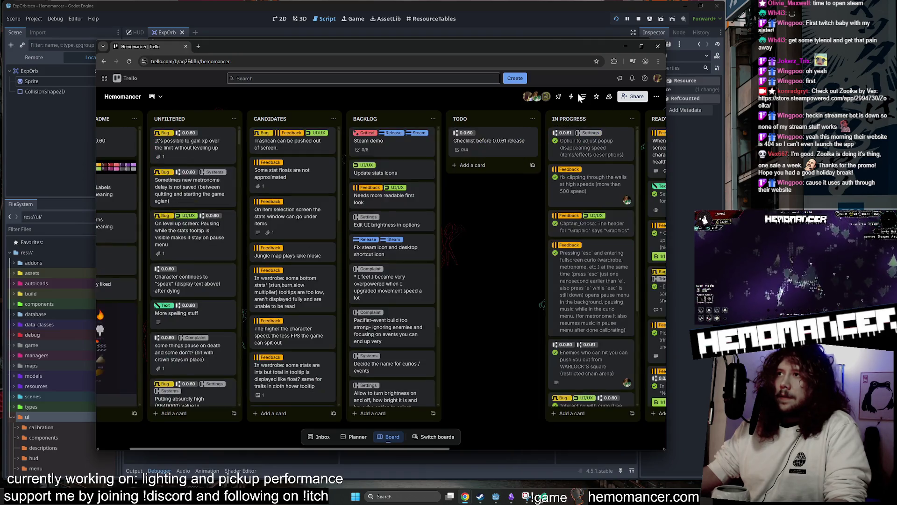
scroll(535, 273, left, 2)
scroll(522, 282, right, 3)
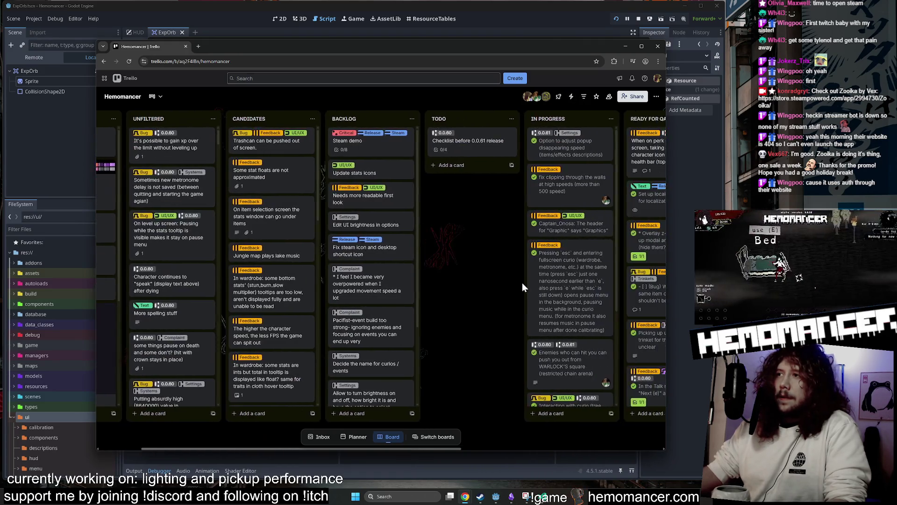
scroll(522, 282, right, 2)
drag(581, 282, 583, 385)
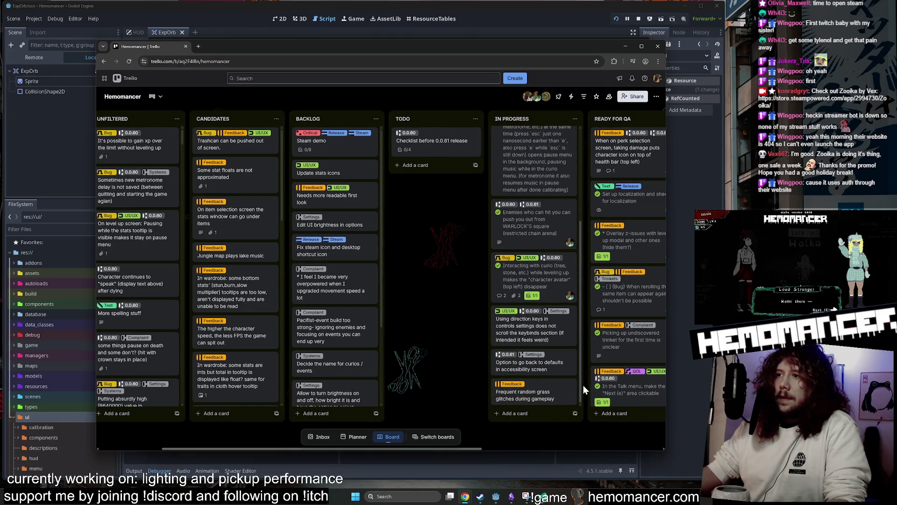
click(537, 395)
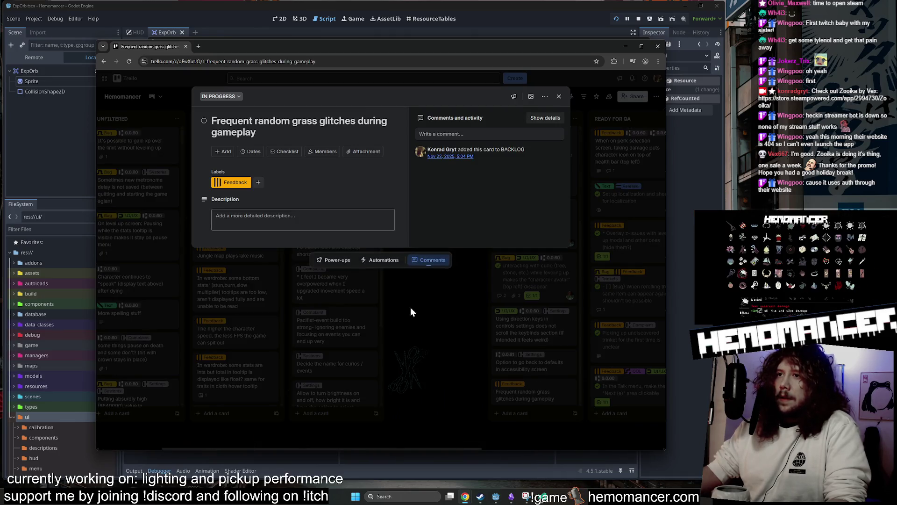
- Add checklist item 'removed light from the XP orbs to prevent light glitch' and tick it
click(295, 155)
click(283, 237)
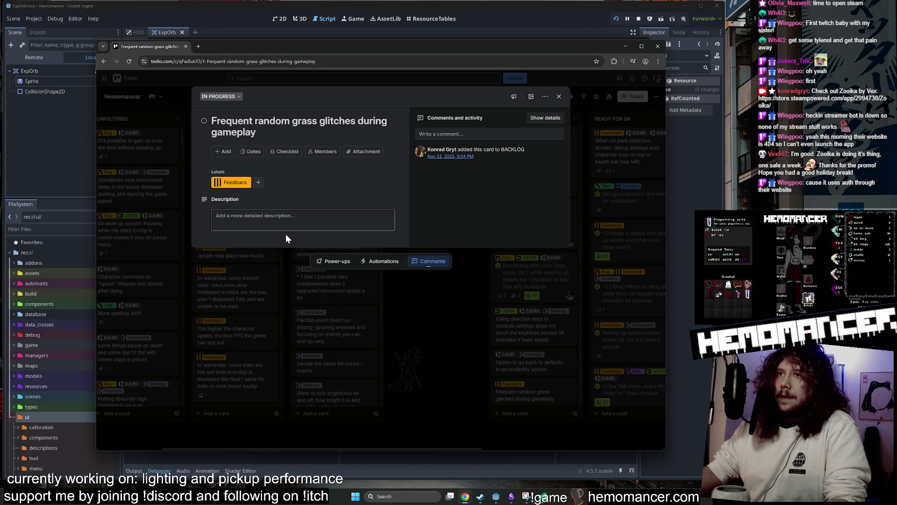
text(removed light from the XP orbs to prevent light glitch)
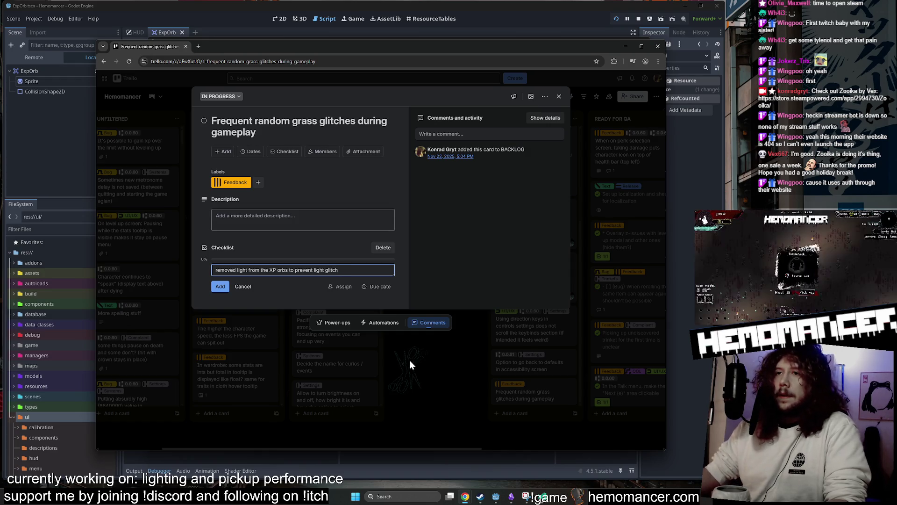
key(Return)
click(207, 268)
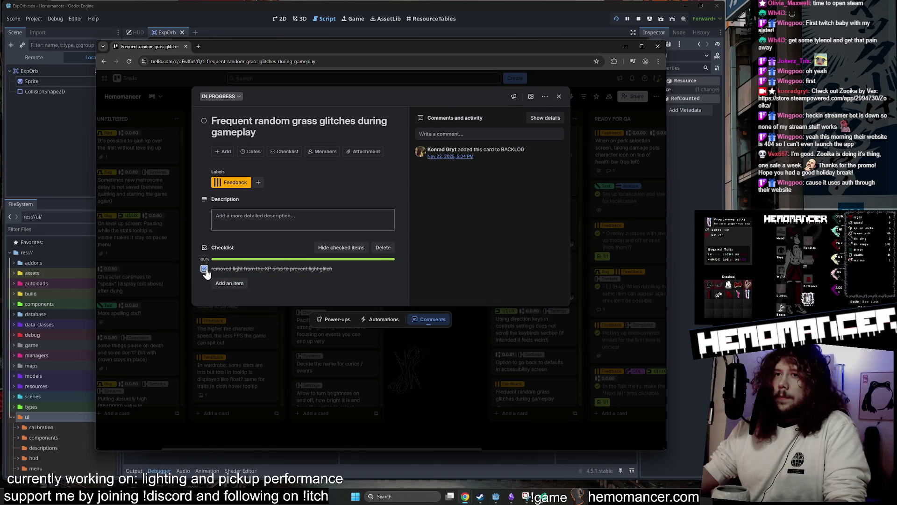
click(479, 408)
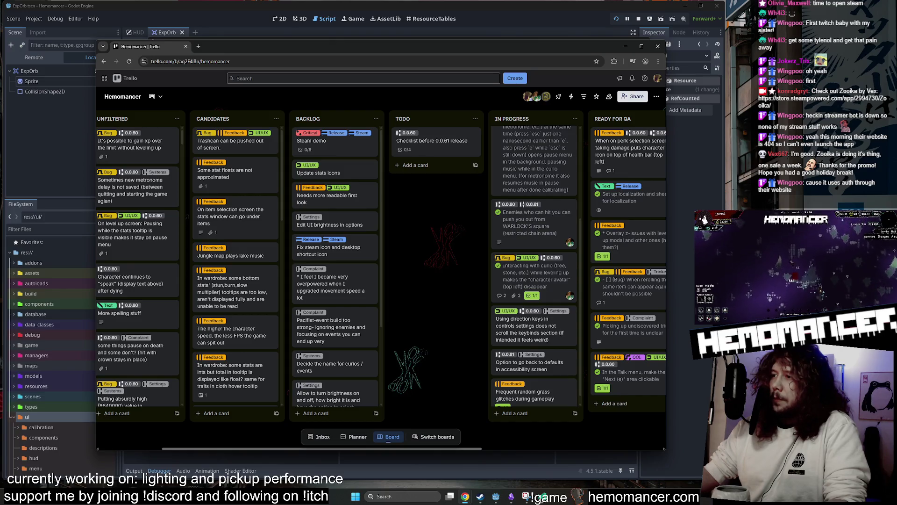
- Scroll around the Trello board's lists to review the cards
scroll(457, 239, right, 3)
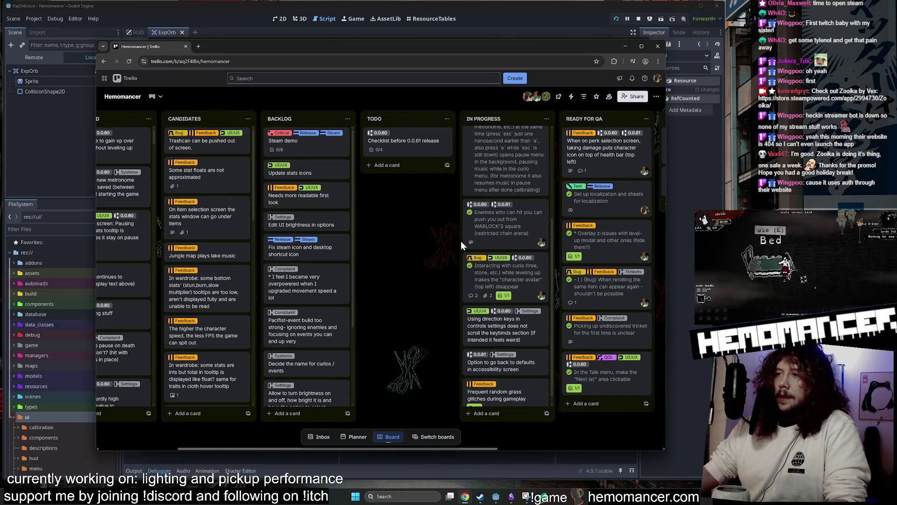
scroll(477, 242, right, 2)
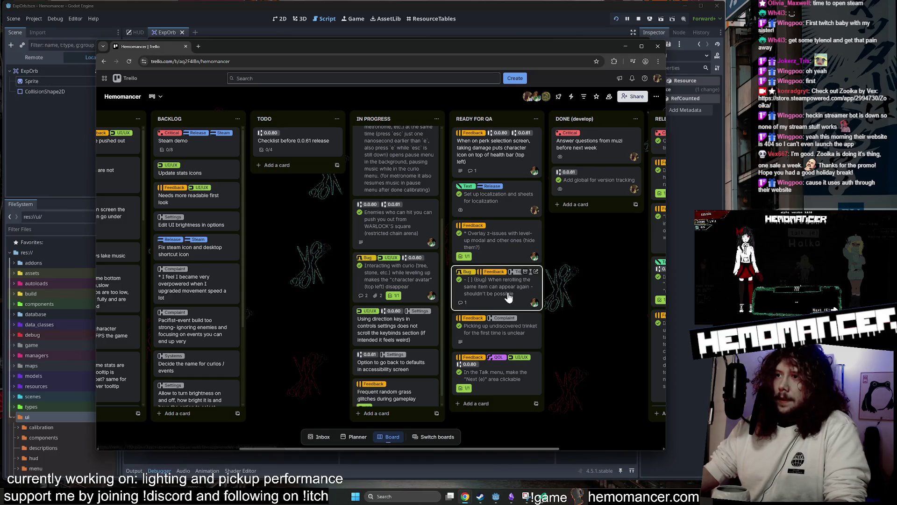
scroll(390, 268, up, 3)
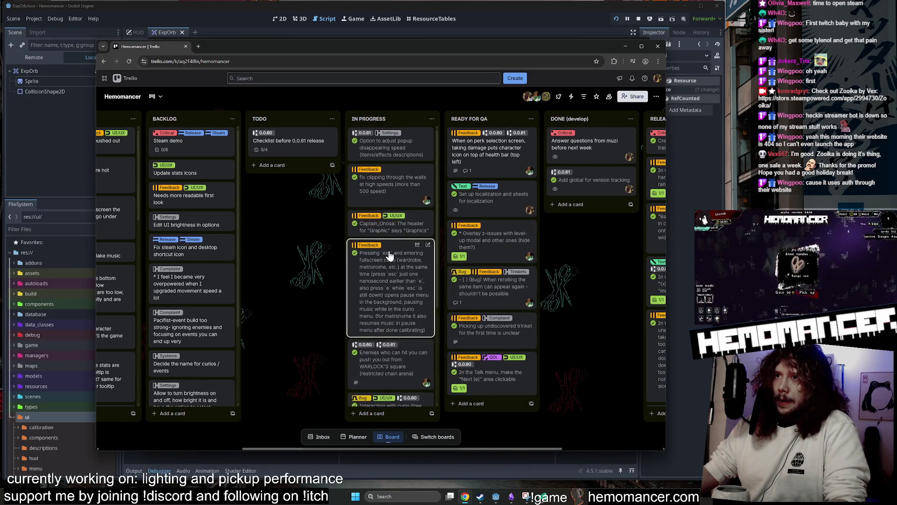
scroll(395, 263, down, 3)
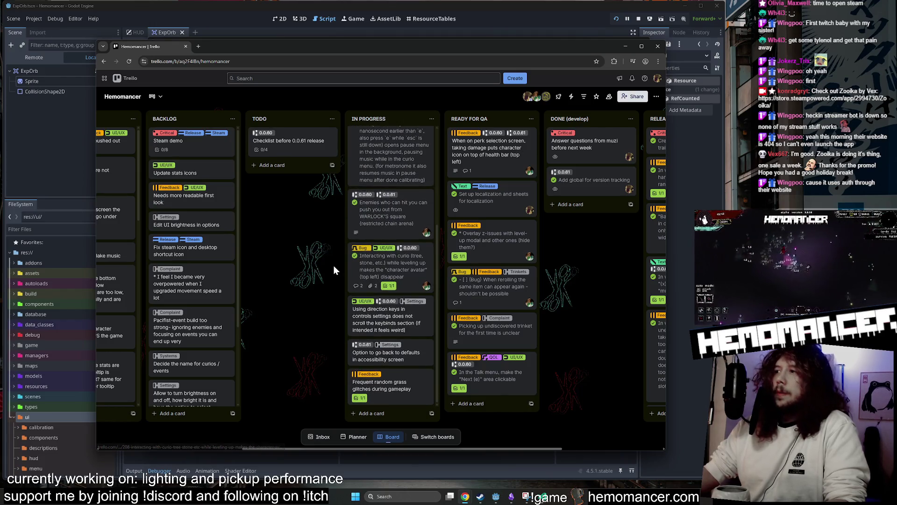
drag(478, 446, 357, 436)
scroll(357, 431, right, 3)
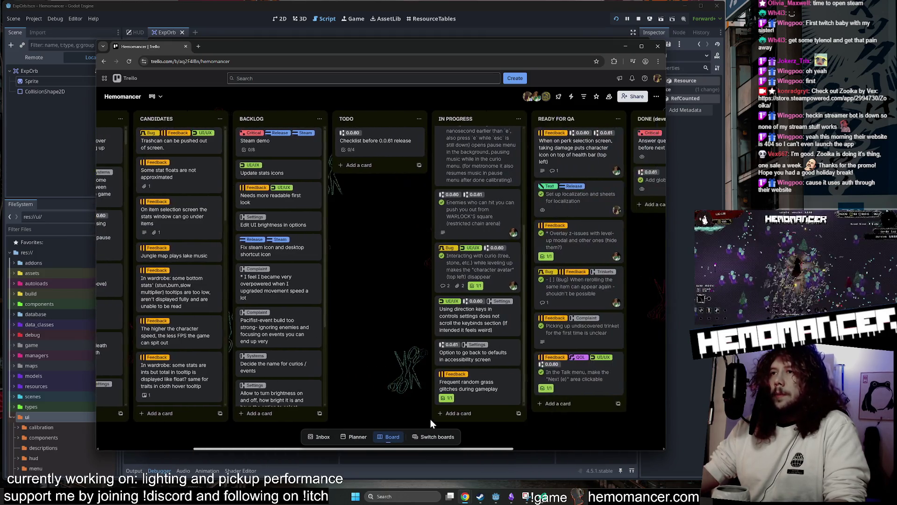
scroll(306, 318, down, 1)
scroll(309, 308, up, 1)
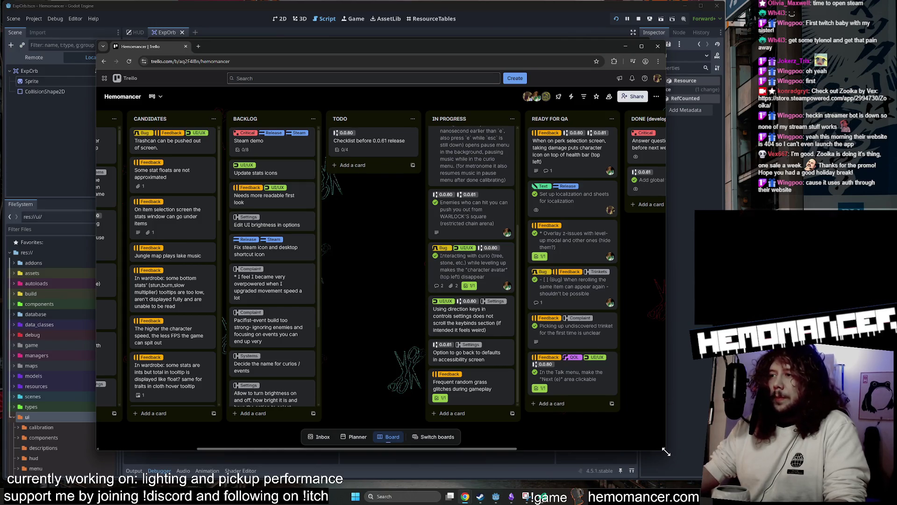
- Resize the browser window larger and reposition it up and left
drag(666, 452, 681, 473)
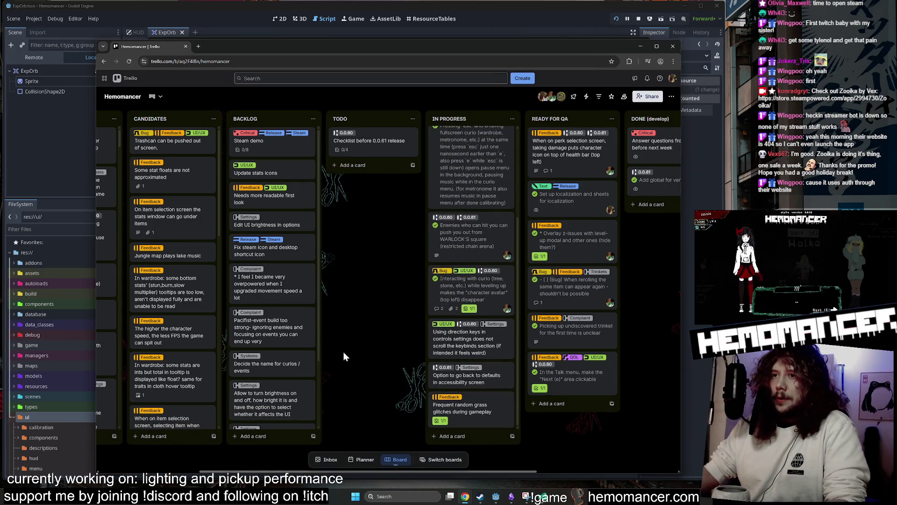
scroll(279, 345, down, 1)
scroll(279, 345, up, 1)
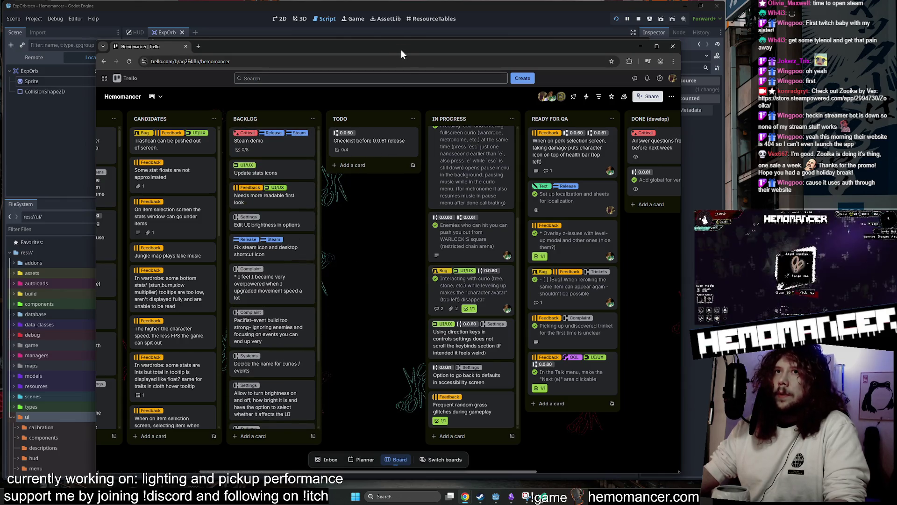
mouse_move(433, 40)
mouse_down()
mouse_move(437, 51)
mouse_move(428, 28)
mouse_up()
drag(672, 442, 709, 465)
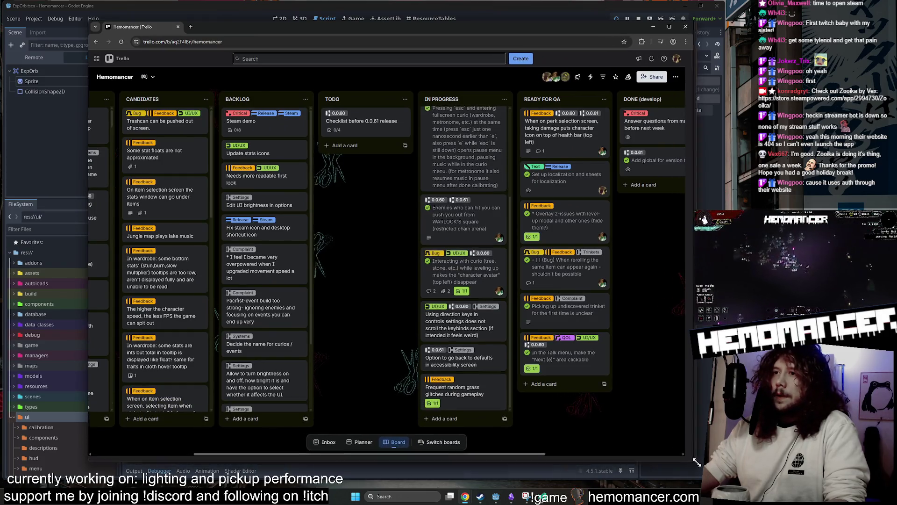
scroll(267, 286, down, 1)
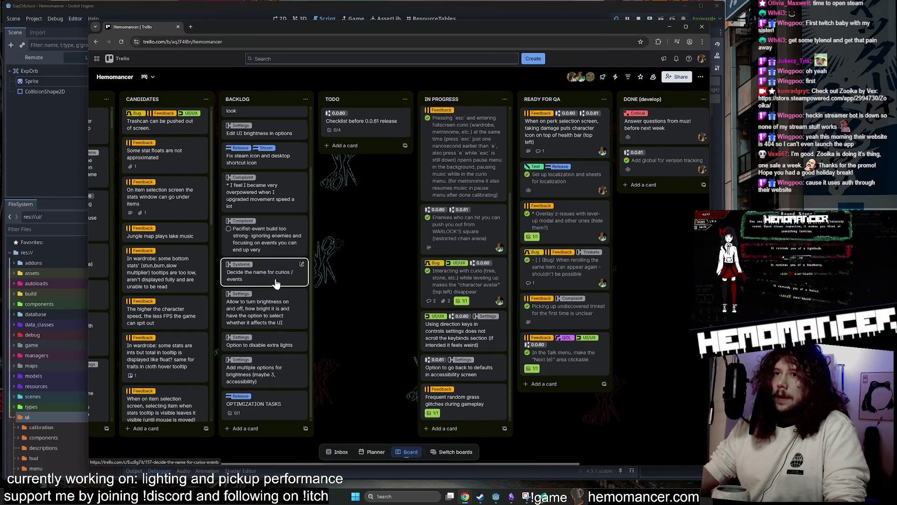
scroll(267, 281, up, 1)
- Back in the editor, move and enlarge the debug game window and continue the run
click(670, 26)
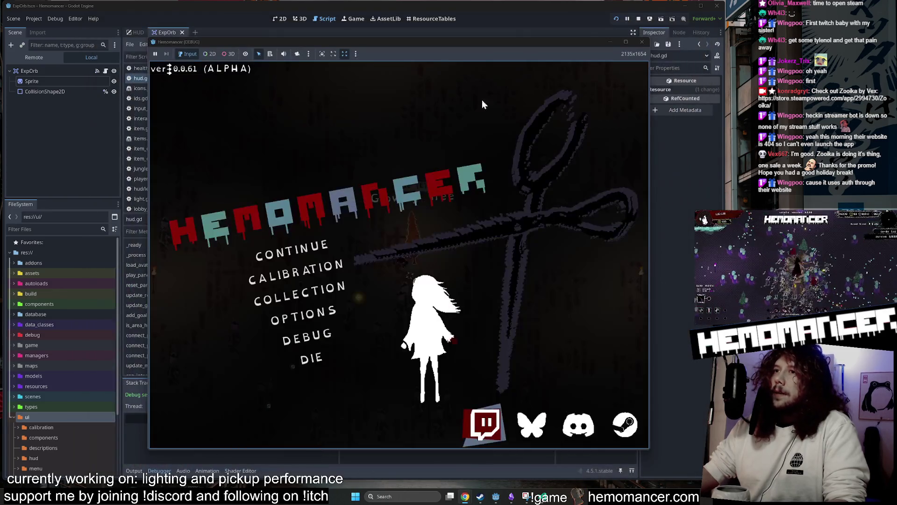
drag(400, 43, 376, 35)
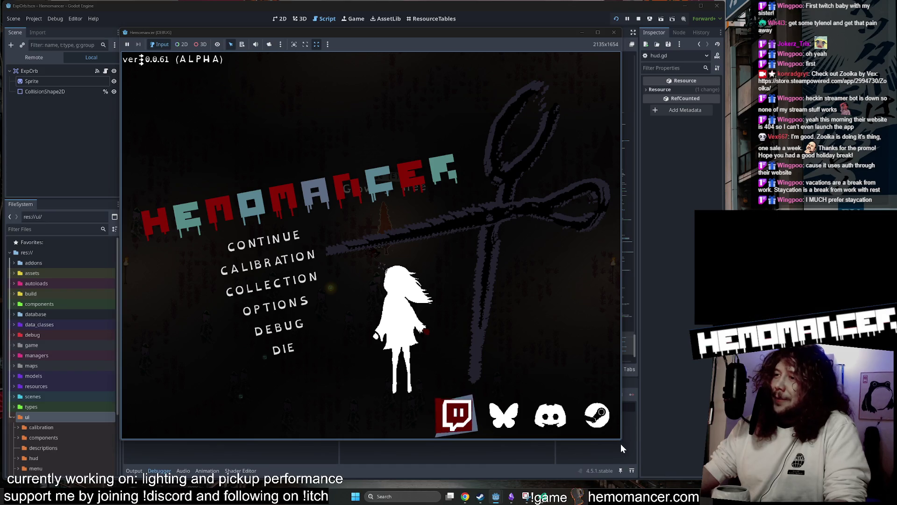
drag(622, 444, 664, 460)
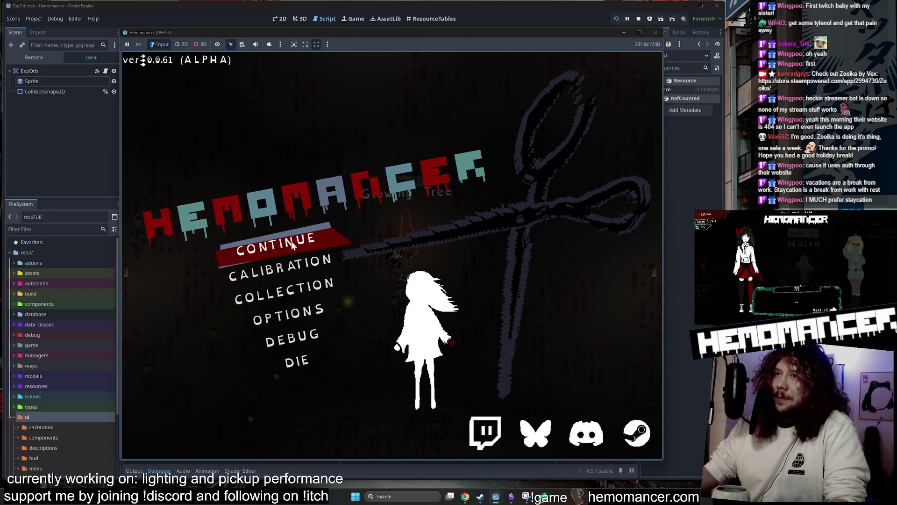
click(292, 245)
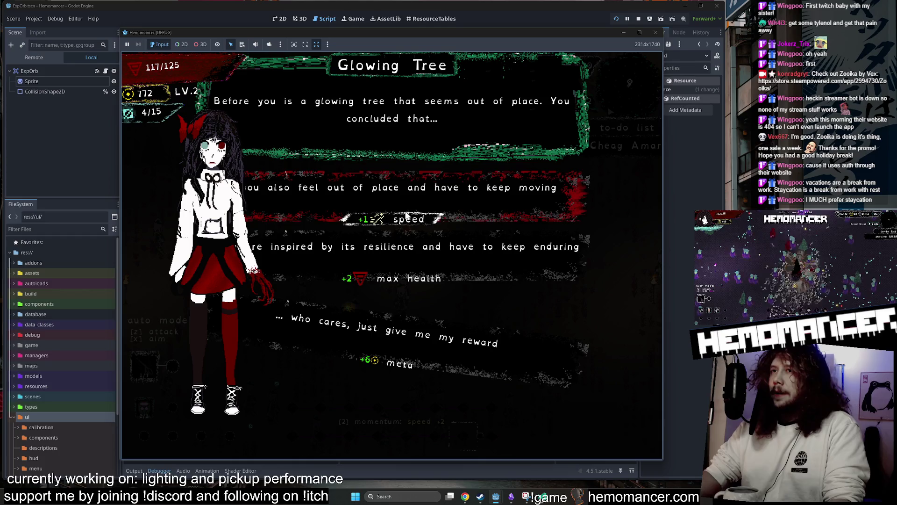
- Take the +2 max health reward and the Round Stone max health reward
key(Down)
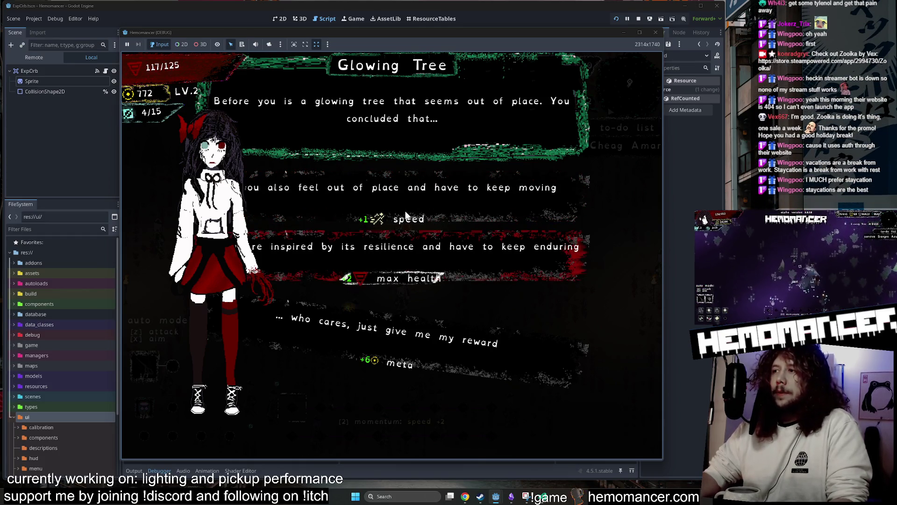
key(Down)
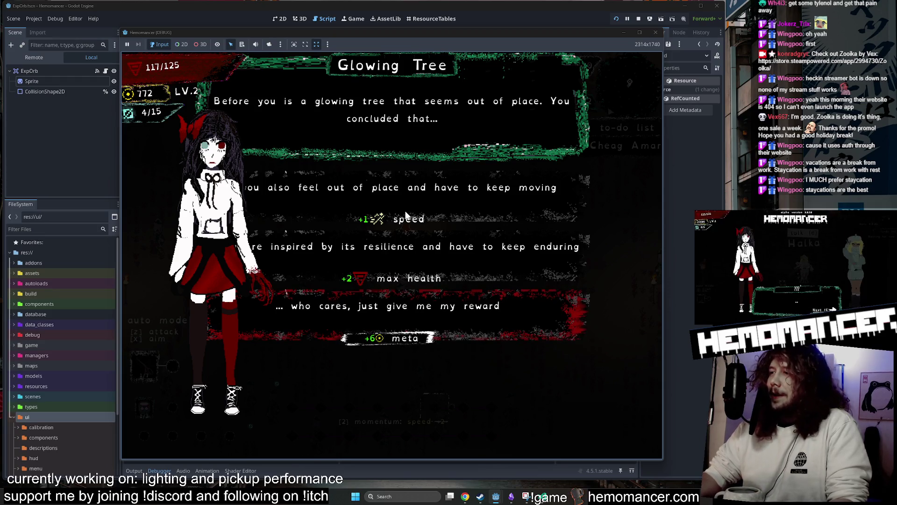
key(Up)
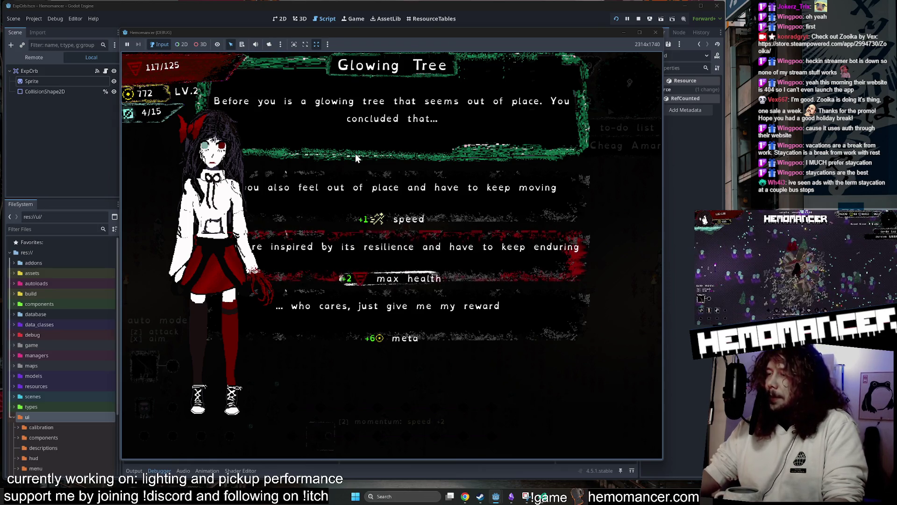
click(393, 277)
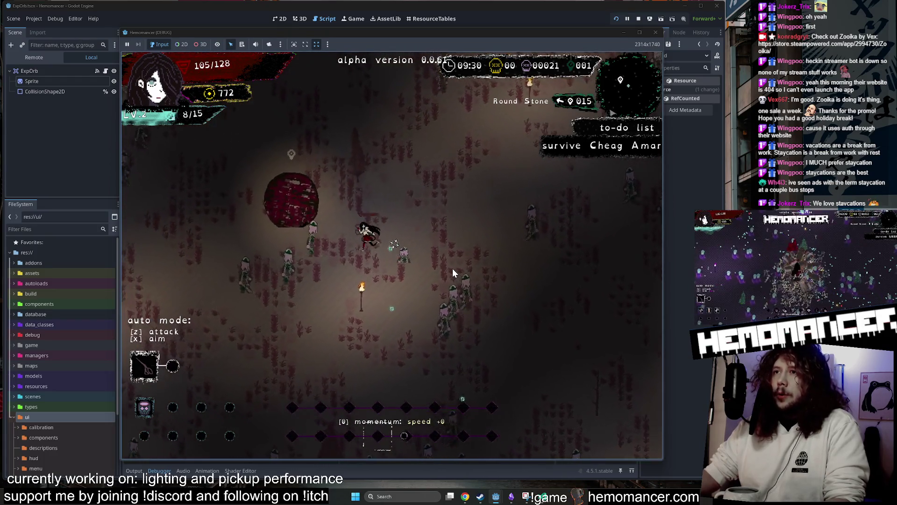
key(e)
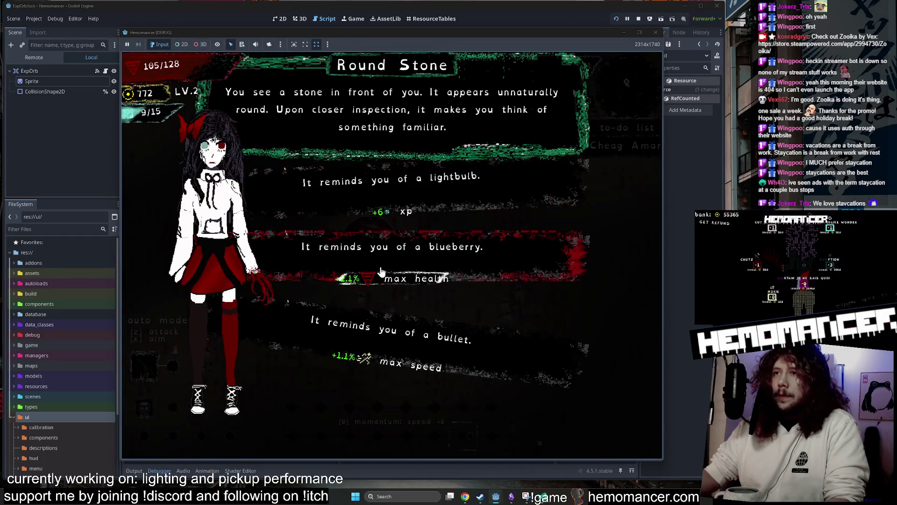
key(e)
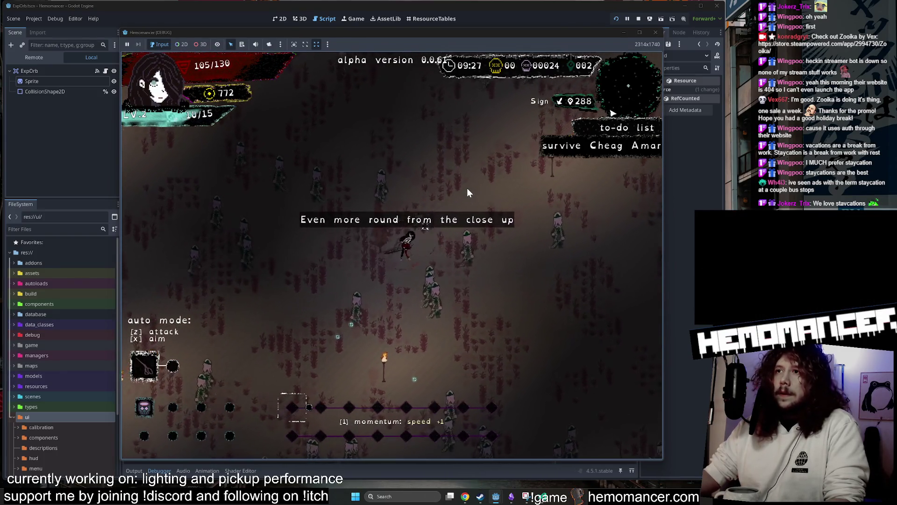
- Return to the title menu, continue the run, move briefly, then quit to the menu
click(656, 34)
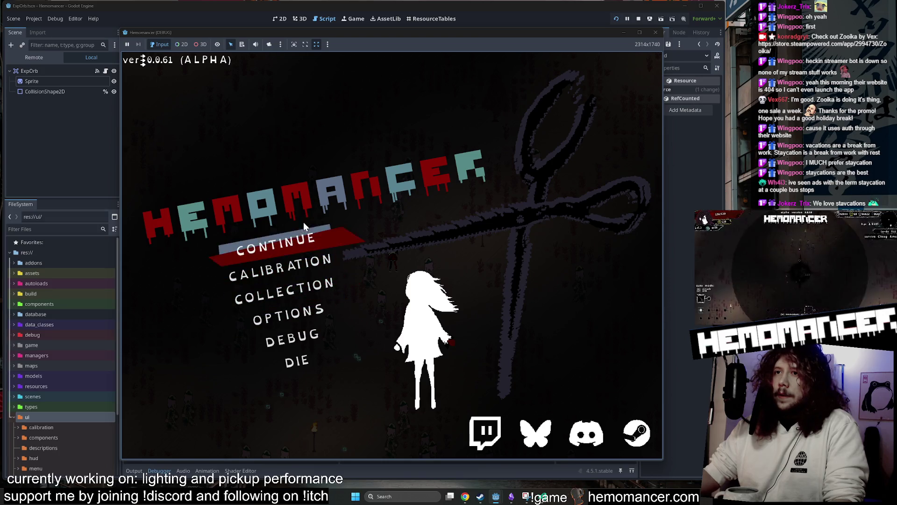
click(308, 239)
key(w)
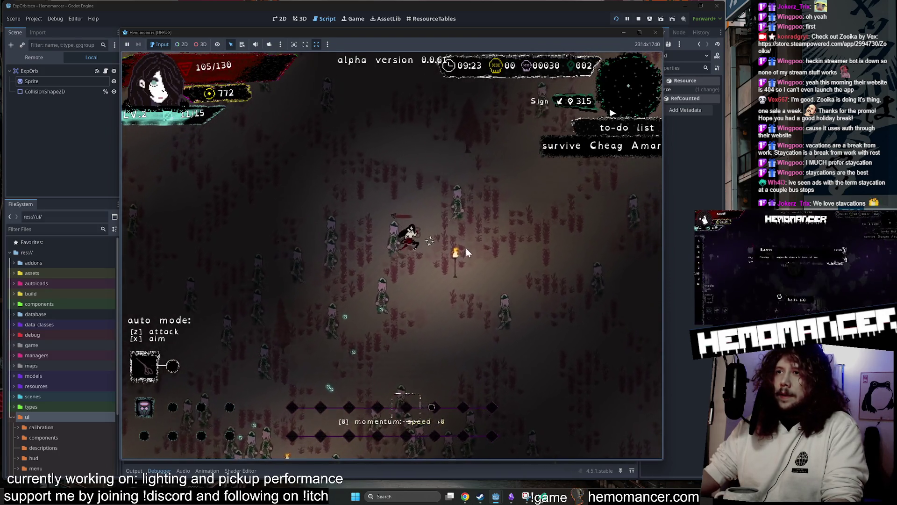
key(d)
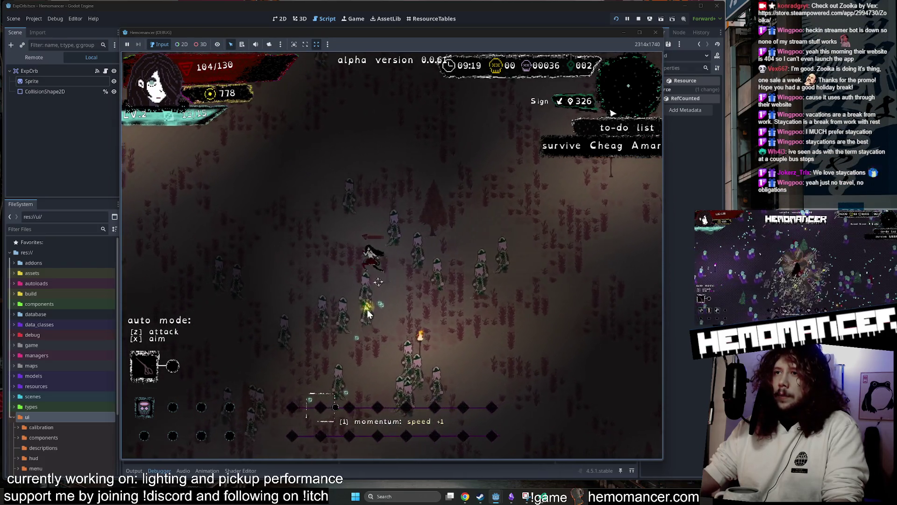
key(Escape)
- Close the debug run, filter project files for 'meta', and open MetaOrb.tscn
click(656, 33)
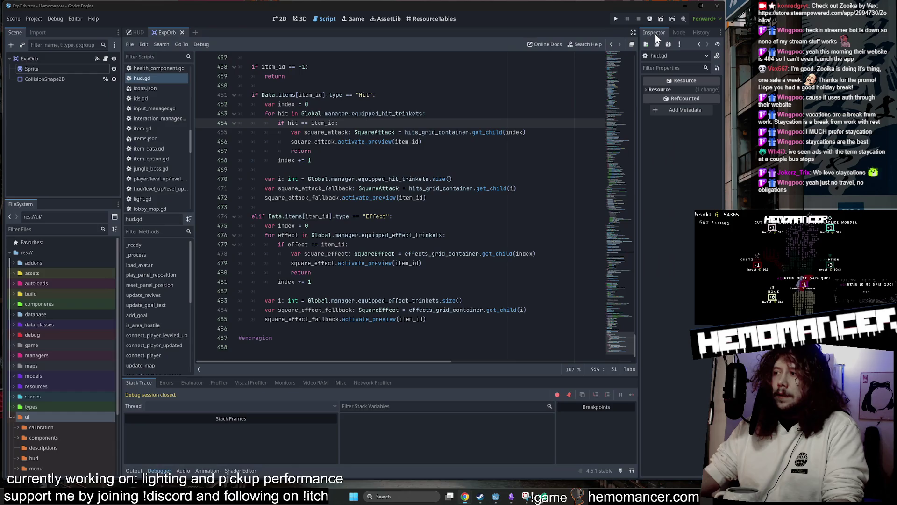
click(14, 418)
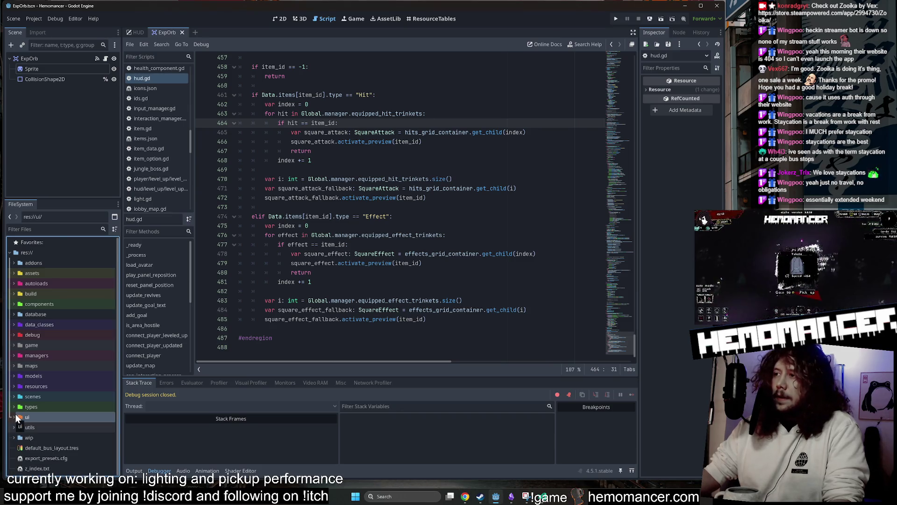
click(51, 229)
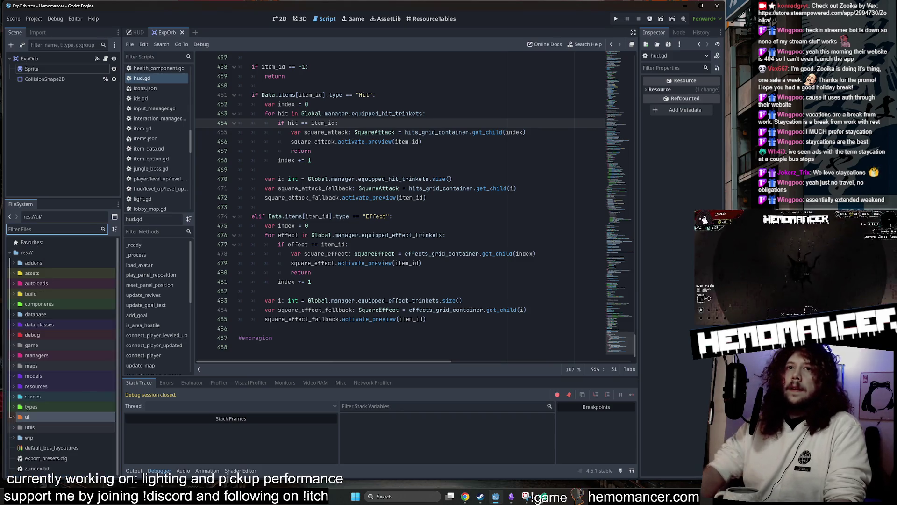
text(meta)
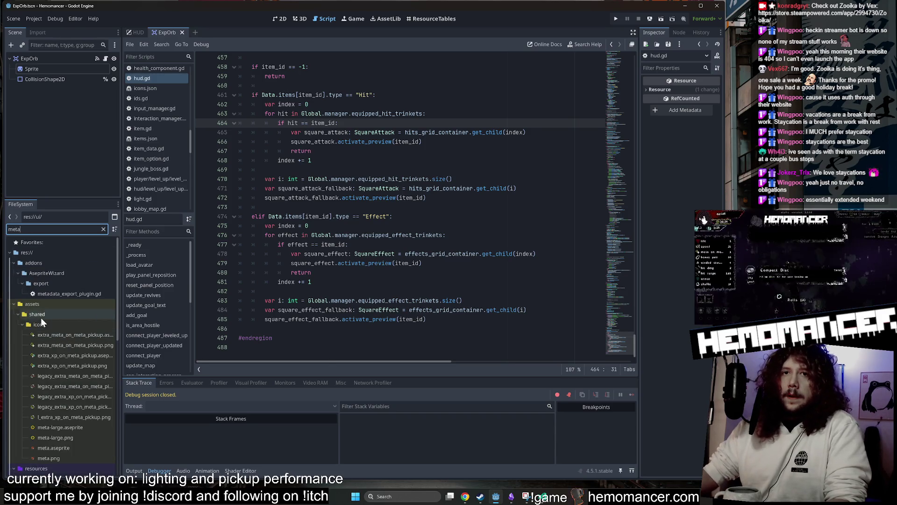
click(18, 317)
scroll(83, 392, down, 1)
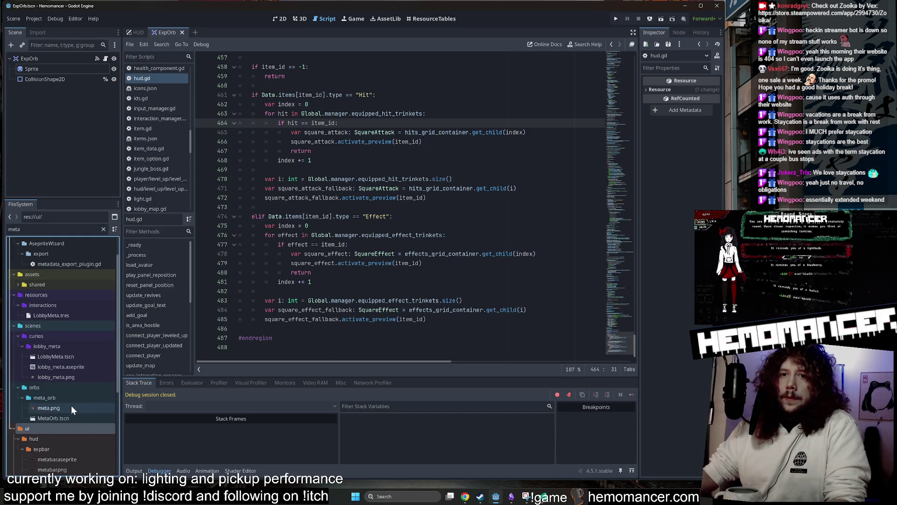
double_click(65, 416)
- In the 2D view, zoom into the orb and toggle the Light node's visibility to compare
click(285, 20)
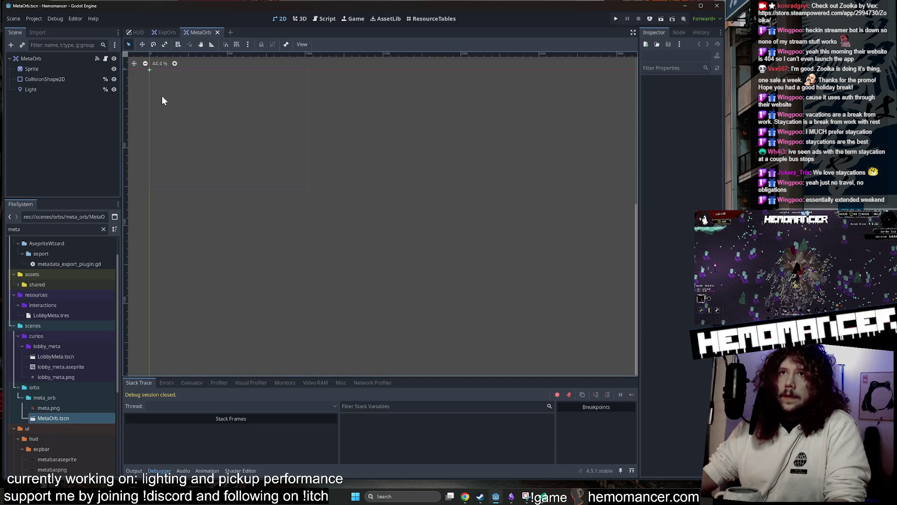
scroll(284, 179, up, 10)
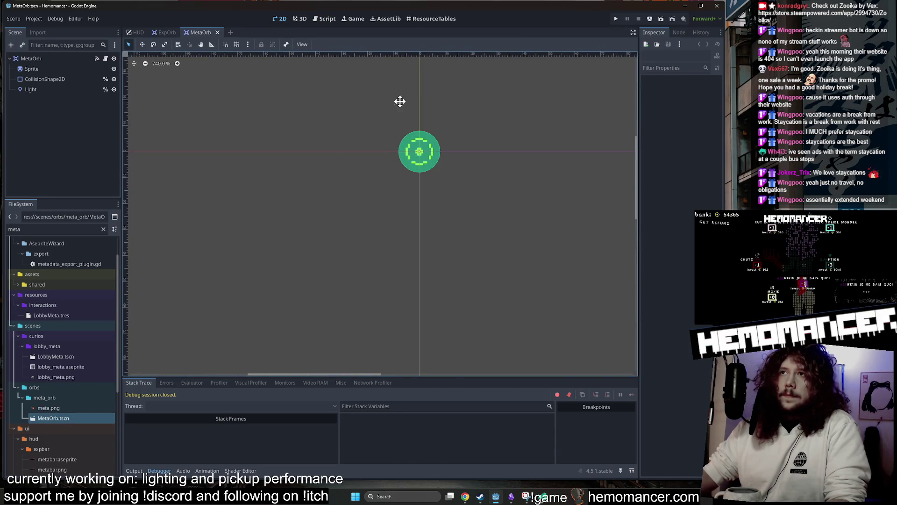
click(114, 90)
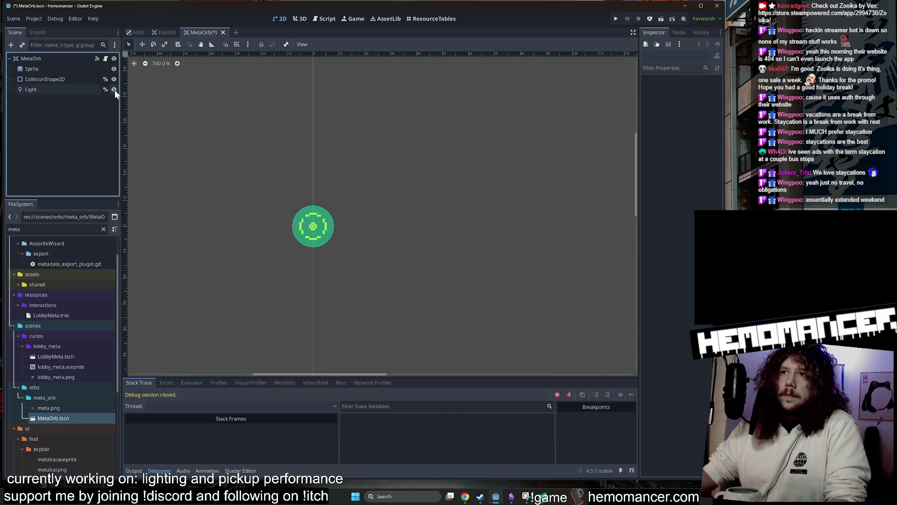
click(114, 90)
click(114, 90)
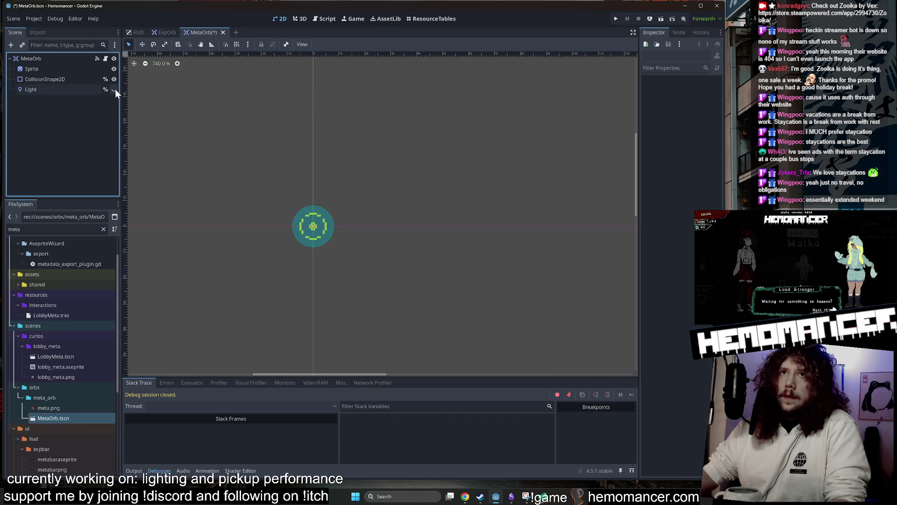
click(114, 89)
- Delete the Light node from MetaOrb, then select Sprite and widen the Inspector
click(59, 88)
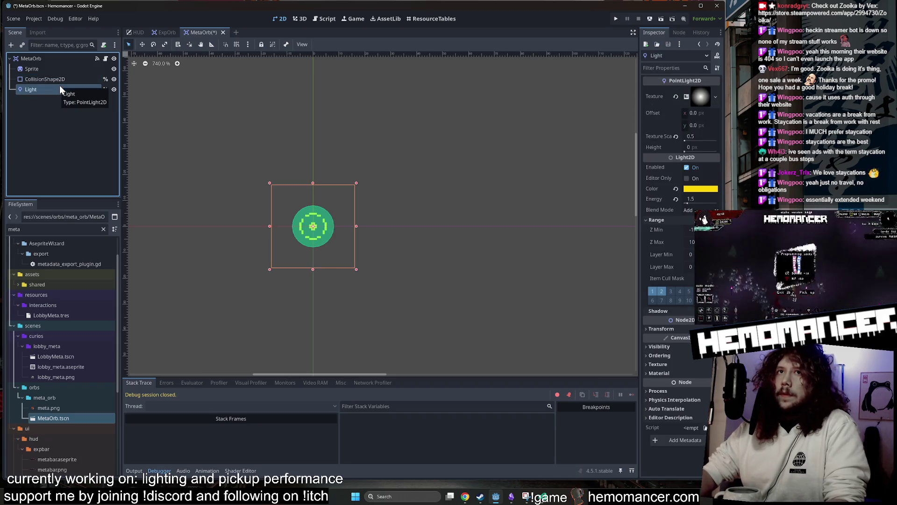
key(Delete)
click(425, 260)
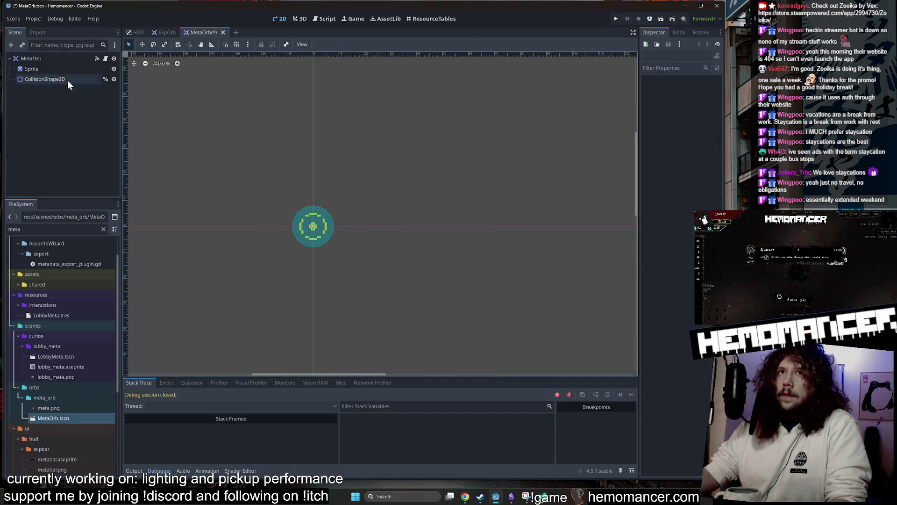
click(57, 70)
mouse_move(640, 224)
mouse_down()
mouse_move(457, 212)
mouse_move(489, 212)
mouse_up()
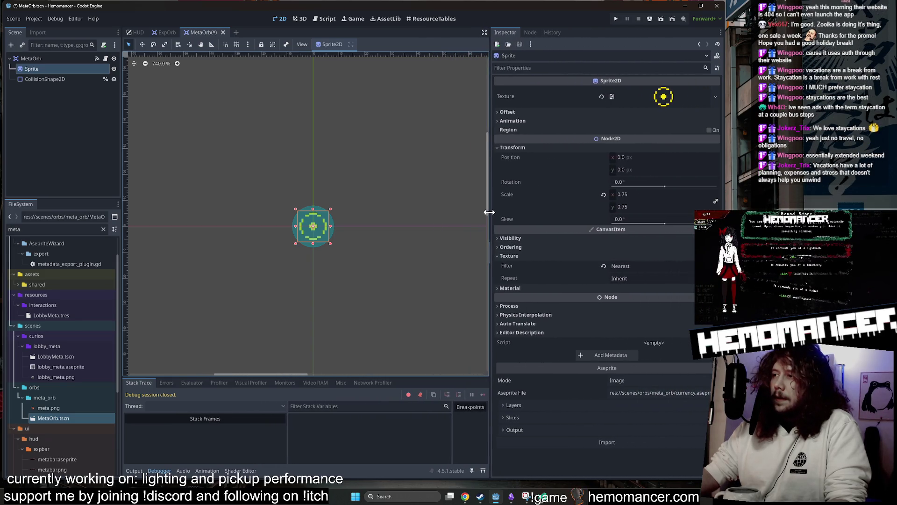
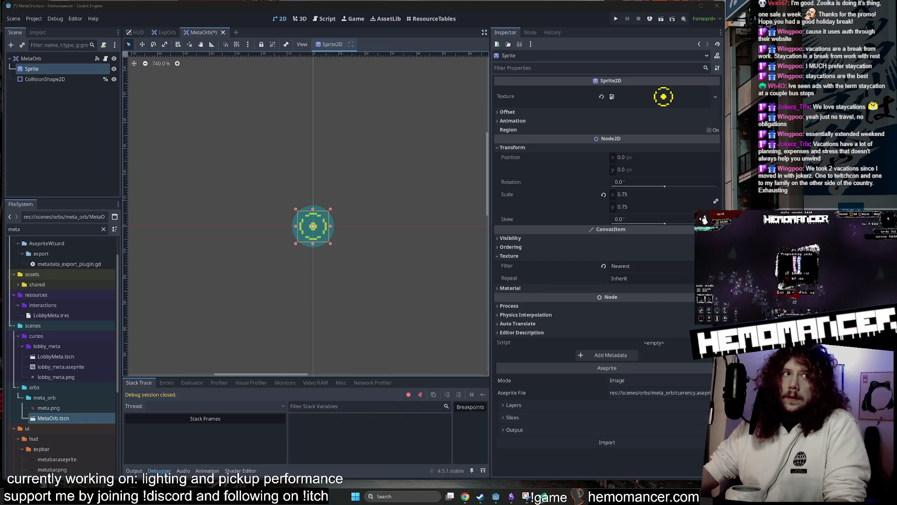
- Deselect the node, then pan, zoom and widen the 2D canvas around the orb
click(402, 162)
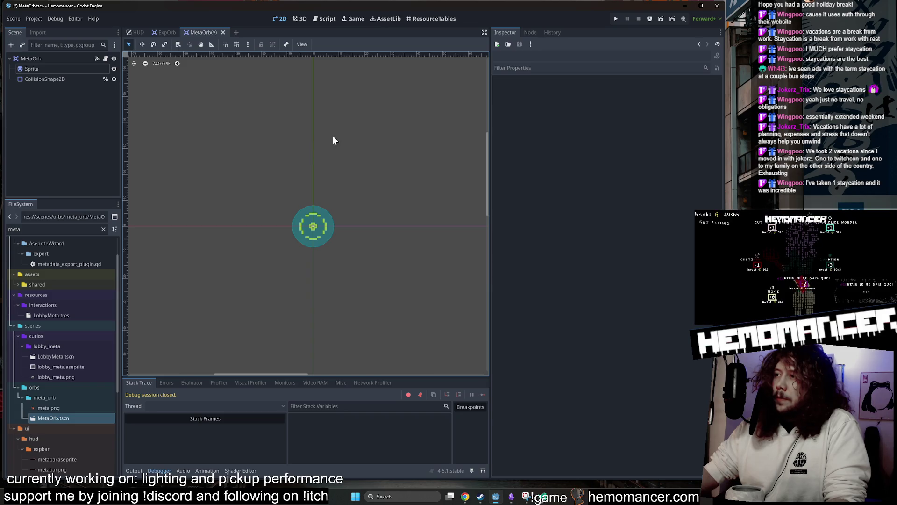
drag(291, 121, 357, 130)
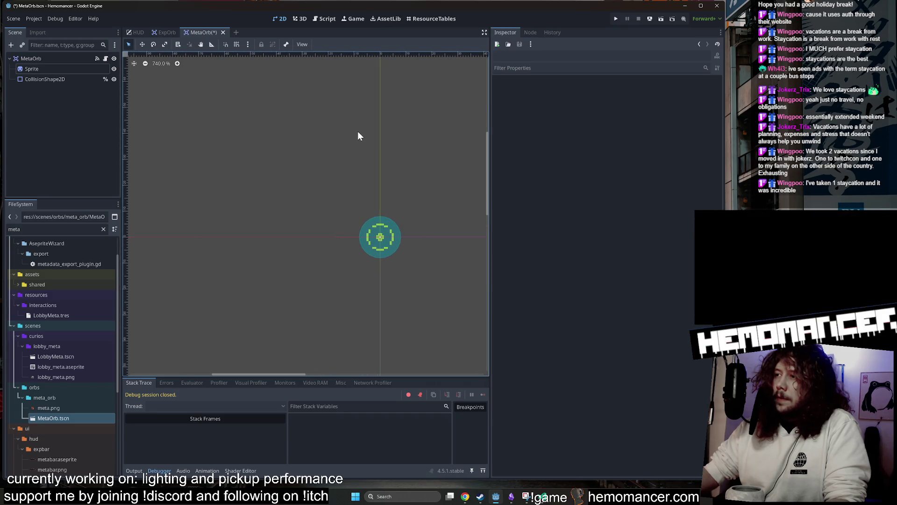
scroll(358, 132, up, 1)
scroll(428, 146, up, 1)
drag(439, 158, 372, 148)
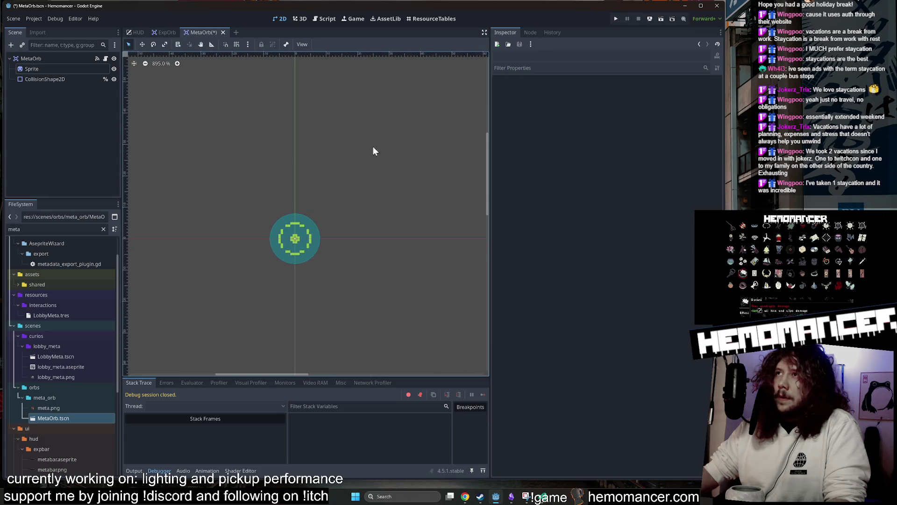
drag(489, 134, 542, 135)
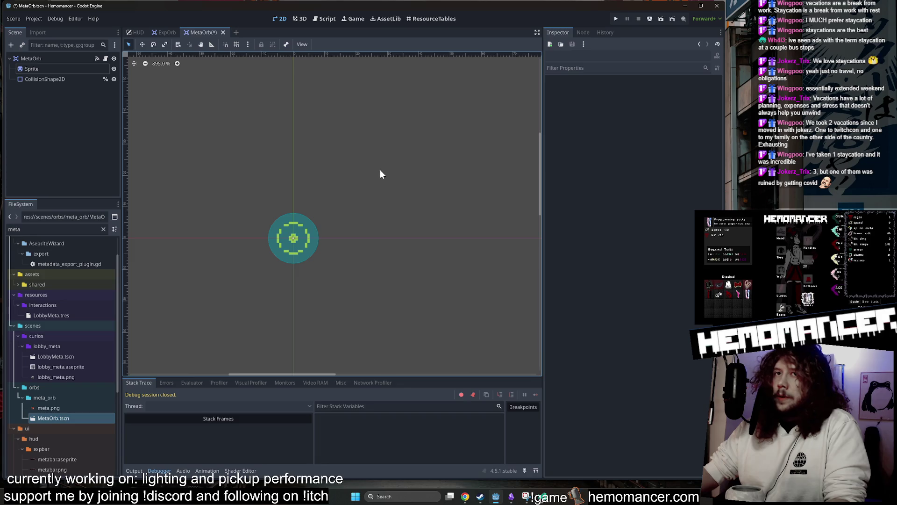
- Clear the 'meta' file filter, collapse the scenes folder, and reselect the Sprite node
click(103, 229)
scroll(56, 339, up, 5)
double_click(32, 395)
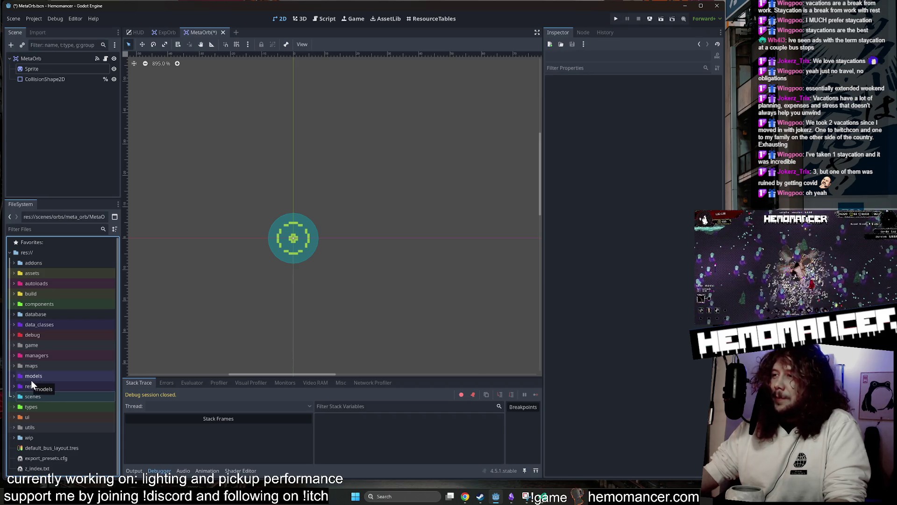
click(19, 410)
scroll(181, 248, down, 1)
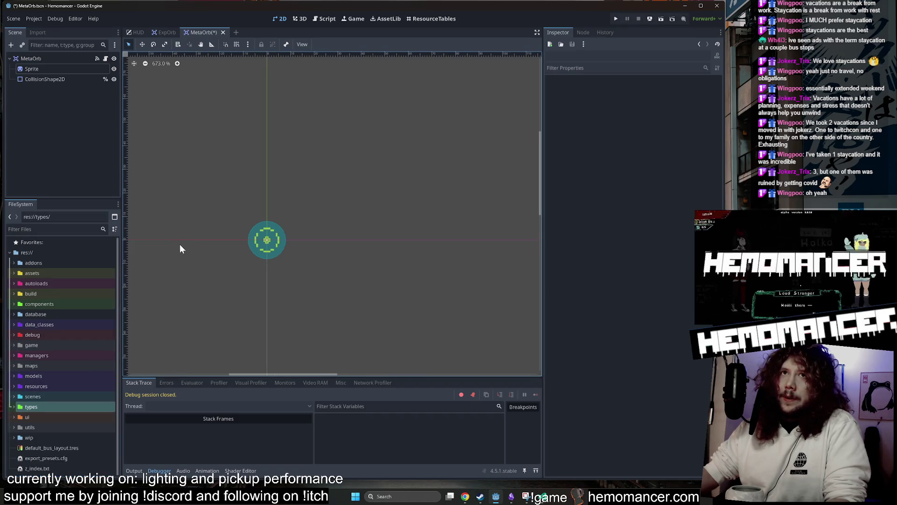
click(266, 241)
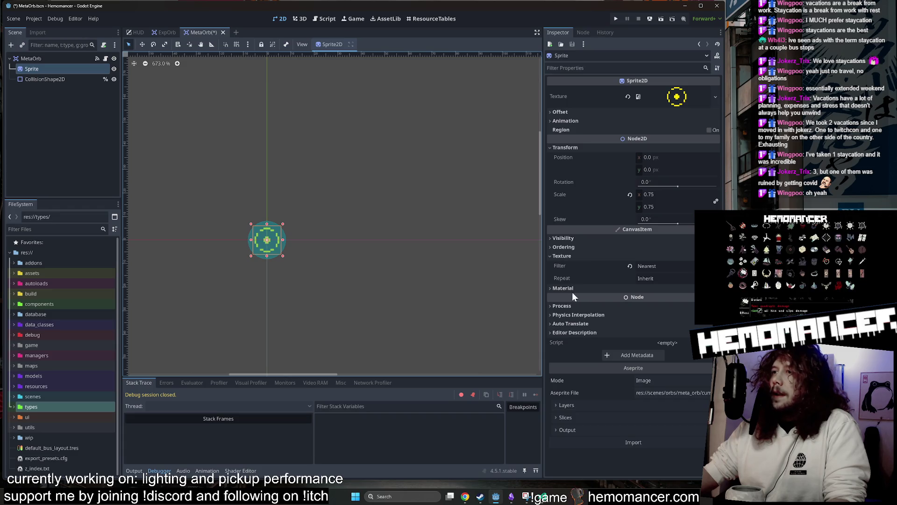
- Give the Sprite a new CanvasItemMaterial with Light Mode set to Unshaded
click(575, 258)
click(575, 264)
click(669, 274)
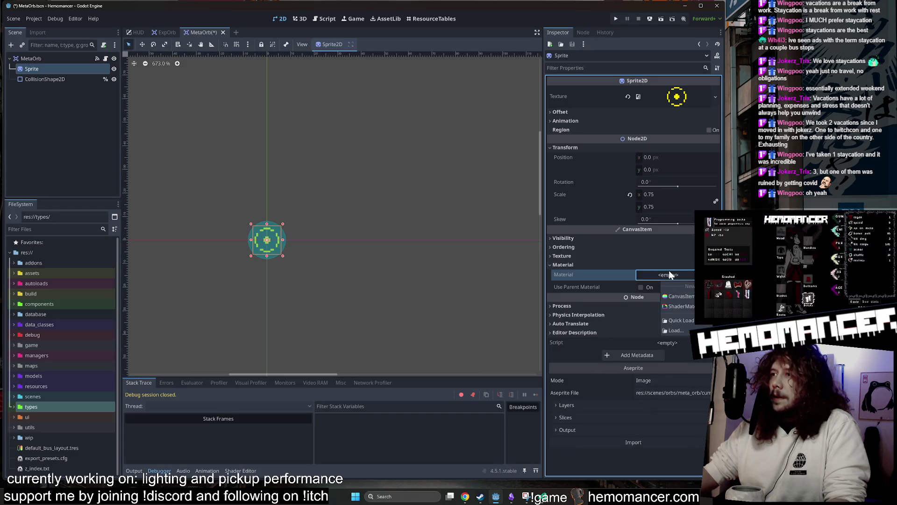
click(678, 297)
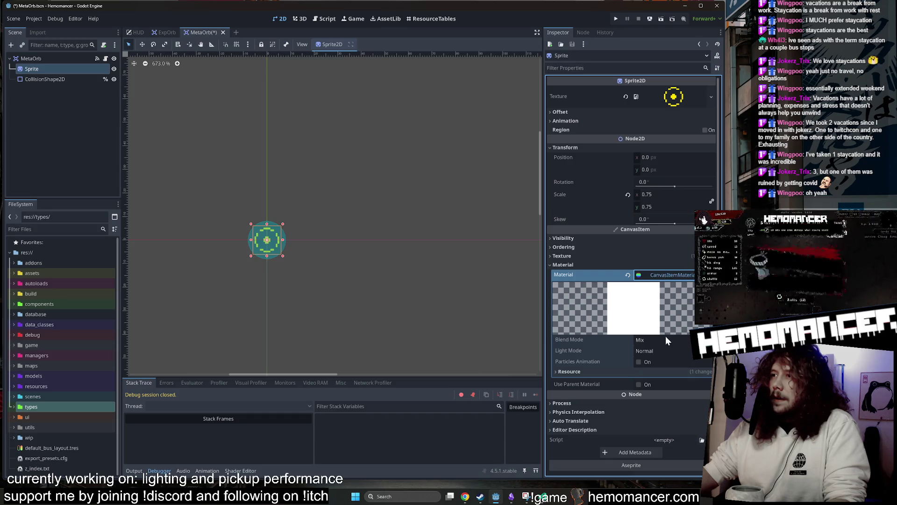
click(666, 351)
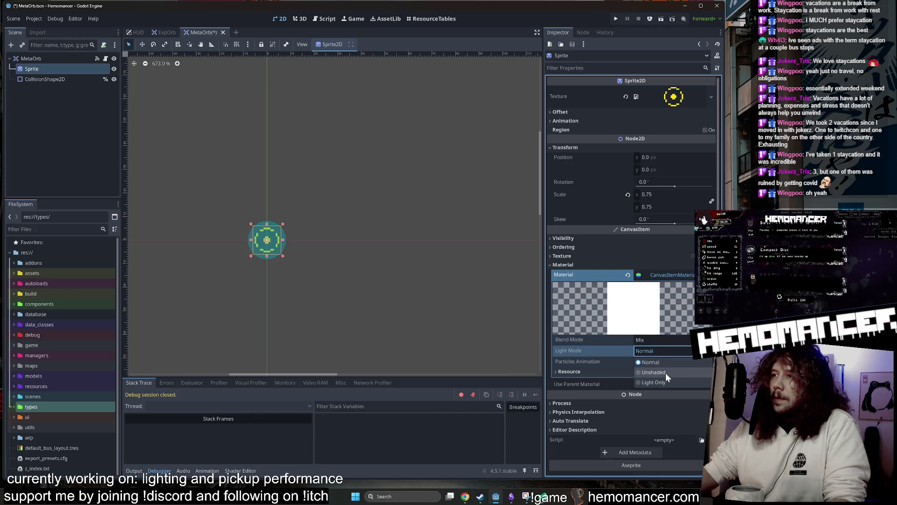
click(666, 372)
- Review the orb on the canvas, checking the CollisionShape2D and Sprite nodes
click(343, 166)
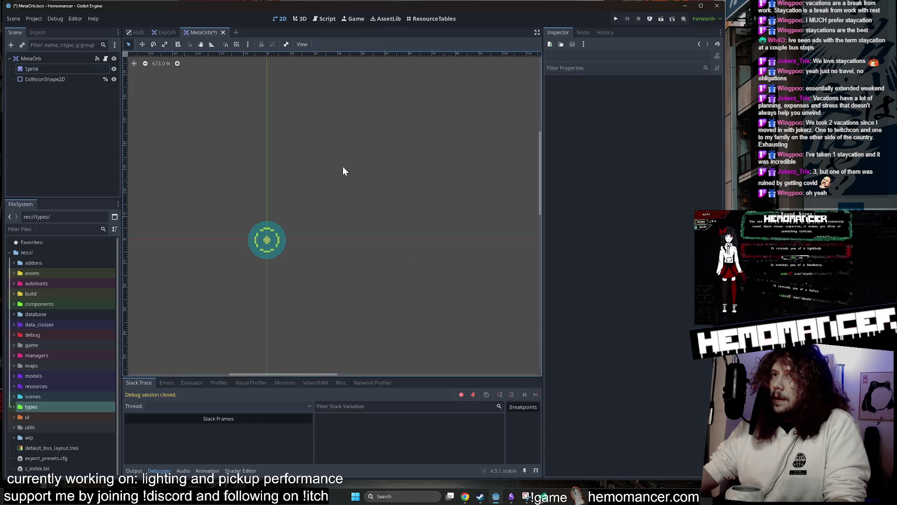
click(276, 244)
click(46, 68)
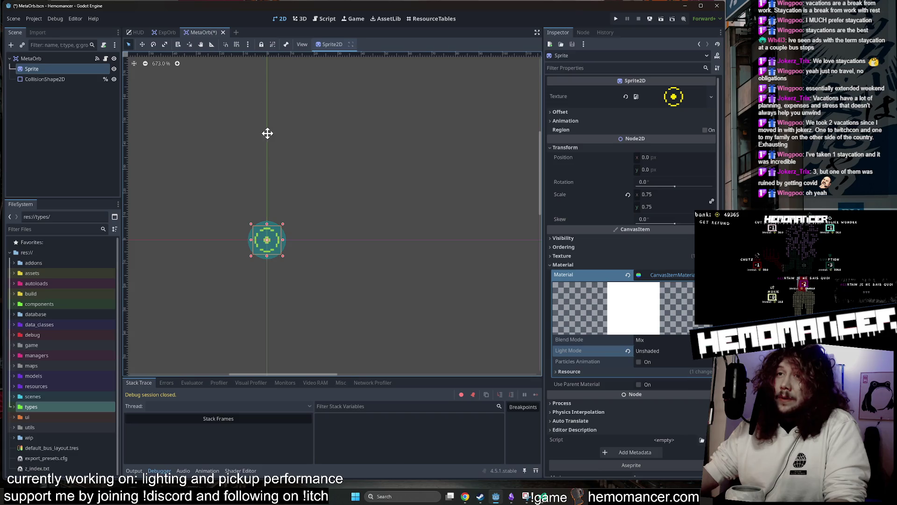
mouse_move(268, 133)
mouse_down()
mouse_move(422, 106)
mouse_move(350, 101)
mouse_up()
scroll(374, 103, up, 2)
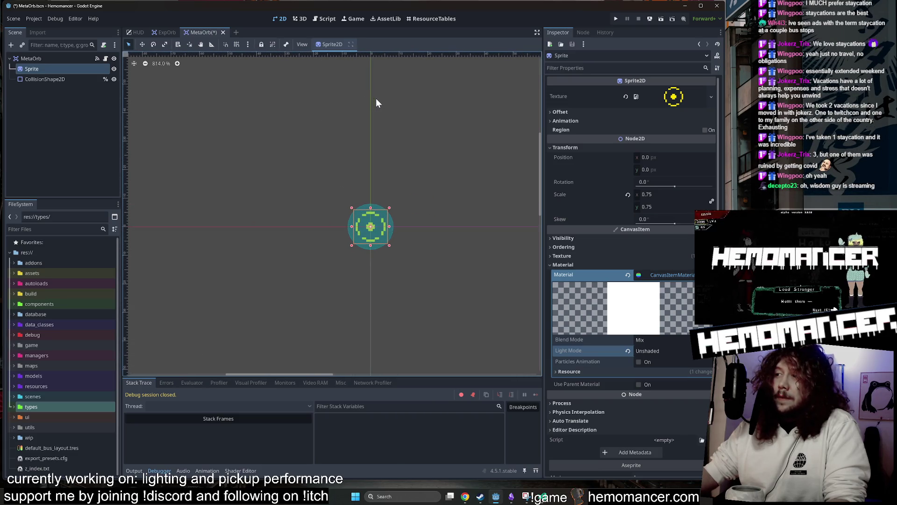
click(681, 278)
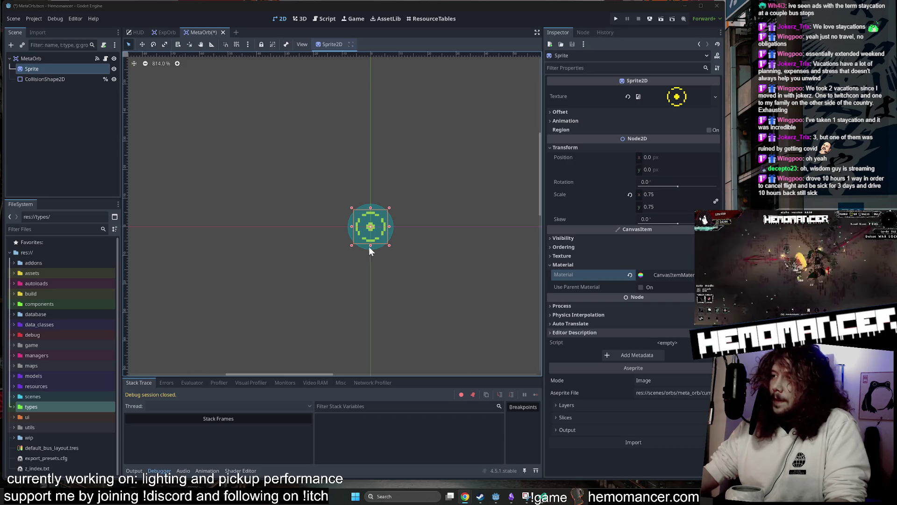
- Recheck the CanvasItemMaterial settings, then save the scene and launch a debug run with F5
click(268, 160)
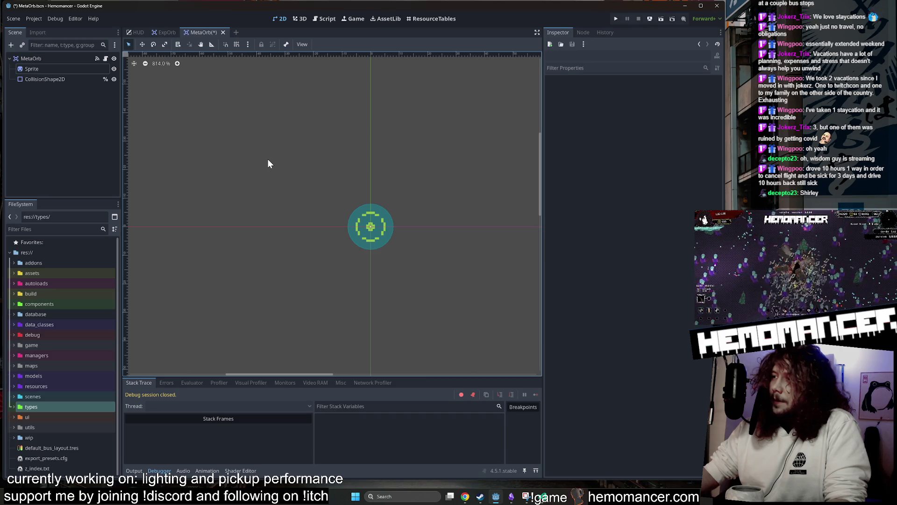
click(372, 215)
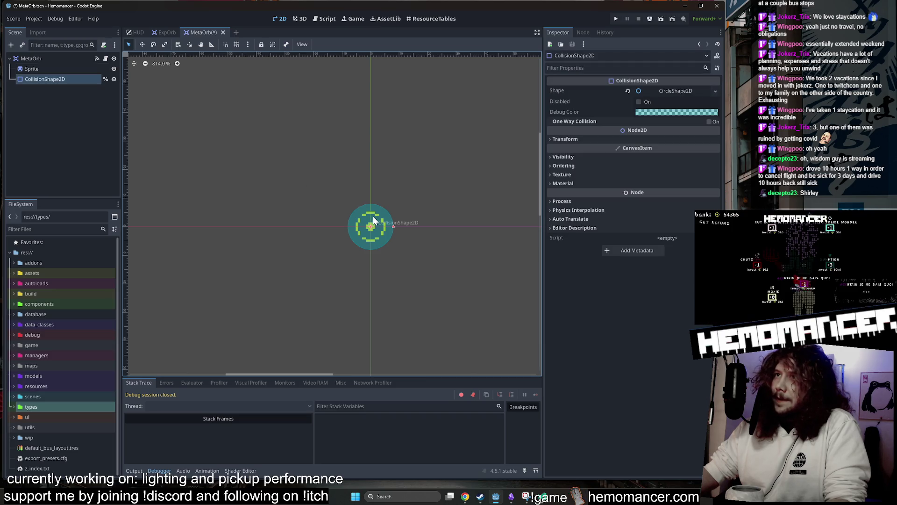
click(91, 70)
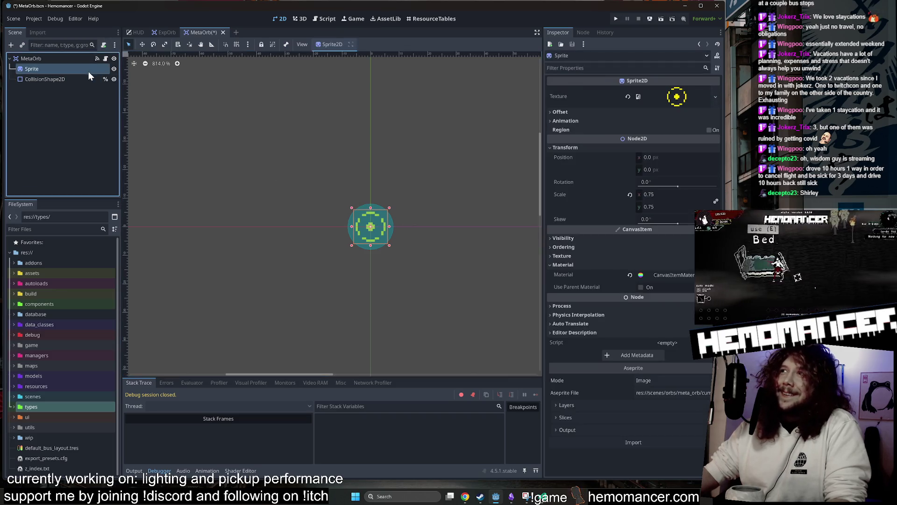
click(671, 276)
key(F5)
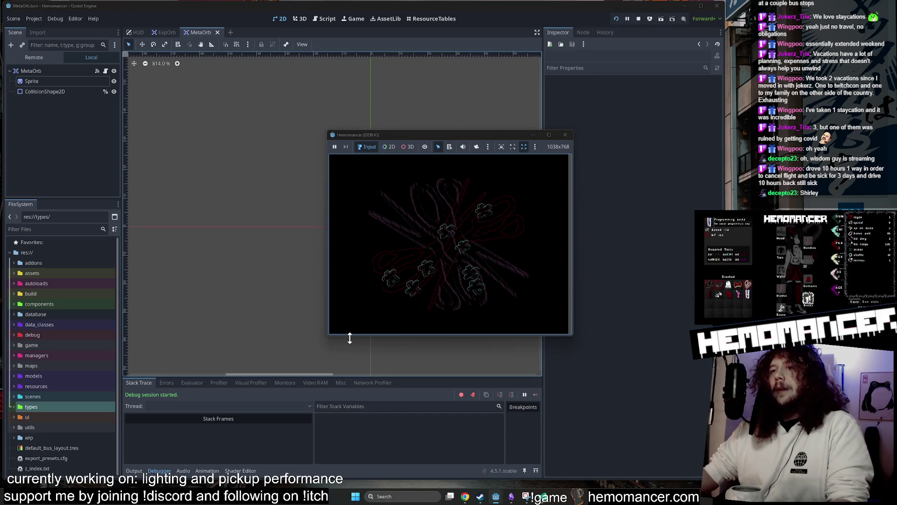
- Enlarge the debug game window and start the game from the main menu
mouse_move(332, 335)
mouse_down()
mouse_move(224, 430)
mouse_move(150, 466)
mouse_up()
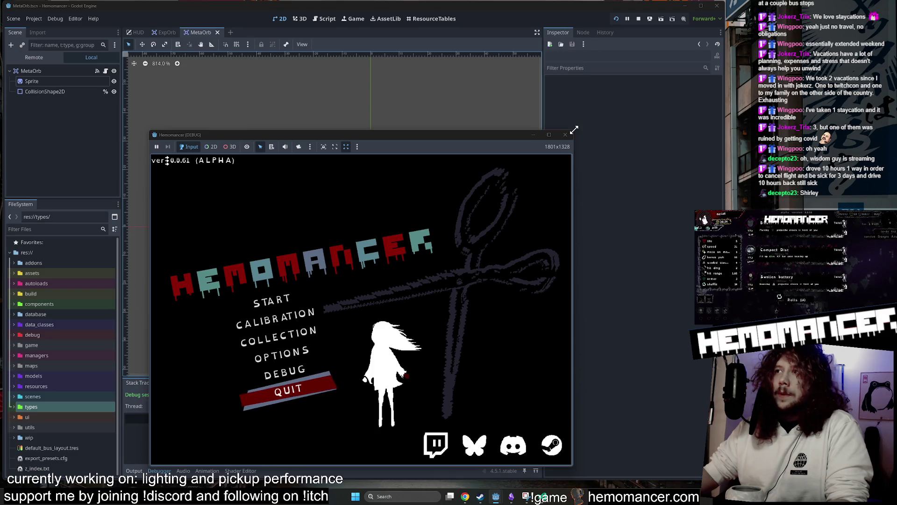
drag(572, 131, 647, 75)
click(303, 264)
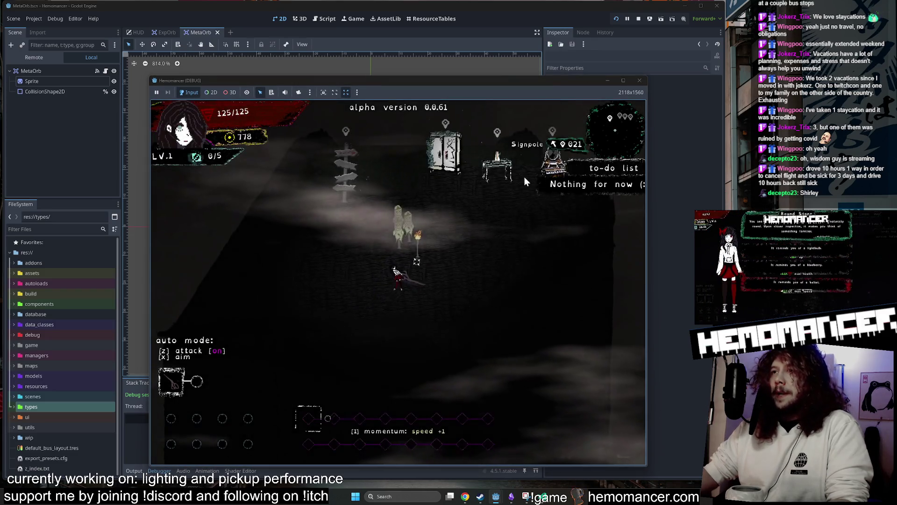
- Walk the character up to the wardrobe, open it, and close it again
key(w)
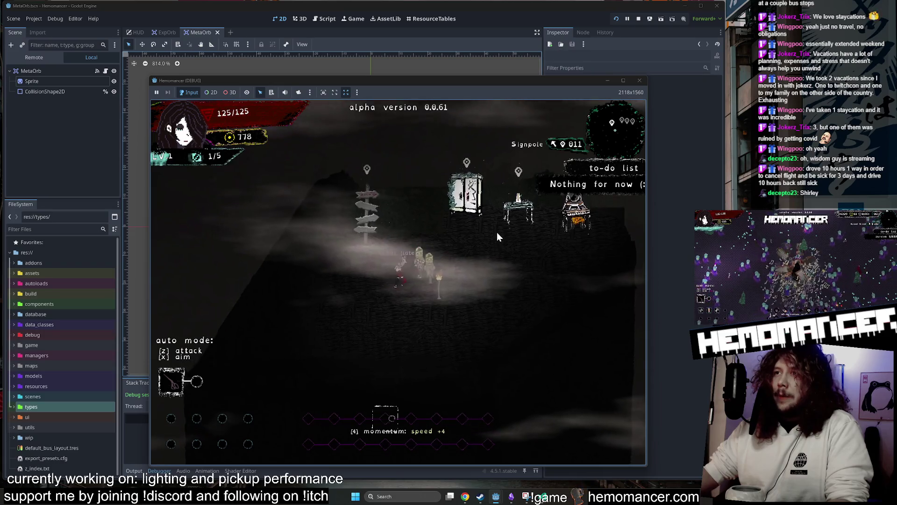
key(w)
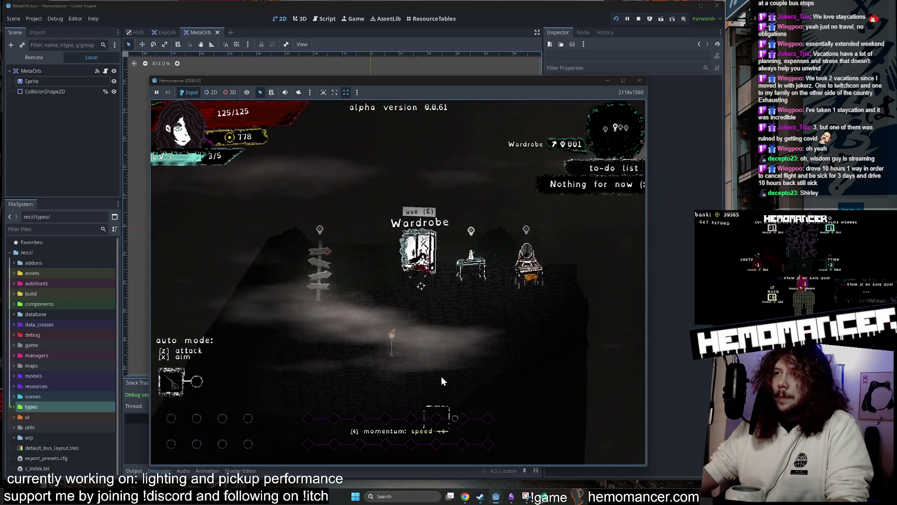
key(e)
click(412, 452)
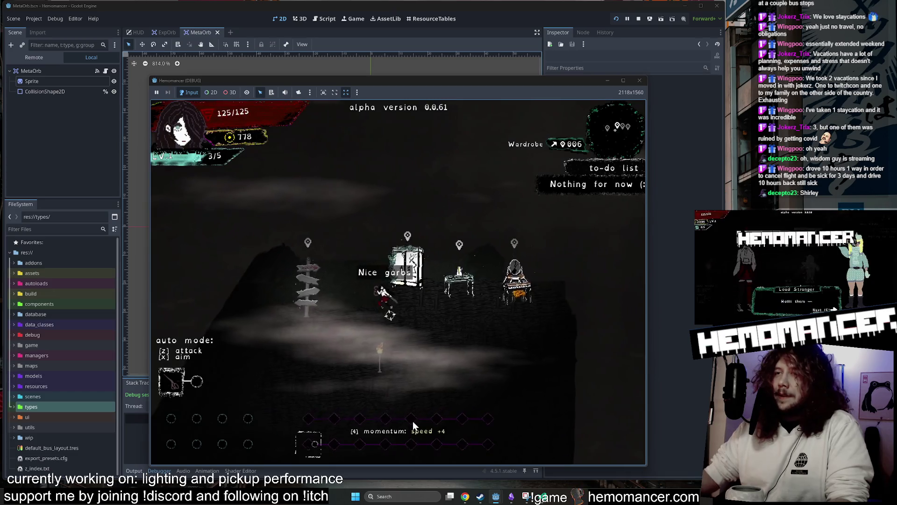
- Use the lobby signpost's Travel screen to start the trip to Cheag Amar
key(a)
key(e)
key(w)
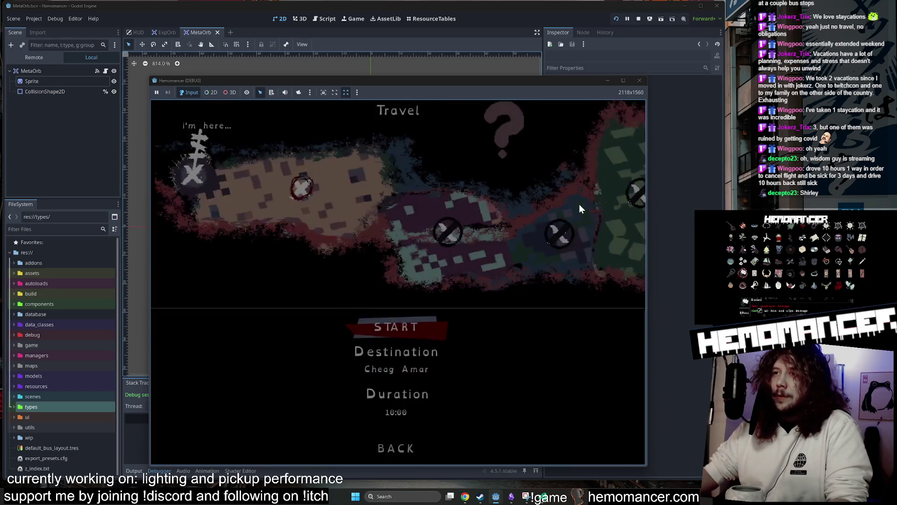
key(e)
- Move up and right collecting experience orbs, then choose the Compact Disc reward
key(w)
key(d)
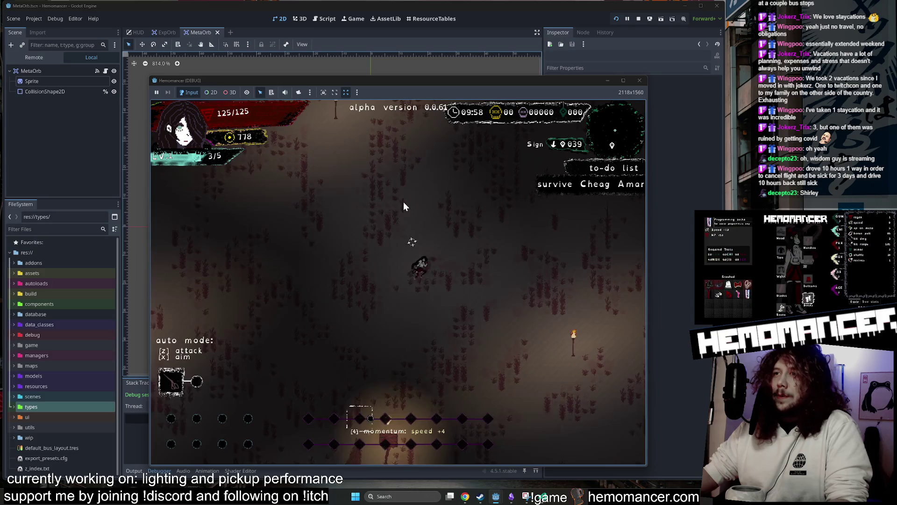
key(w)
key(d)
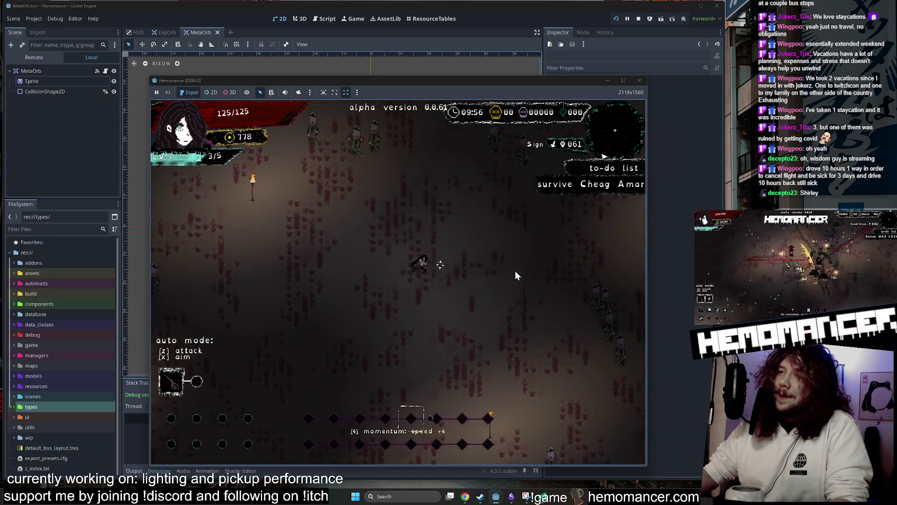
key(w)
key(d)
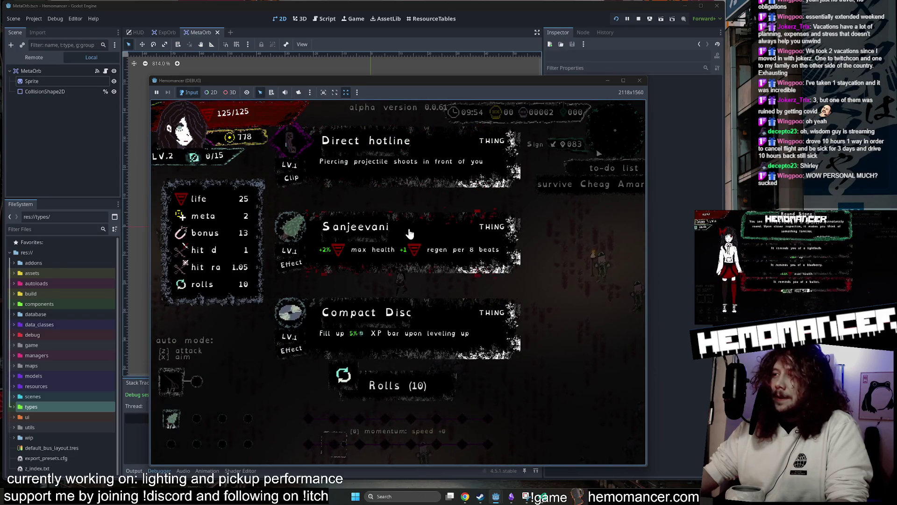
click(425, 343)
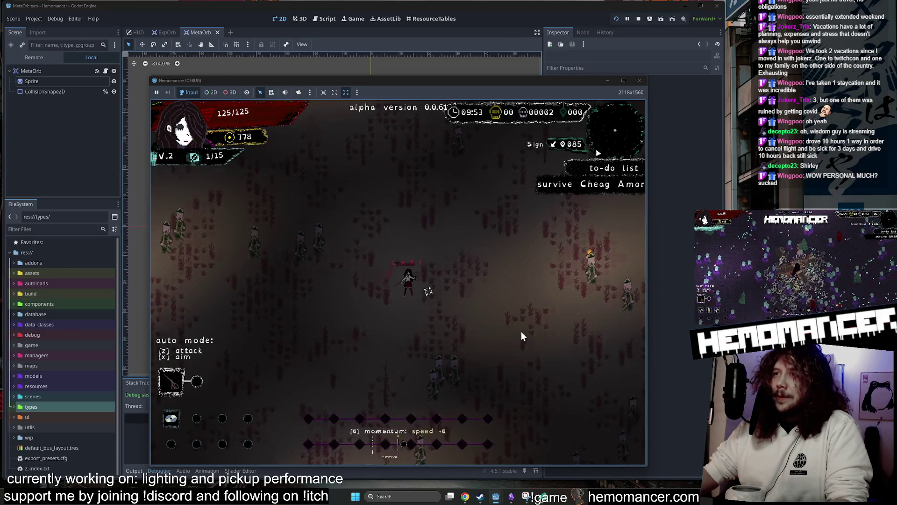
- Keep collecting experience while moving, then pick a level-up reward
key(a)
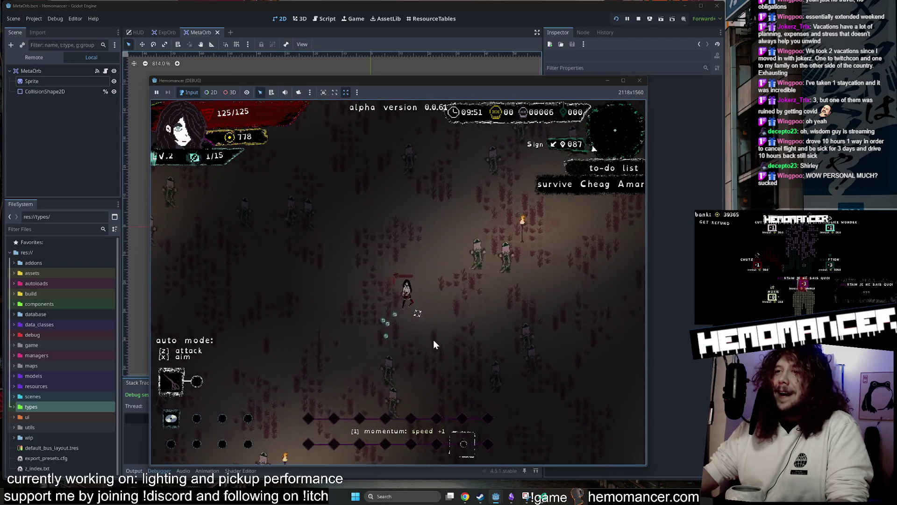
key(s)
key(d)
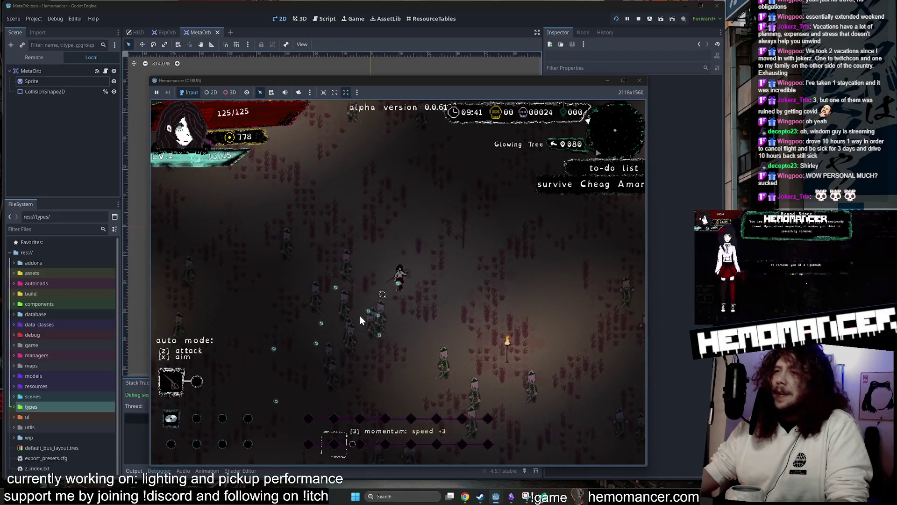
click(352, 245)
- Move toward the Glowing Tree and back away, then choose the Pendant upgrade
key(w)
key(d)
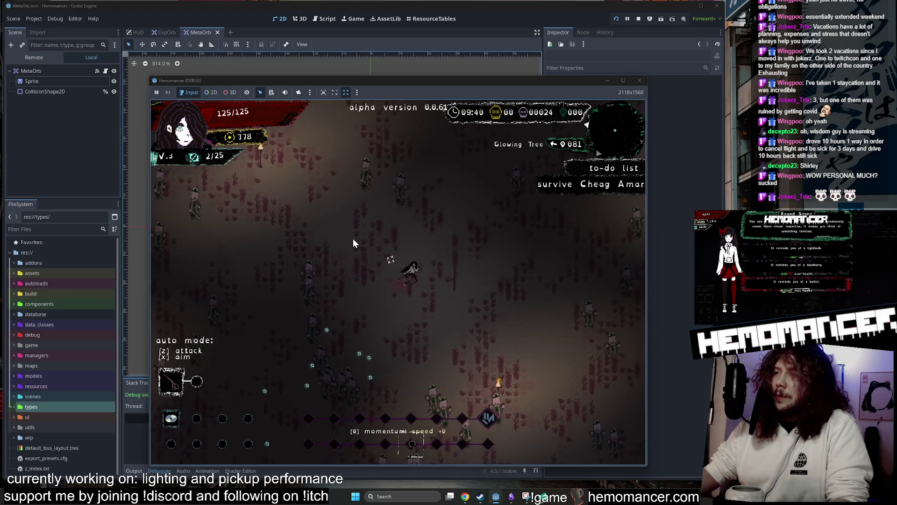
key(a)
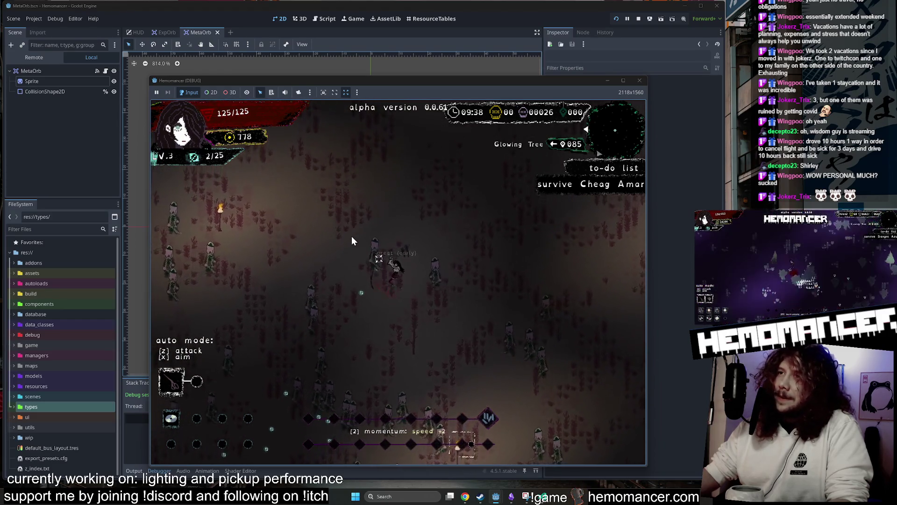
key(a)
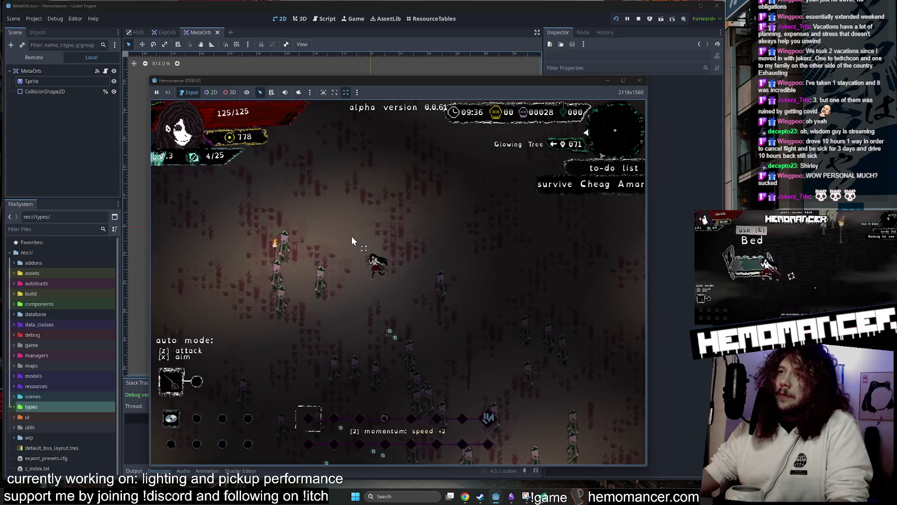
key(a)
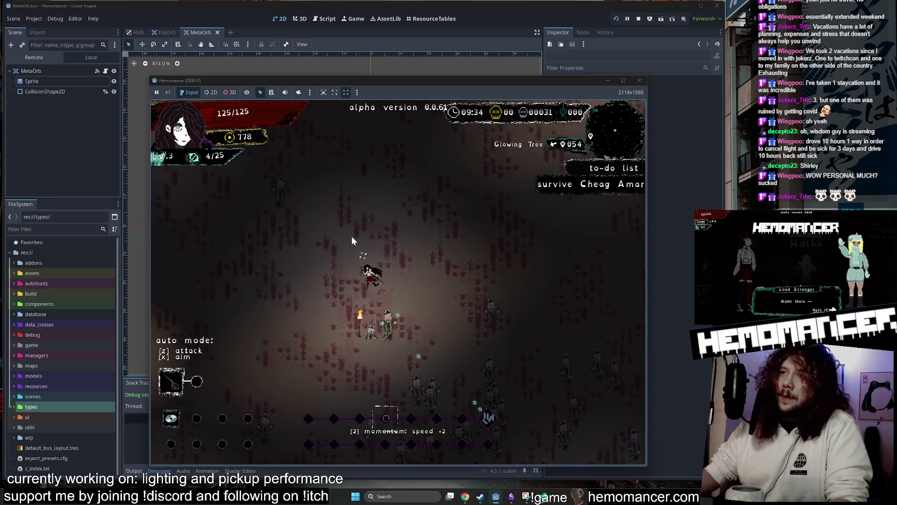
key(d)
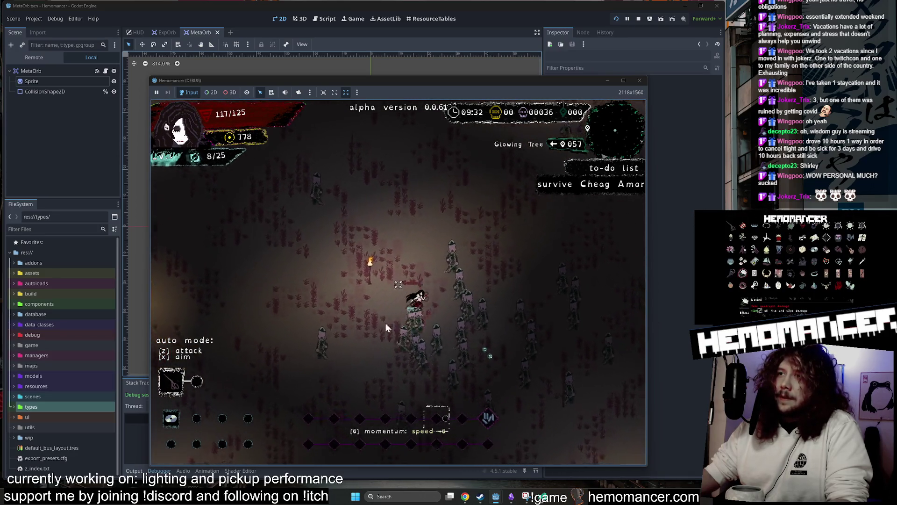
key(d)
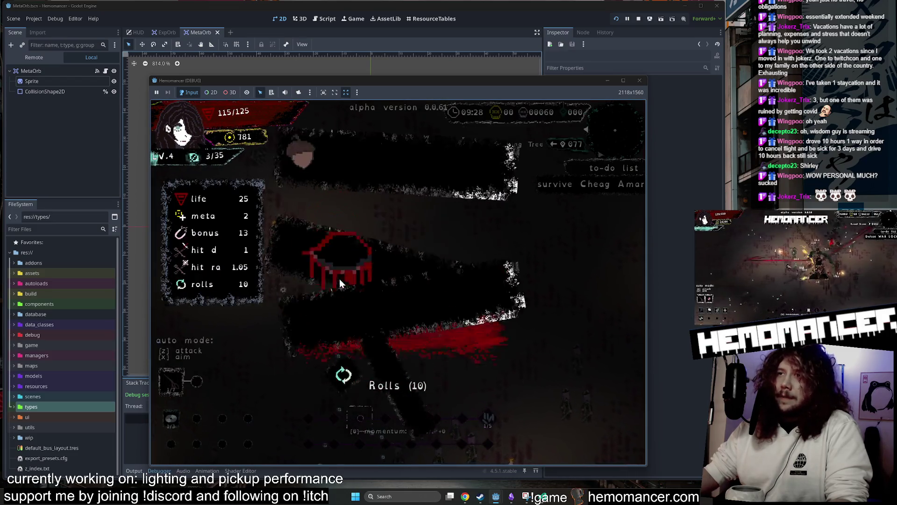
click(385, 336)
- Steer around the tree area, collecting orbs along the way
key(a)
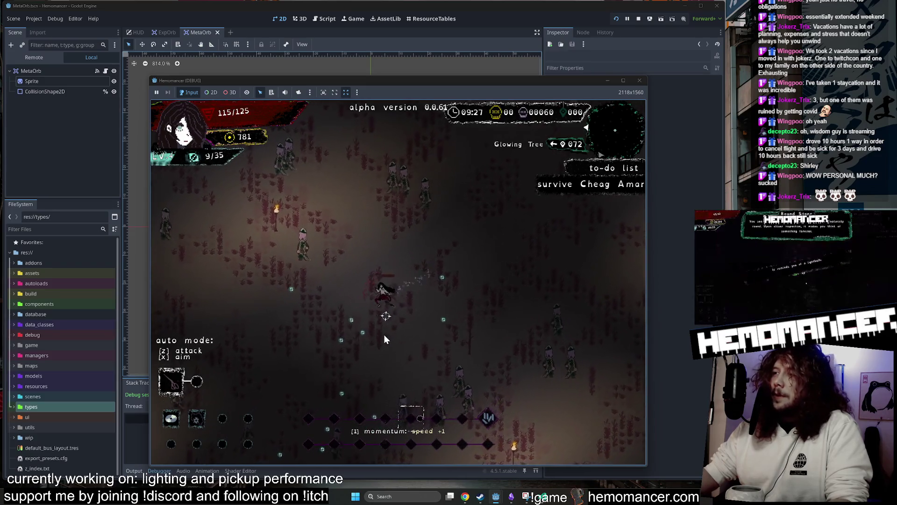
key(w)
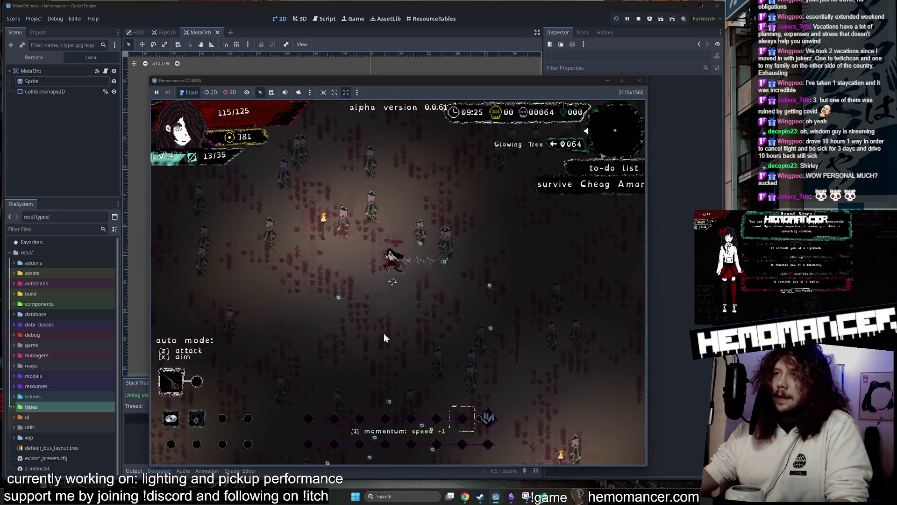
key(d)
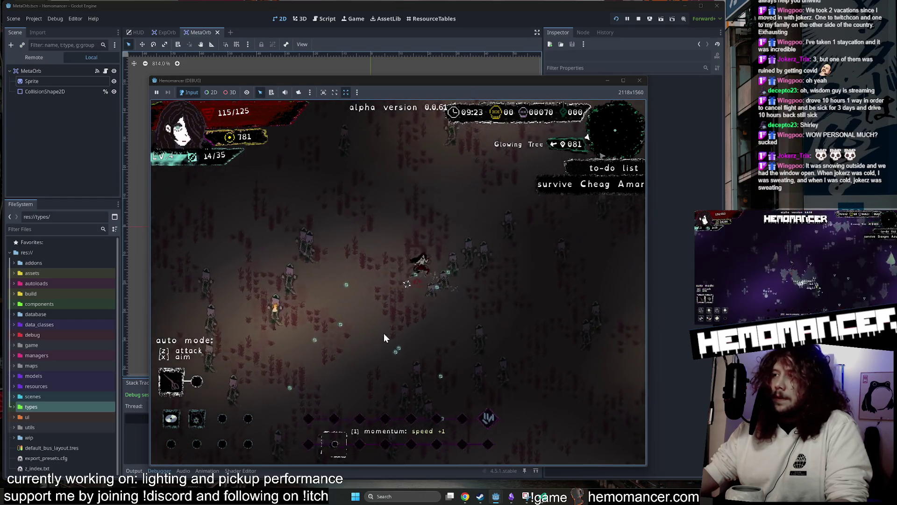
key(d)
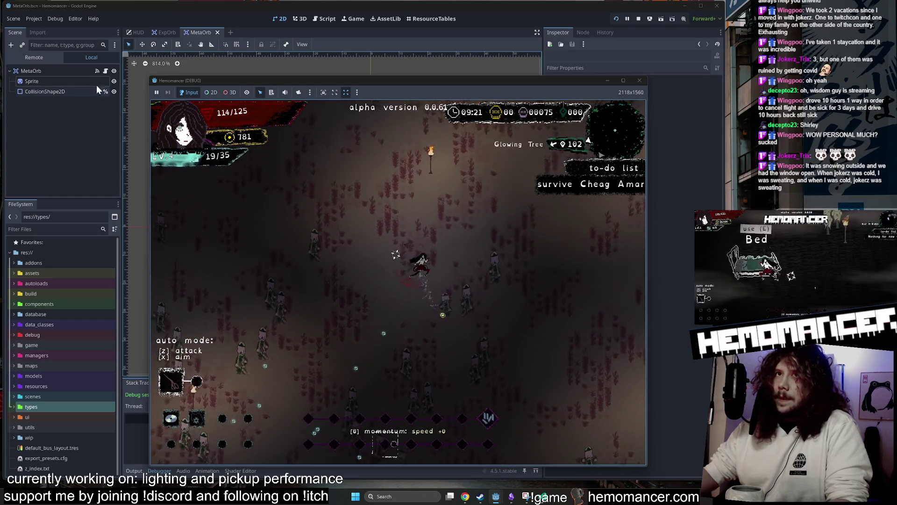
key(d)
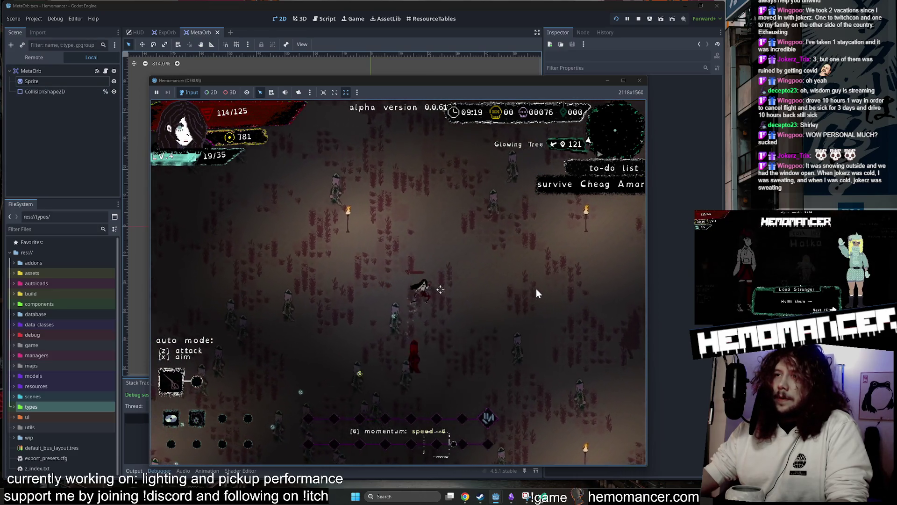
key(w)
key(a)
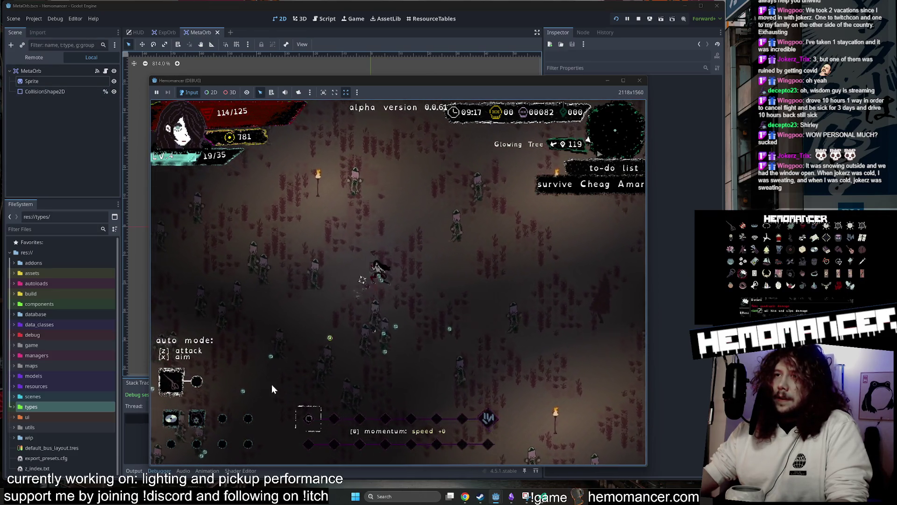
- Fight through enemies toward a box and pick a level-up upgrade
key(d)
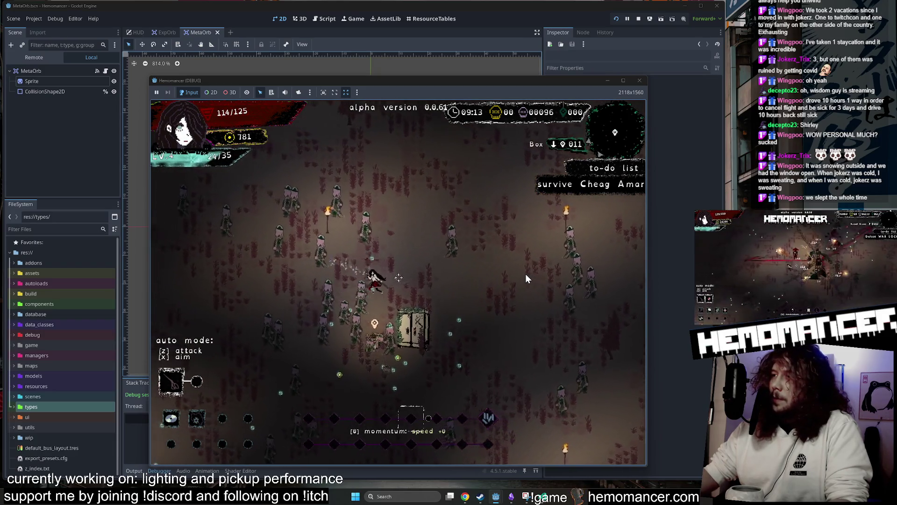
key(d)
key(s)
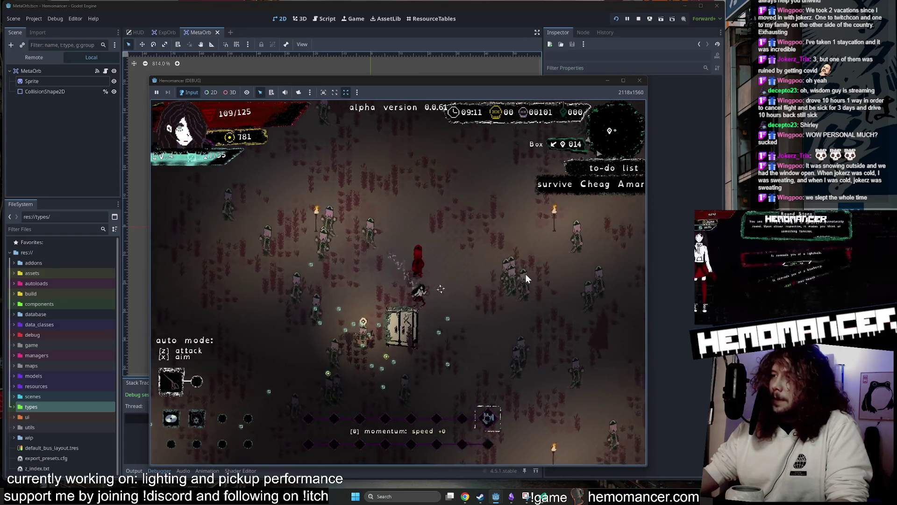
key(a)
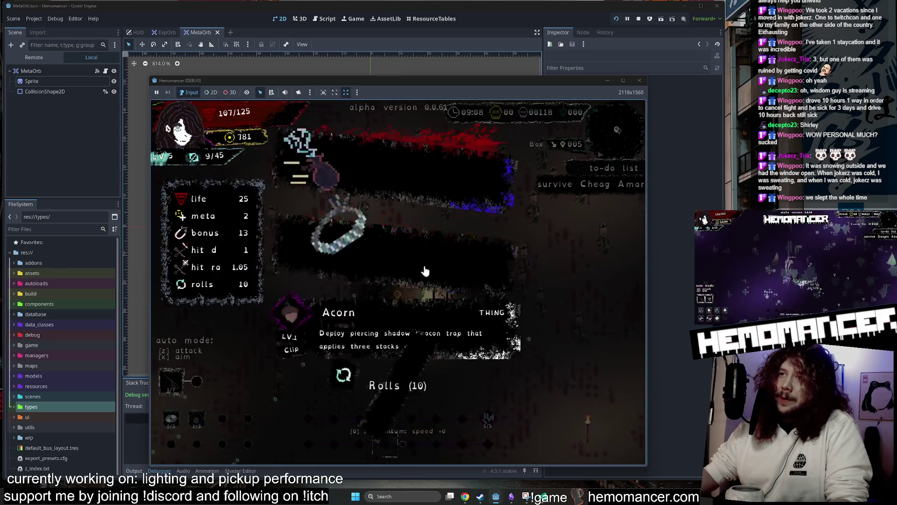
click(382, 251)
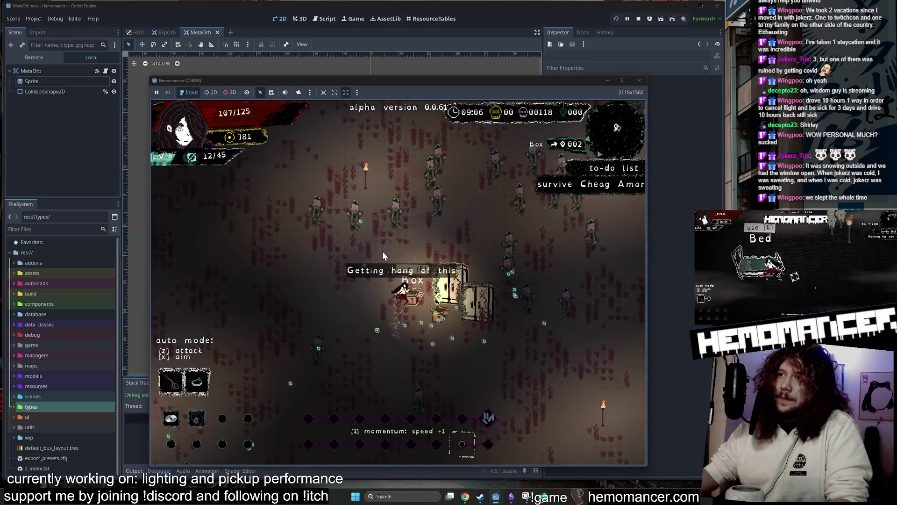
- Take the healing meal from the box, gather more orbs, and take another upgrade
key(e)
click(369, 363)
key(d)
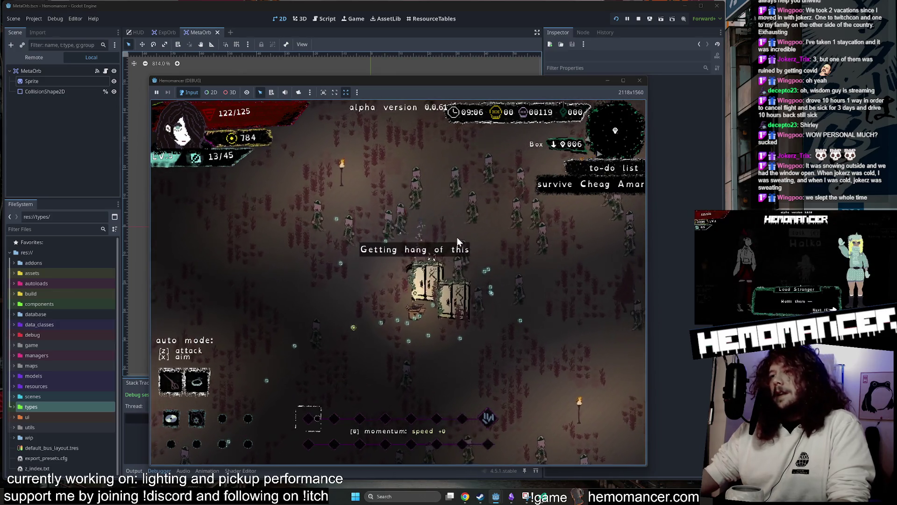
key(s)
key(d)
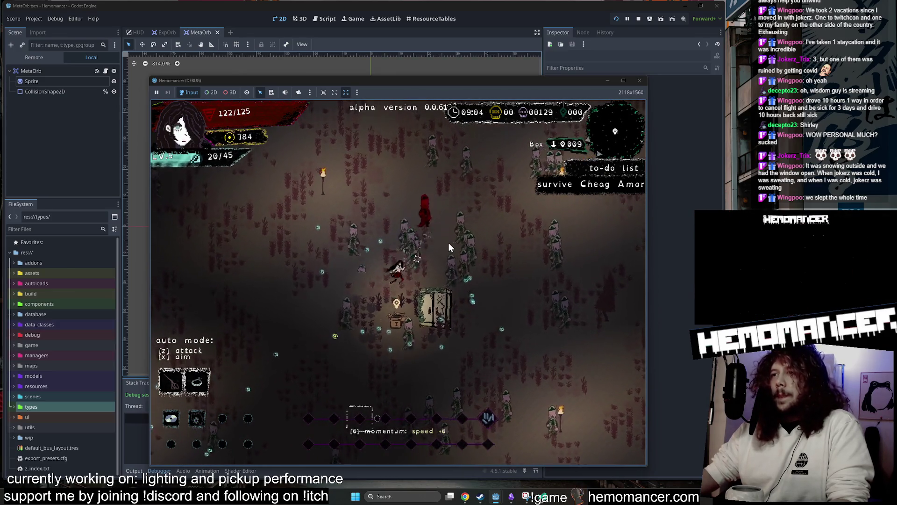
key(d)
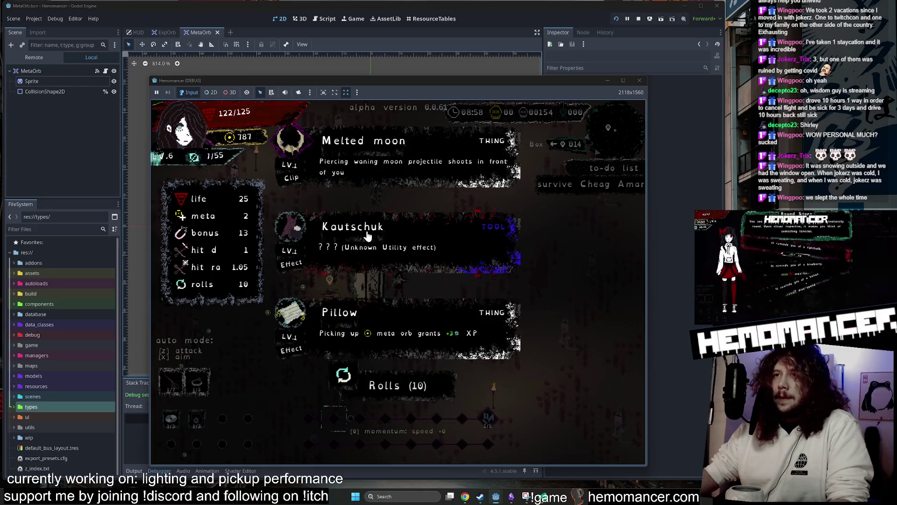
click(366, 231)
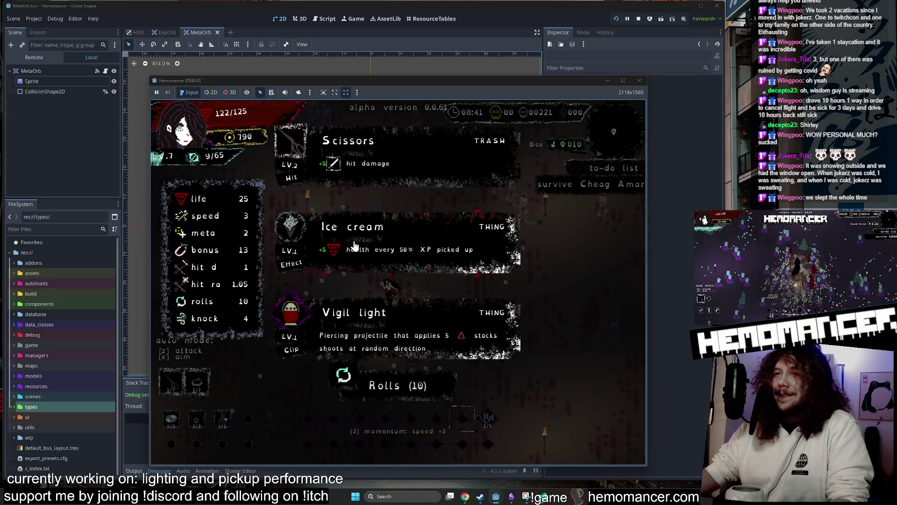
- Pick an upgrade, take the Compression socks from a box, then quit and close the game
click(372, 170)
key(e)
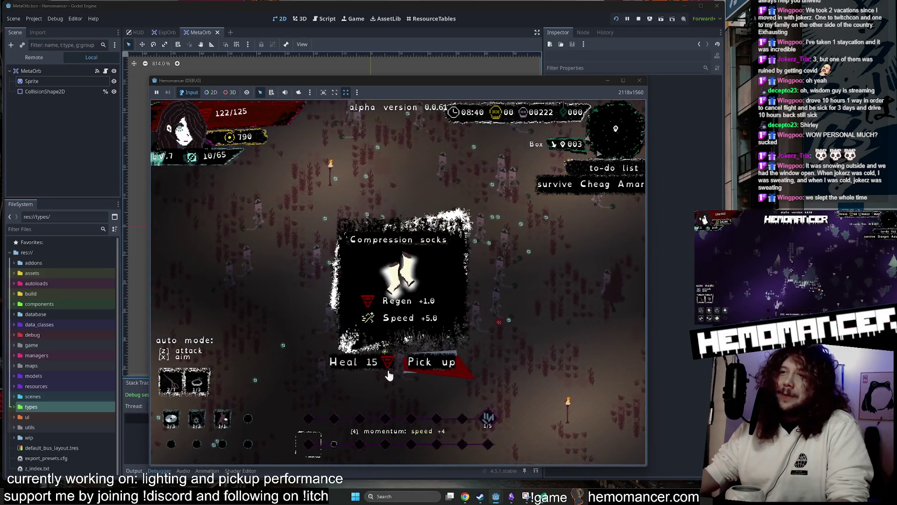
click(380, 361)
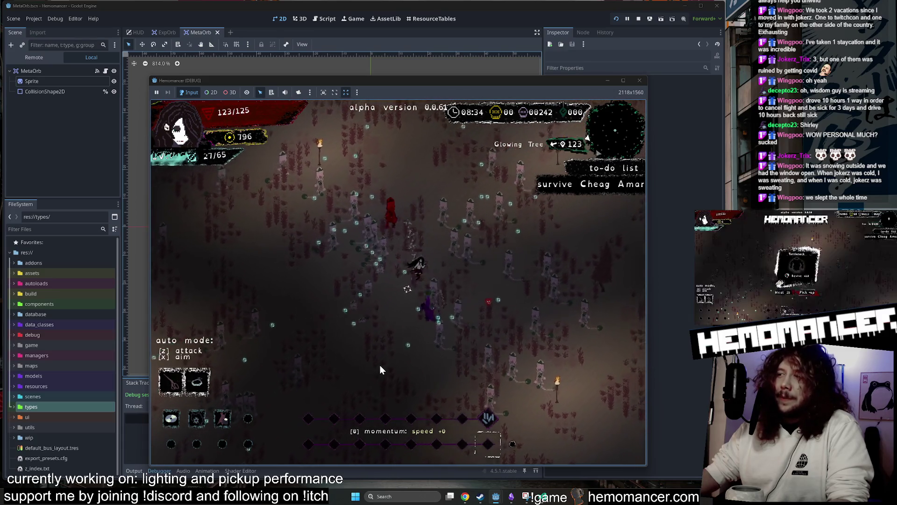
key(Escape)
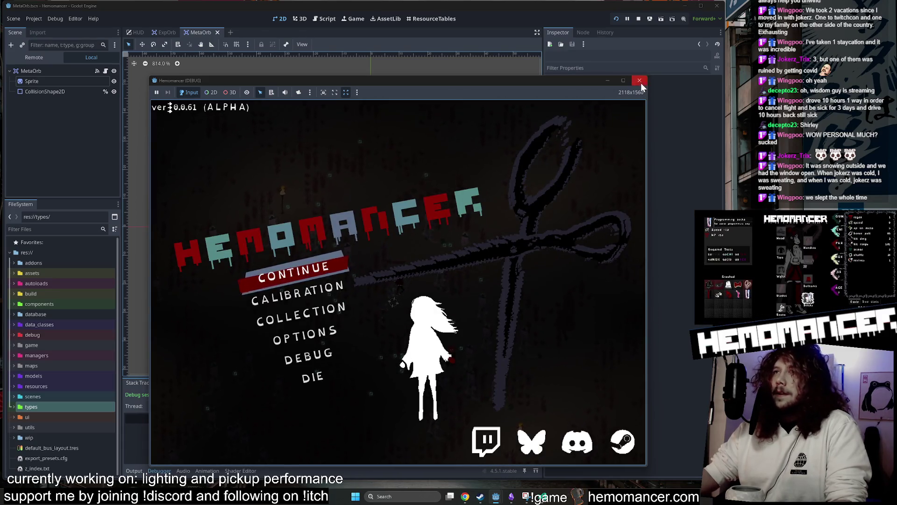
click(639, 80)
- Filter the files by 'exp' and browse the exp.png results and exp_orb folder
click(32, 69)
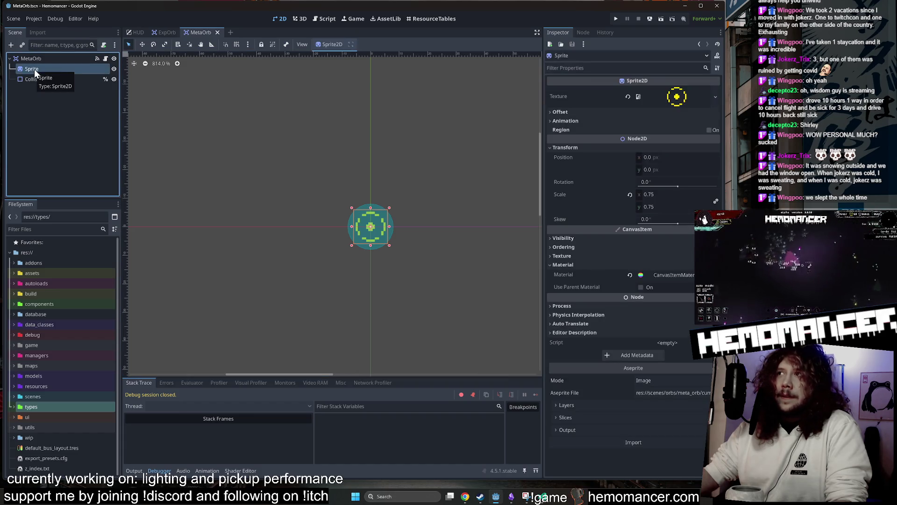
text(exp)
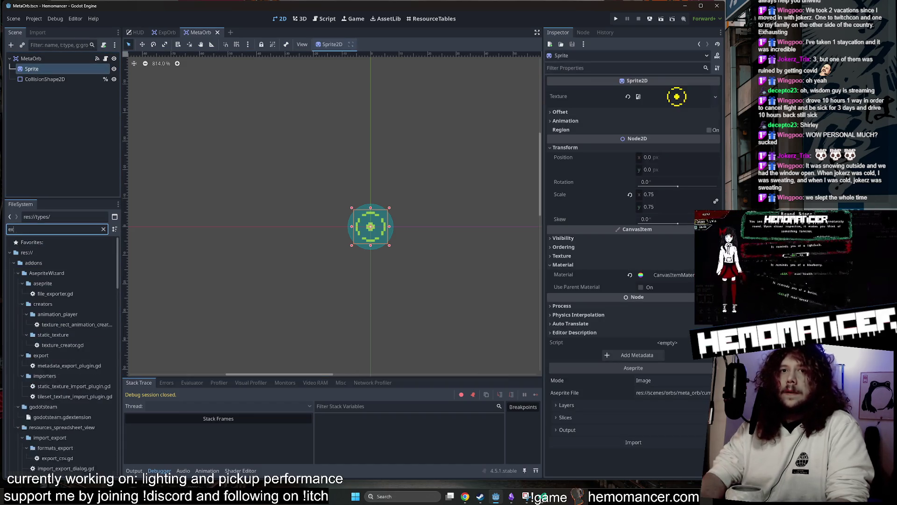
scroll(79, 347, down, 3)
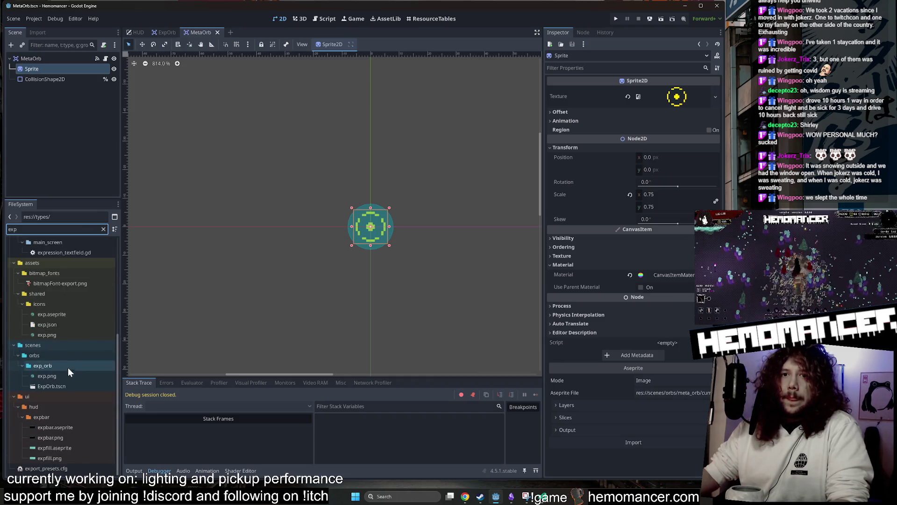
click(67, 379)
click(103, 229)
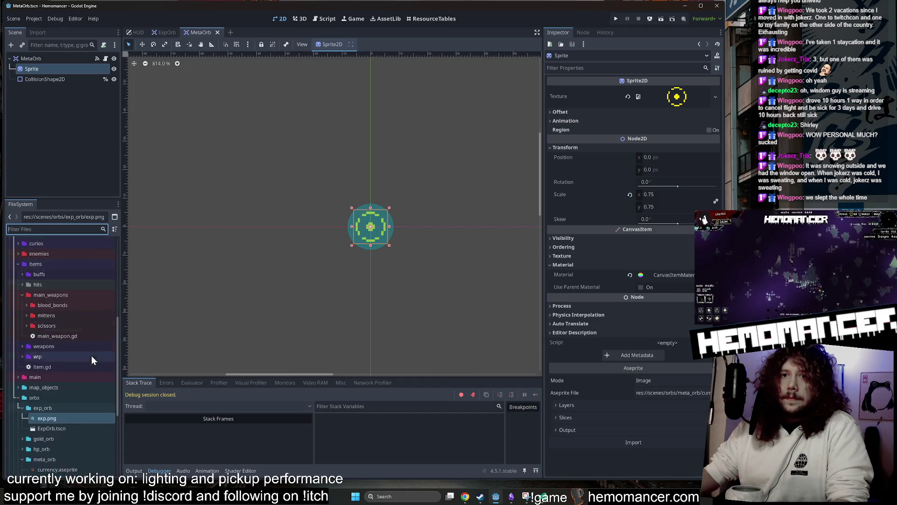
scroll(74, 391, down, 3)
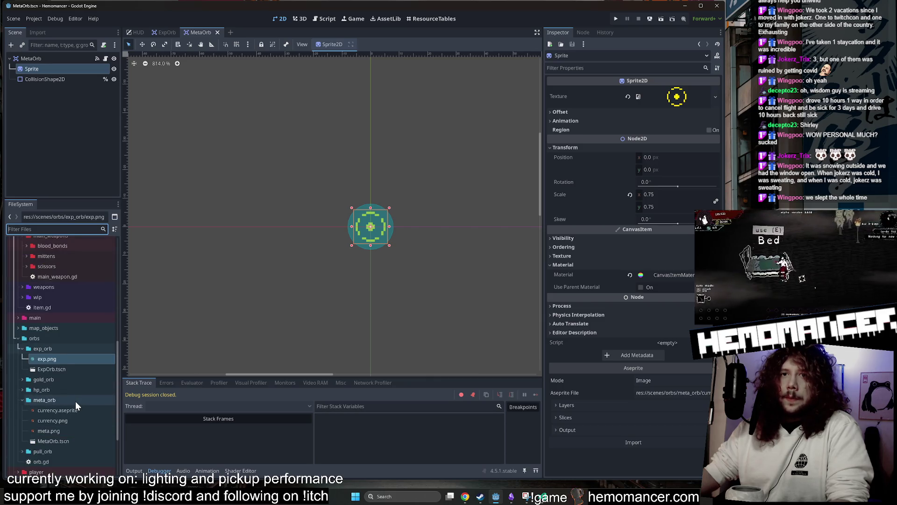
scroll(82, 383, down, 3)
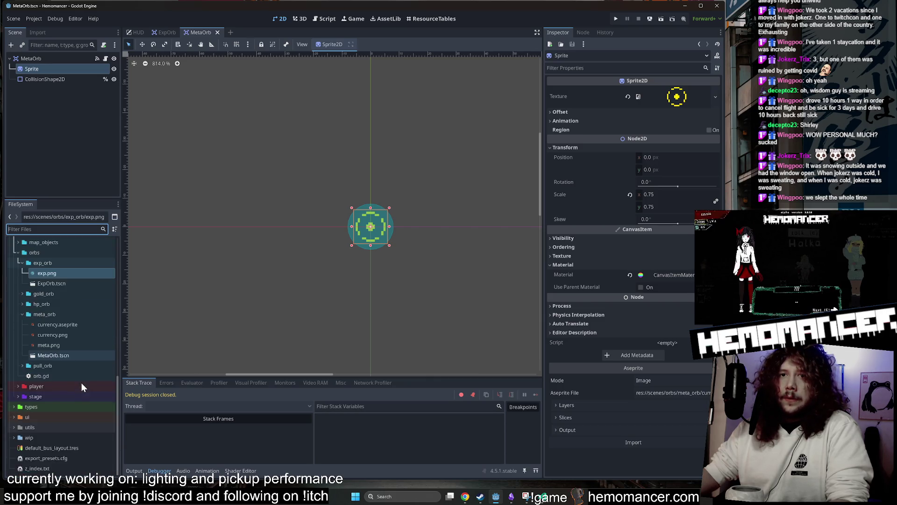
click(36, 293)
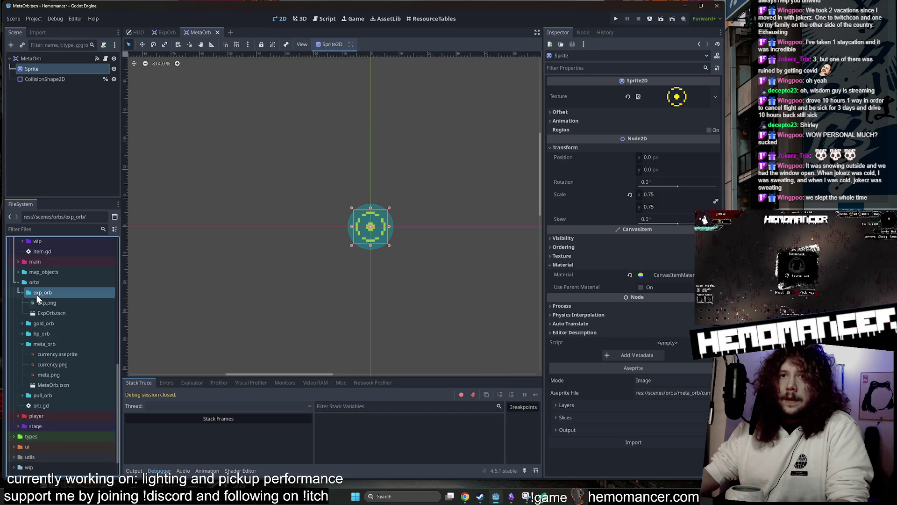
click(58, 301)
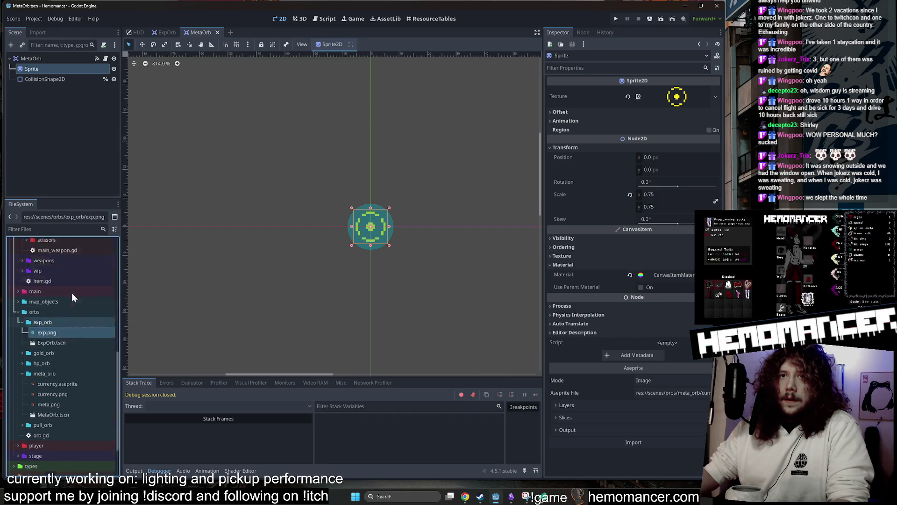
scroll(71, 293, up, 10)
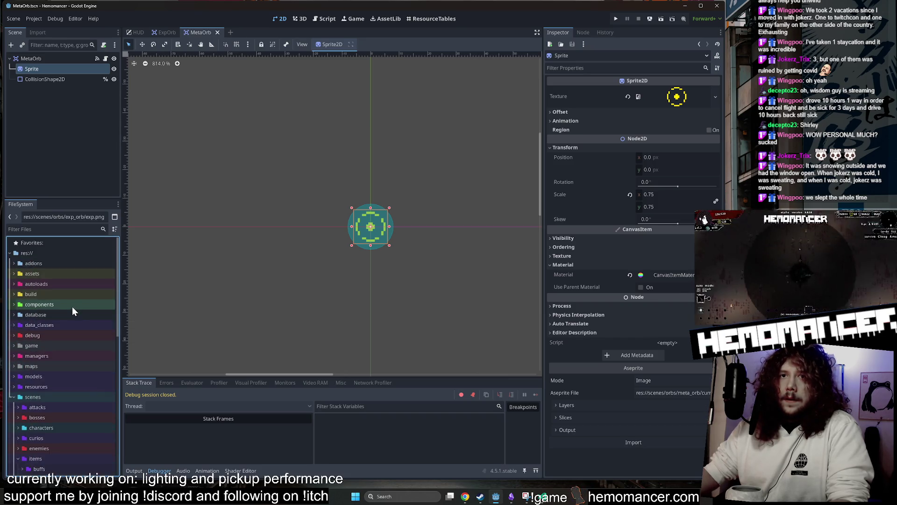
- Expand the assets and steam folders, then collapse the spritesheets and steam folders
double_click(48, 272)
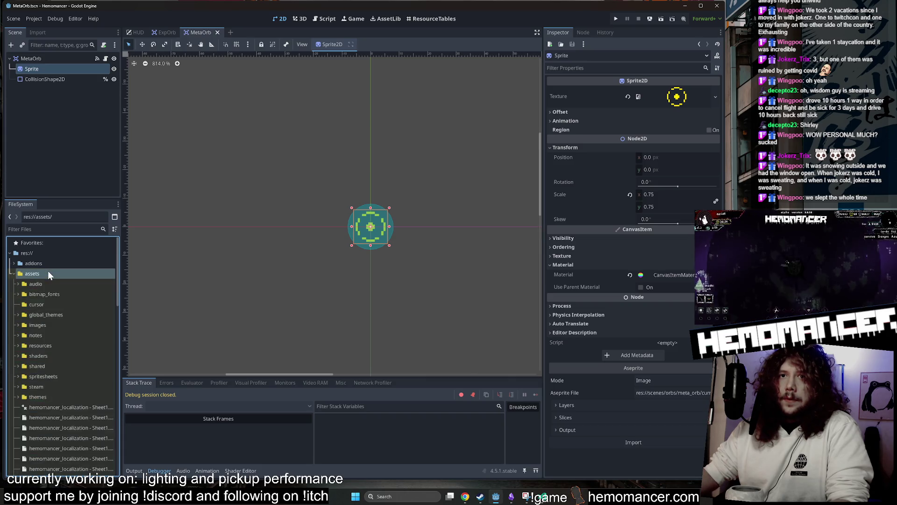
click(48, 389)
double_click(49, 387)
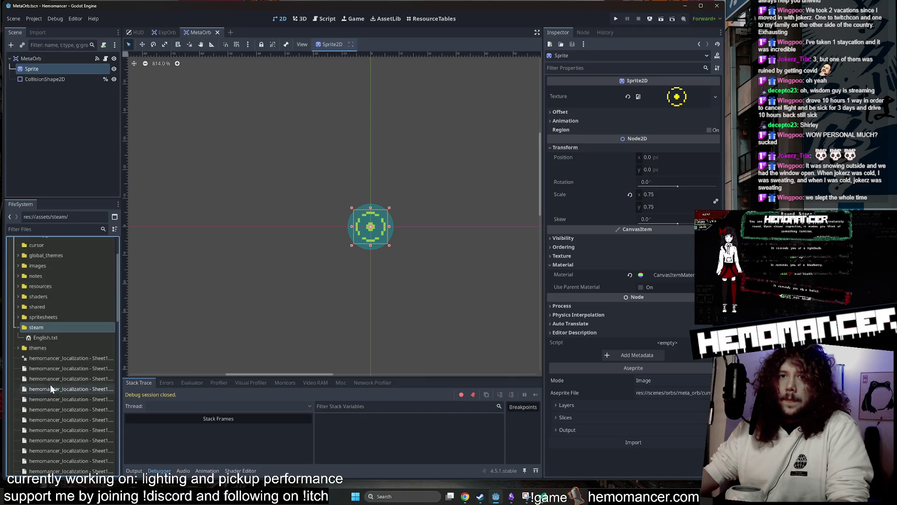
double_click(43, 319)
double_click(43, 324)
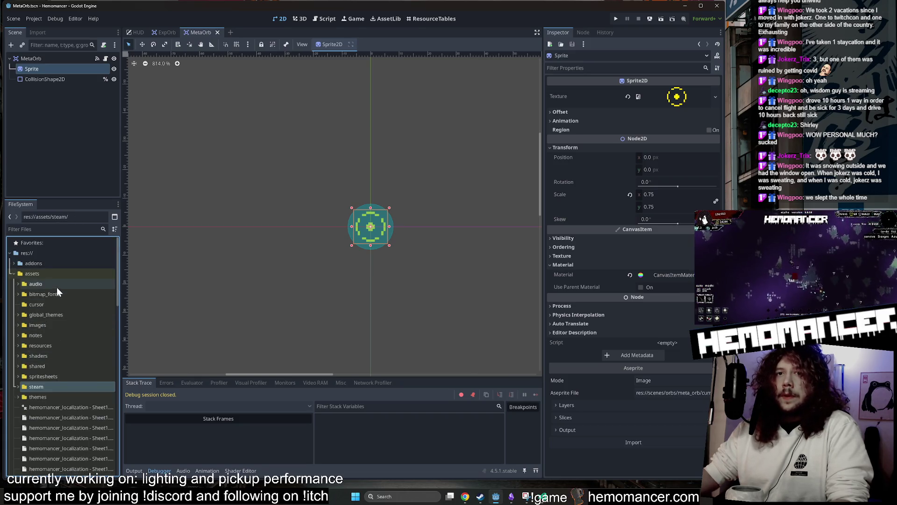
scroll(56, 383, down, 5)
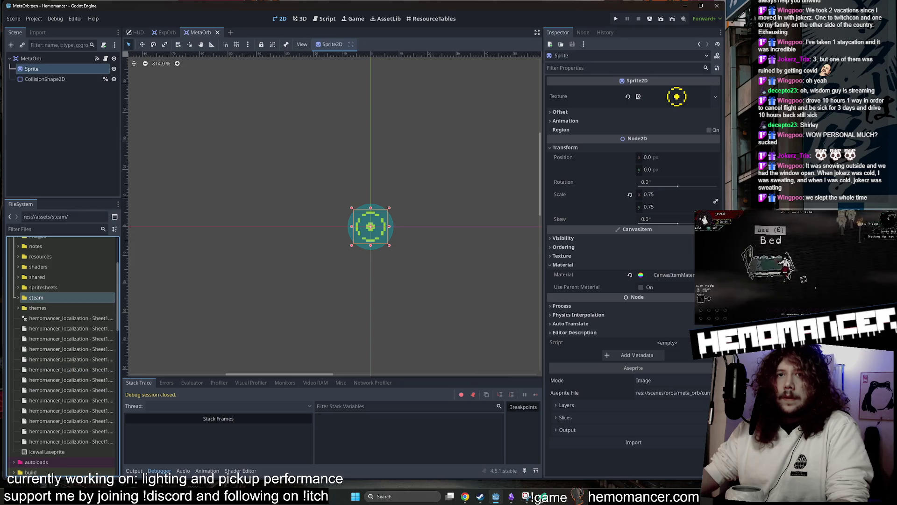
- Filter the project files by 'exp' and bring up the actions menu for exp.aseprite
key(ctrl+f)
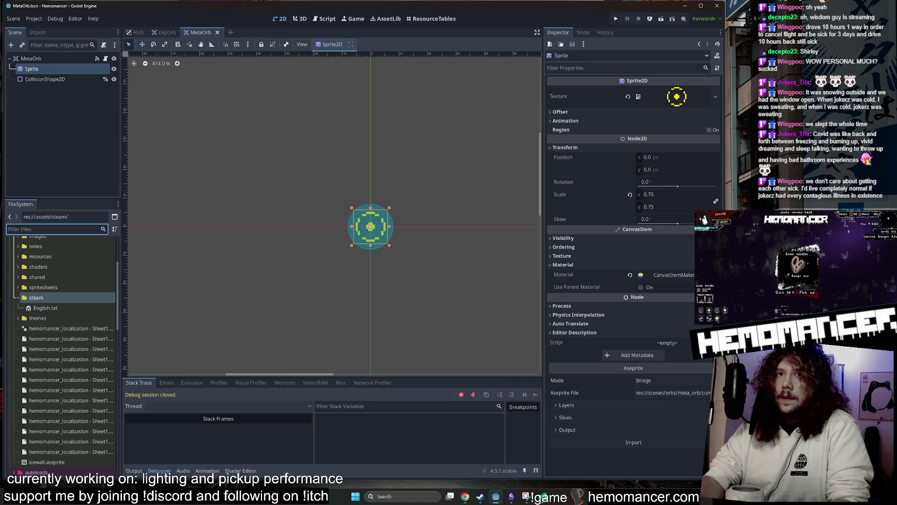
text(exp)
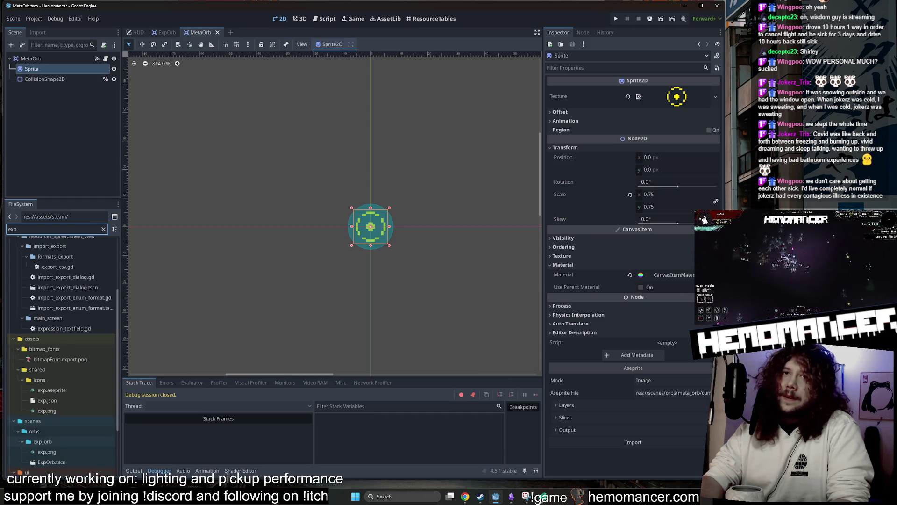
right_click(71, 388)
- Open exp.aseprite in Aseprite, zoom in on the orb, stop its playback, then close Aseprite
click(108, 472)
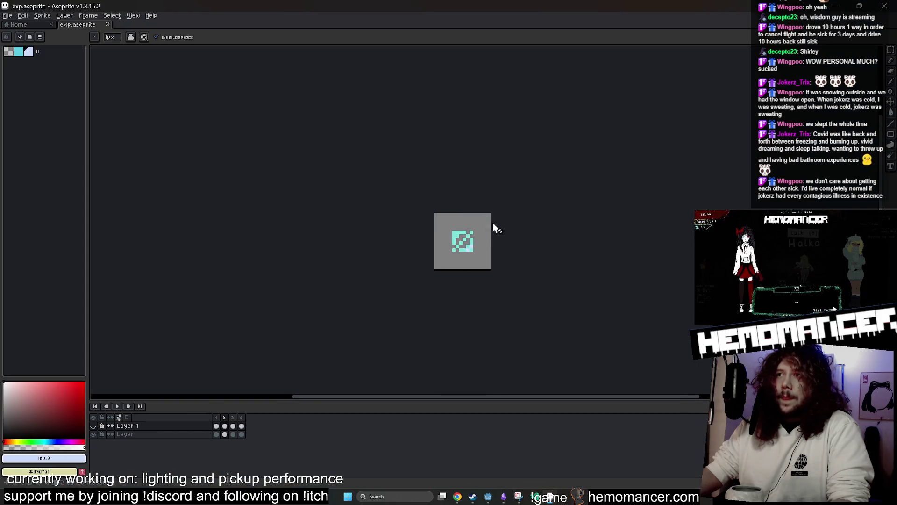
scroll(493, 229, up, 5)
scroll(603, 242, down, 2)
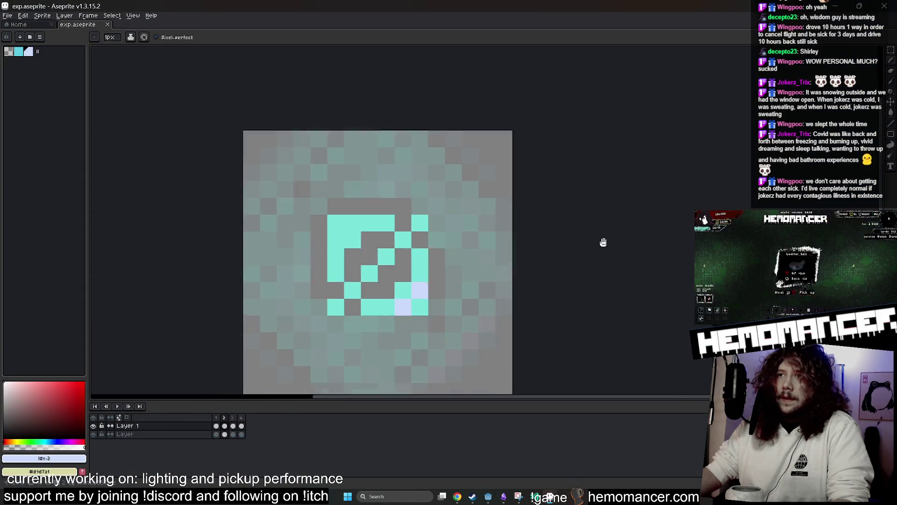
scroll(603, 242, down, 1)
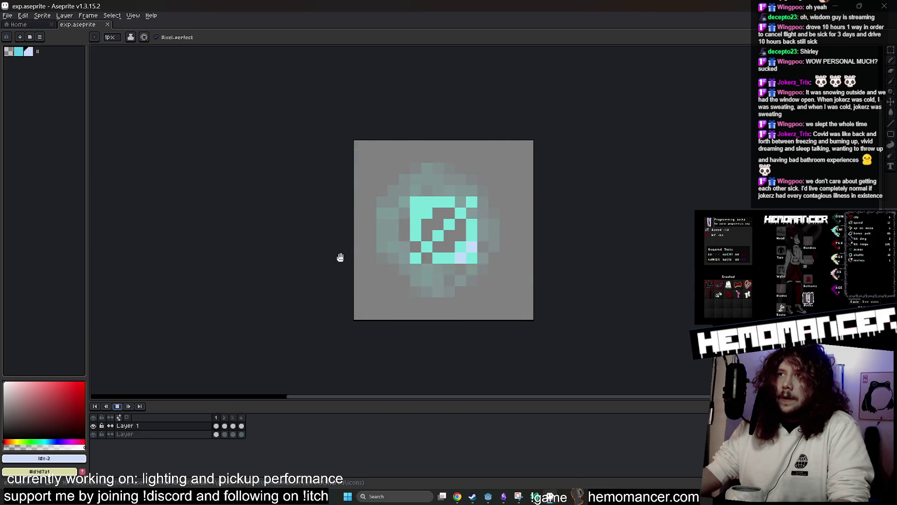
right_click(119, 411)
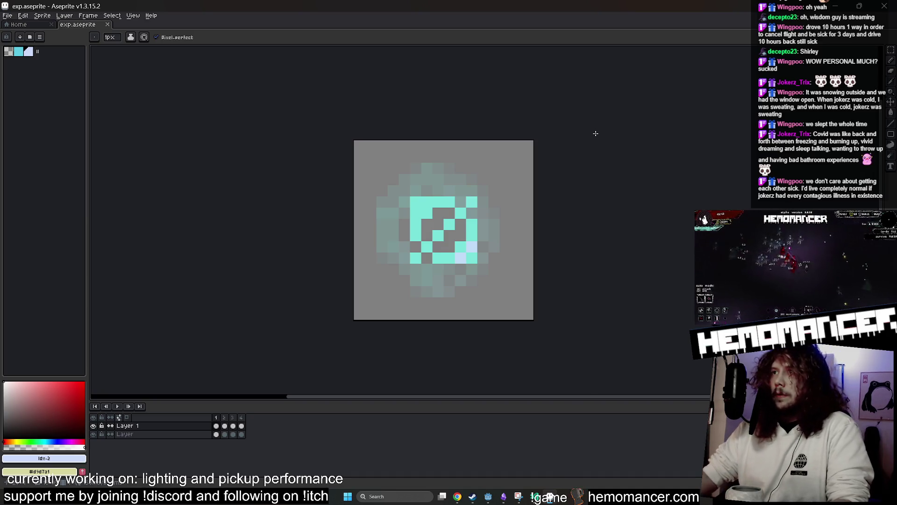
key(super+Down)
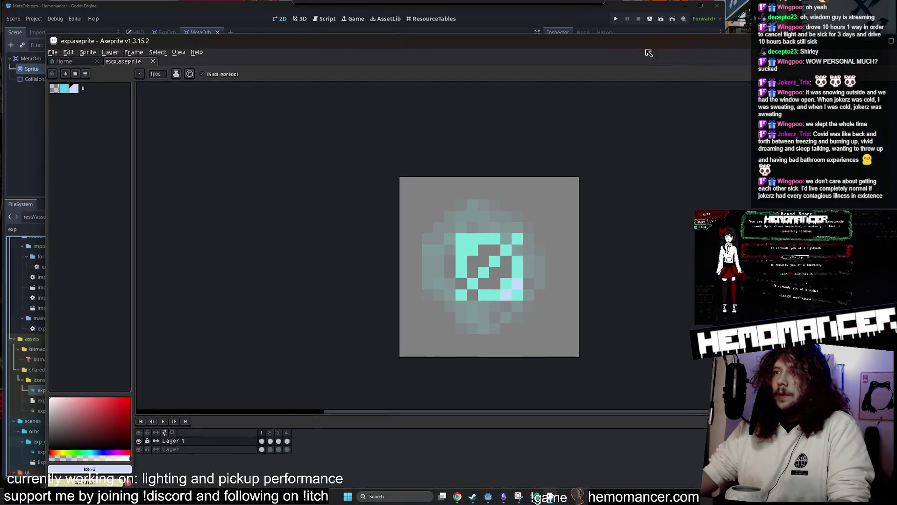
key(super+Up)
- Change the FileSystem filter from 'exp' to 'meta', review the results, and switch to VS Code
key(super+Down)
key(super+Down)
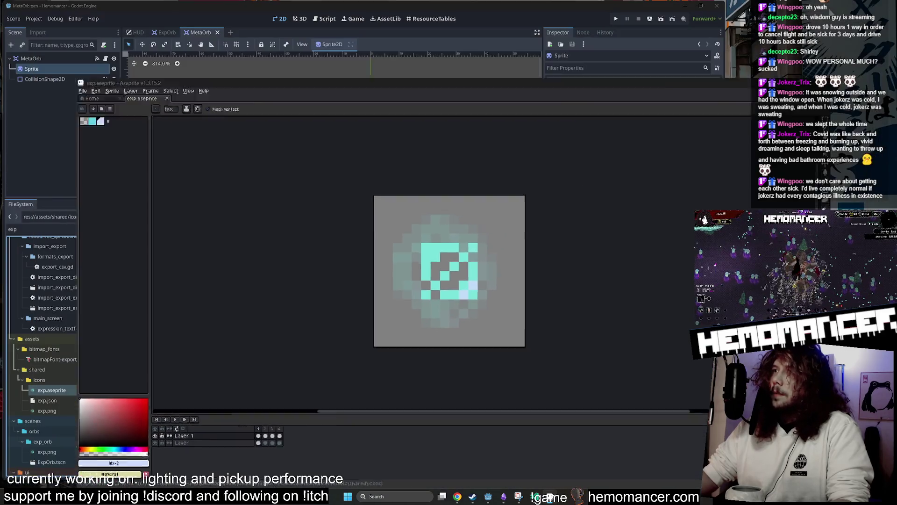
scroll(84, 372, down, 3)
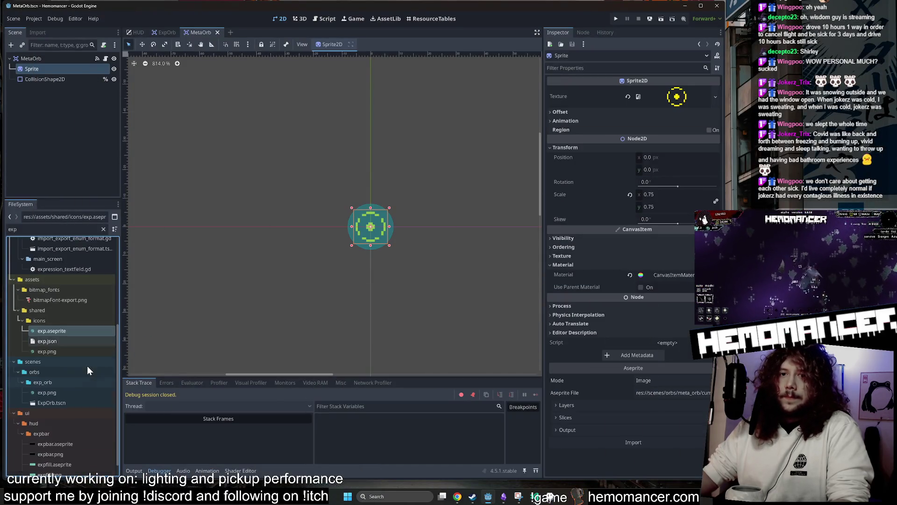
click(56, 229)
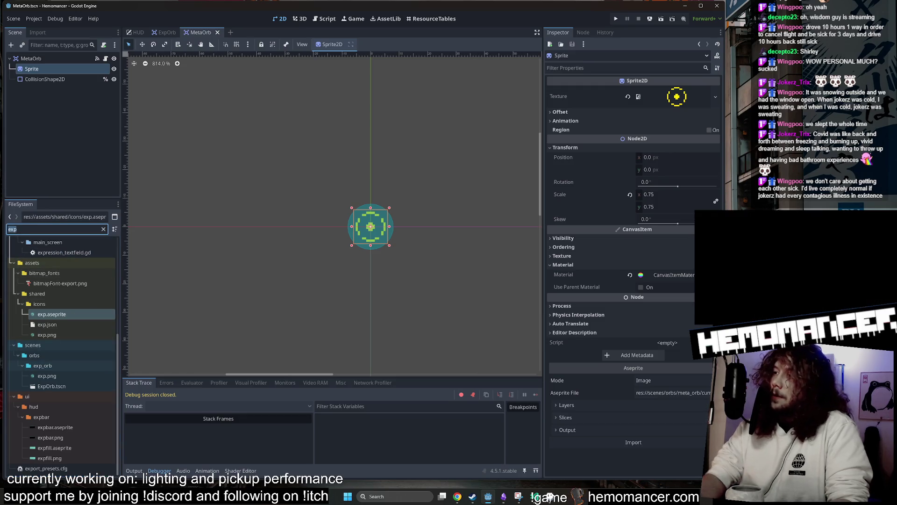
text(meta)
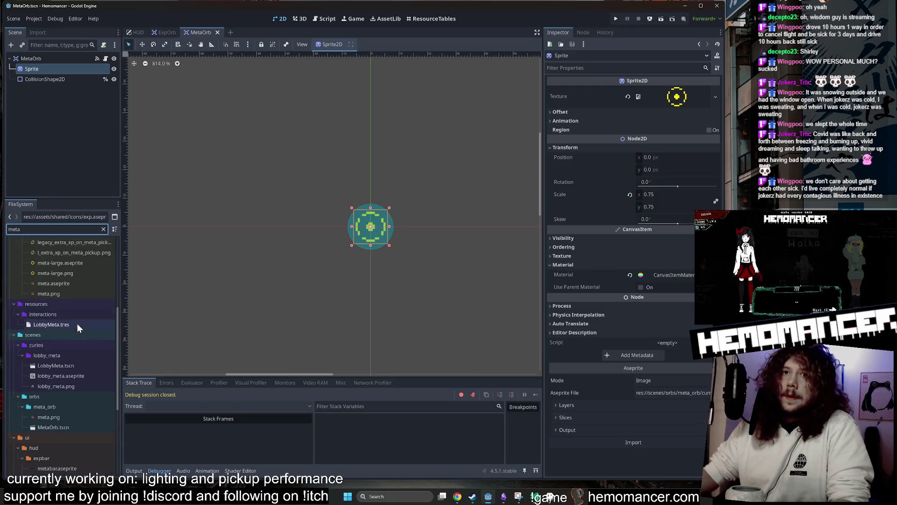
scroll(91, 287, up, 6)
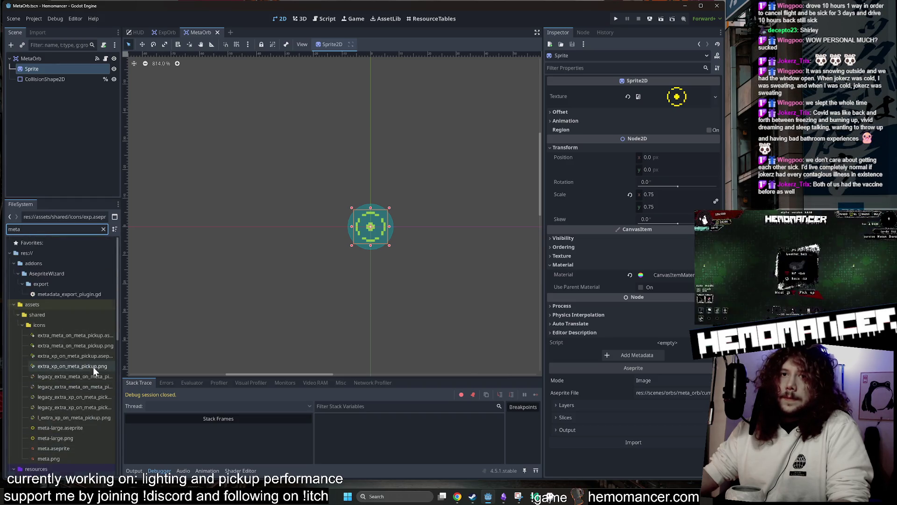
scroll(74, 395, down, 8)
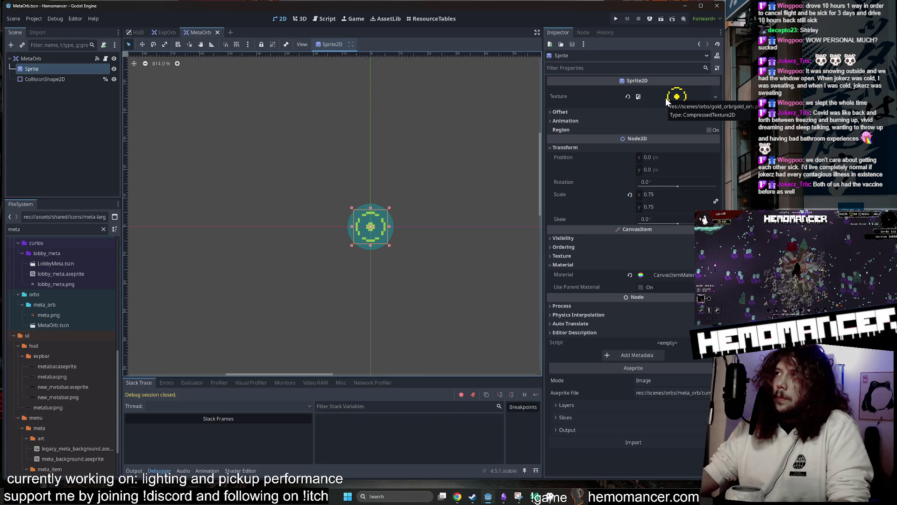
click(535, 498)
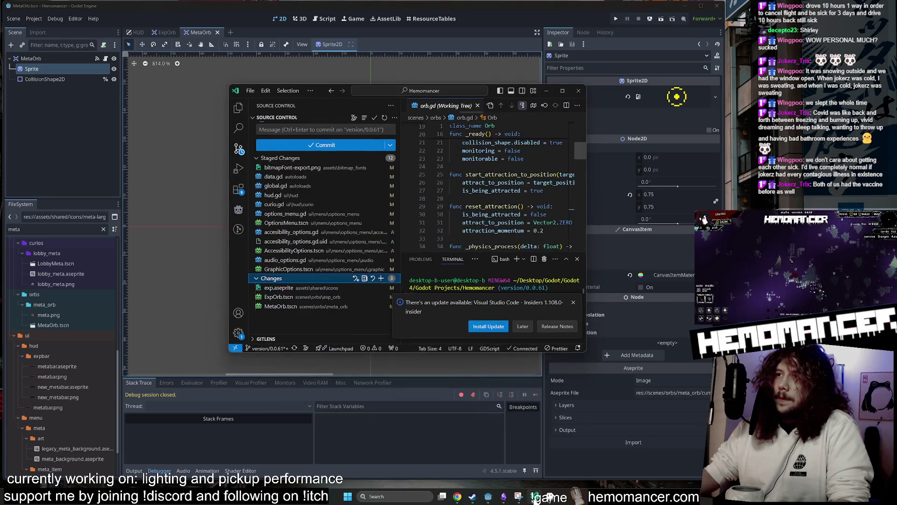
- Search the project for 'gold_orb' and enlarge the window and results sidebar
click(238, 129)
text(gold)
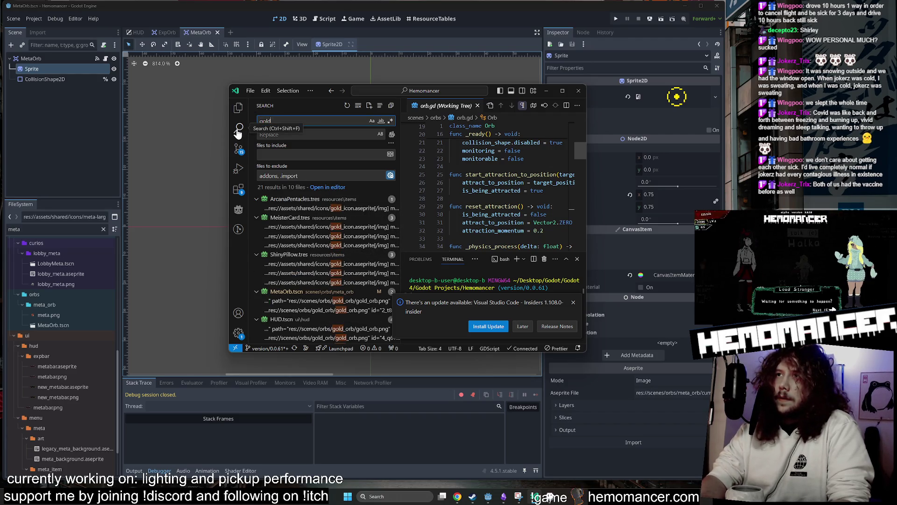
text(_or)
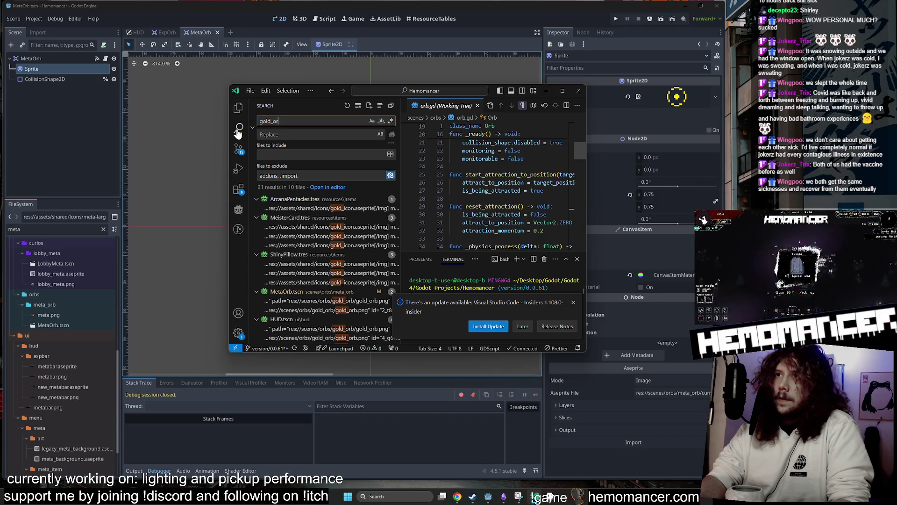
text(b)
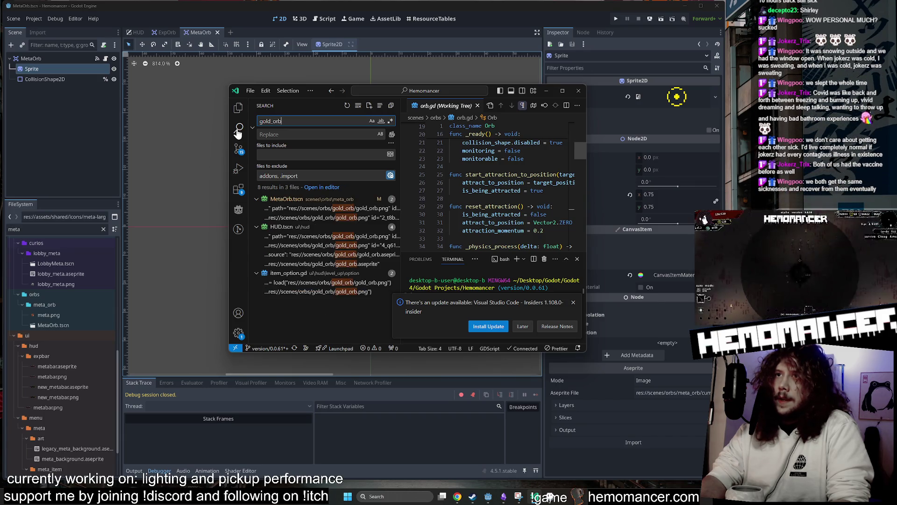
drag(229, 198, 125, 198)
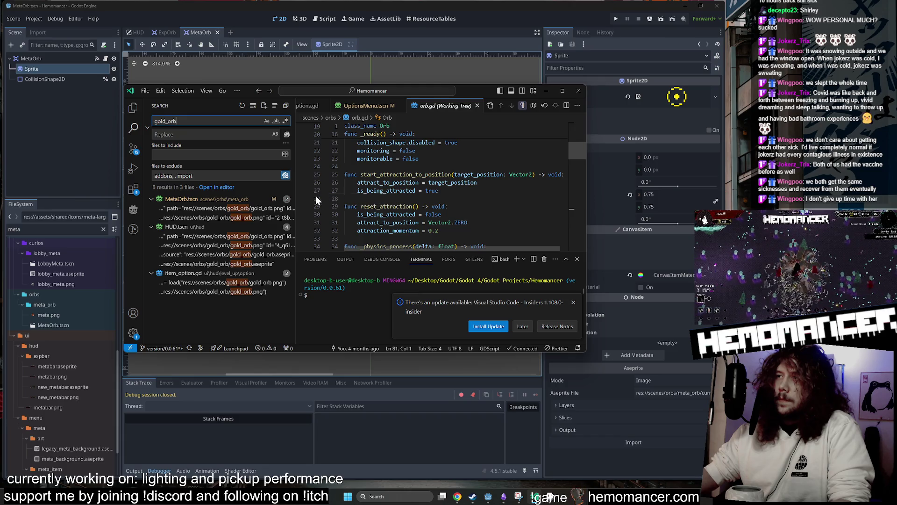
mouse_move(295, 190)
mouse_down()
mouse_move(306, 191)
mouse_move(252, 191)
mouse_move(278, 194)
mouse_up()
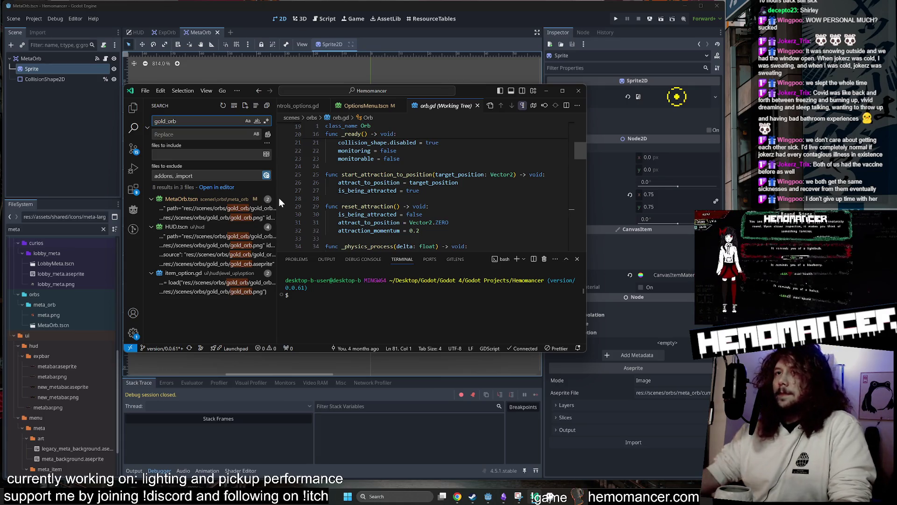
mouse_move(586, 352)
mouse_down()
mouse_move(634, 430)
mouse_move(622, 436)
mouse_move(627, 448)
mouse_up()
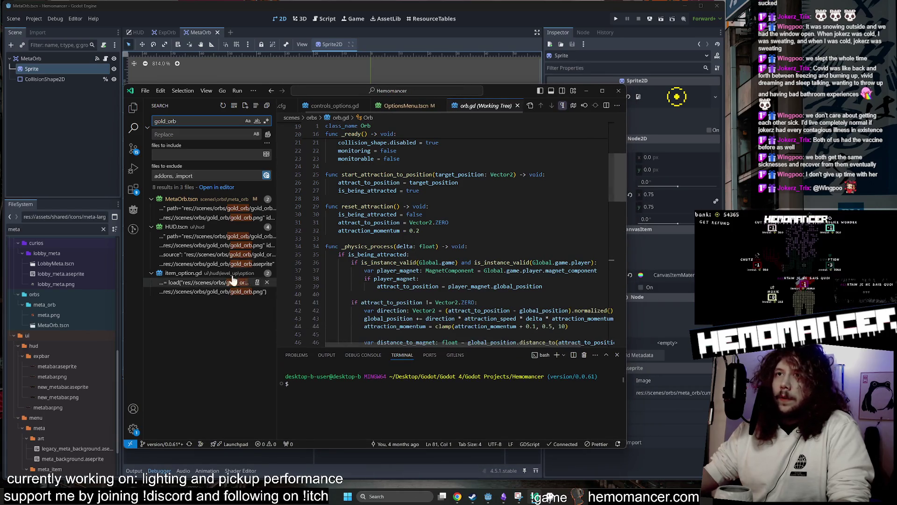
- Step through the HUD.tscn matches to item_option.gd's gold_orb.png load line, then reposition the window
click(203, 289)
click(222, 265)
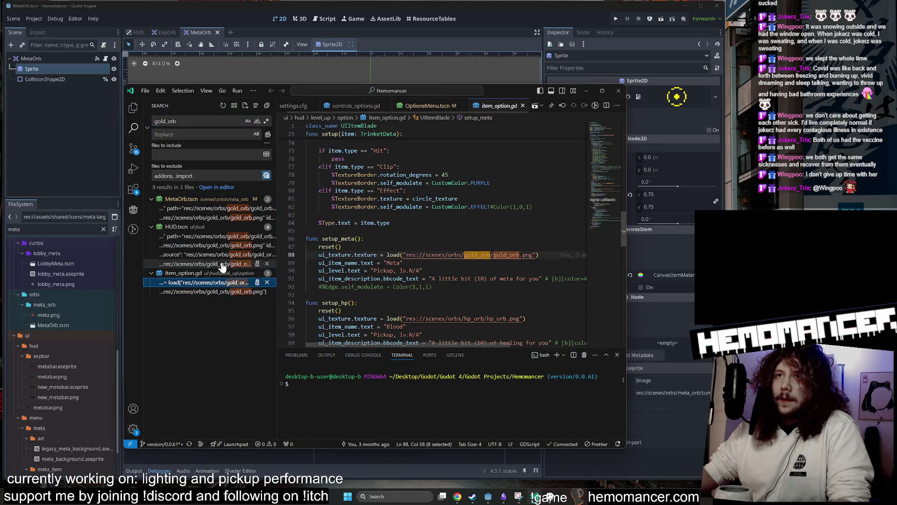
click(224, 256)
click(223, 245)
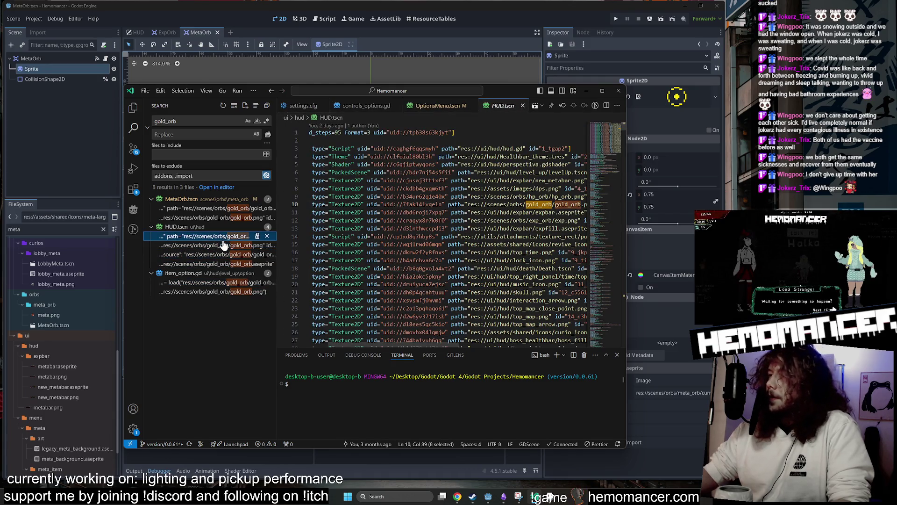
click(219, 254)
click(216, 283)
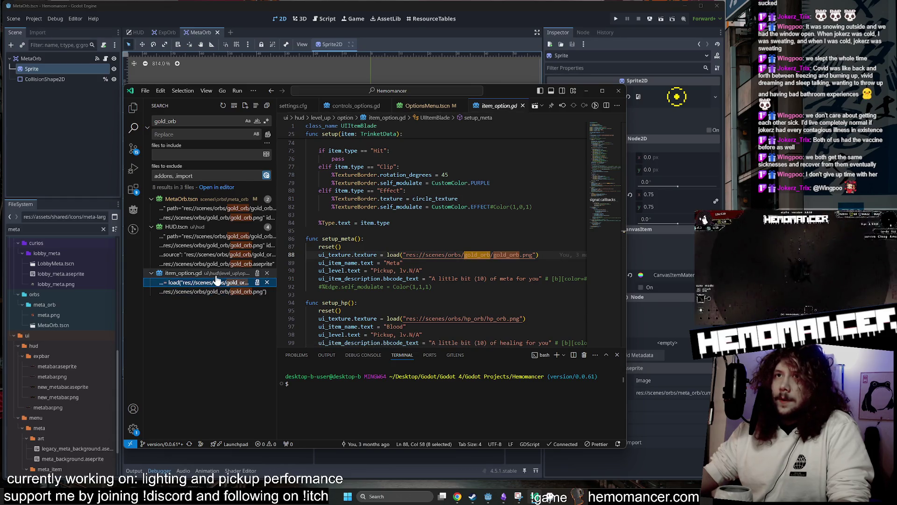
drag(506, 91, 524, 69)
drag(642, 428, 633, 440)
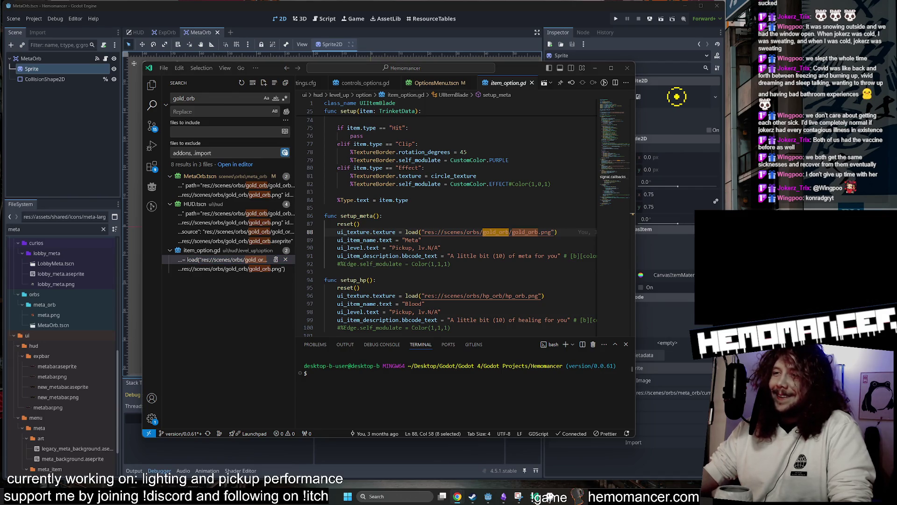
- Bring up the stream chat on the Obsidian canvas and select a username in a chat message
click(506, 497)
scroll(448, 279, down, 5)
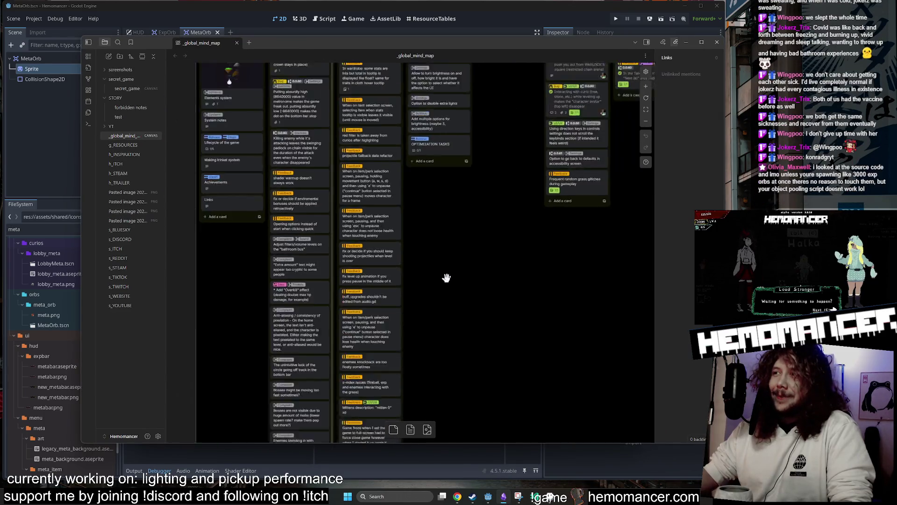
scroll(447, 277, down, 3)
scroll(346, 79, up, 6)
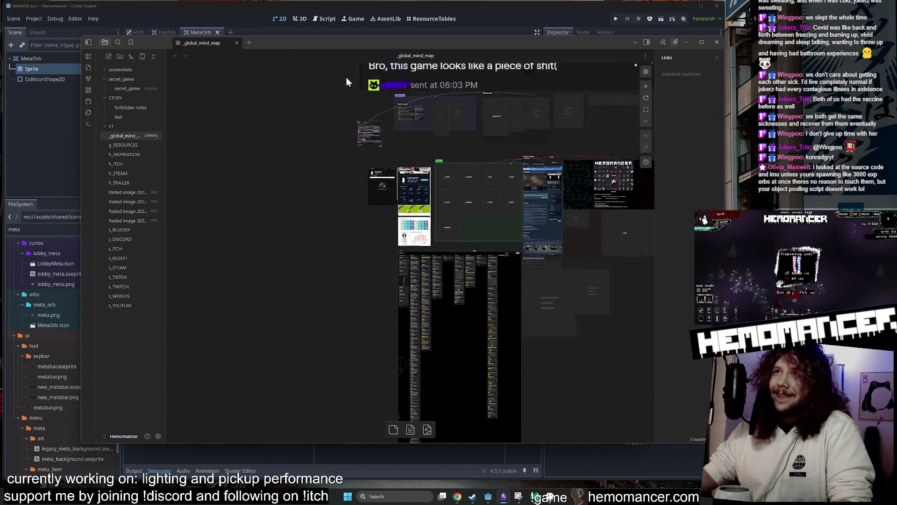
scroll(488, 251, up, 10)
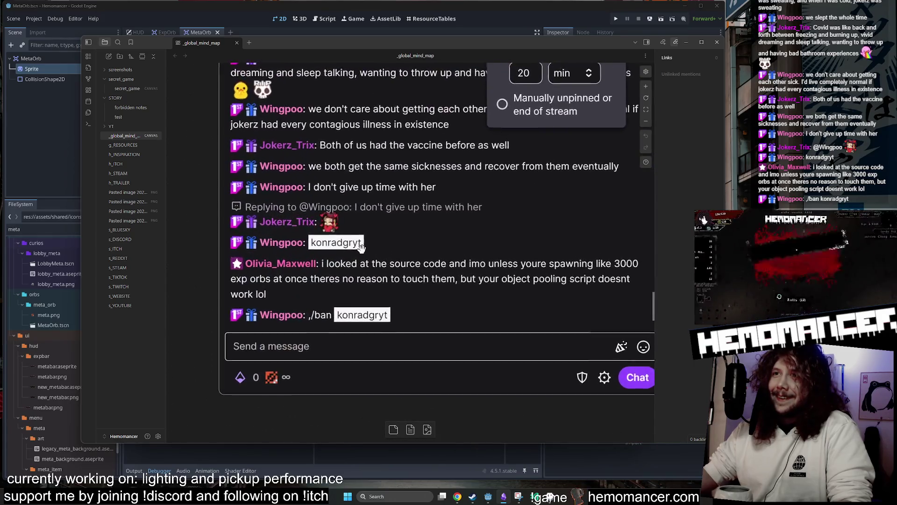
click(308, 243)
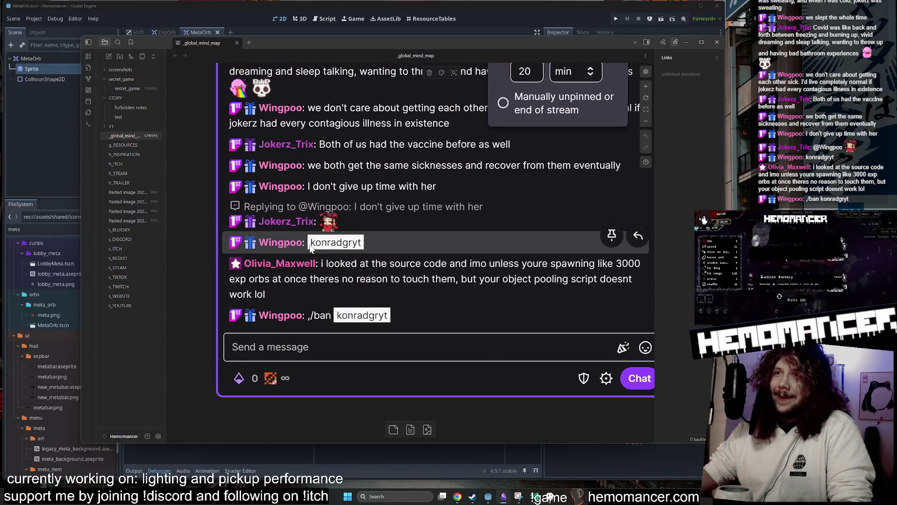
drag(310, 248, 363, 246)
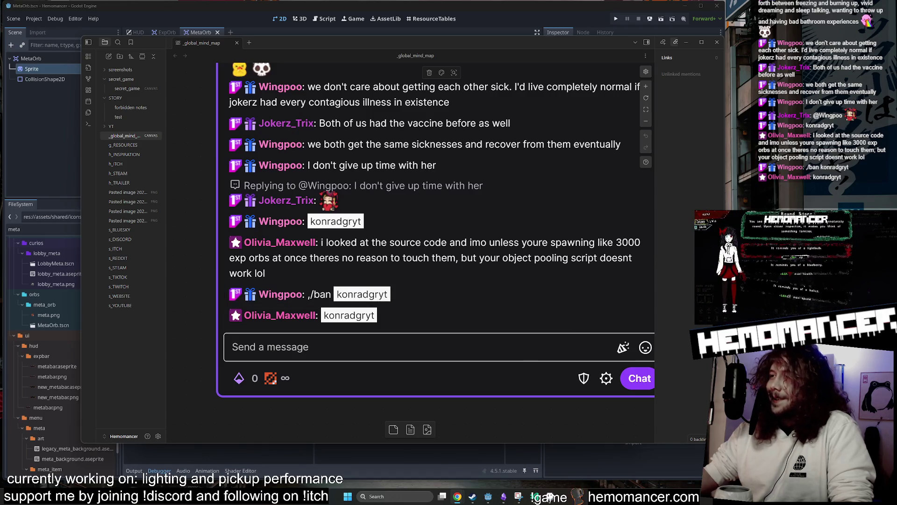
click(231, 347)
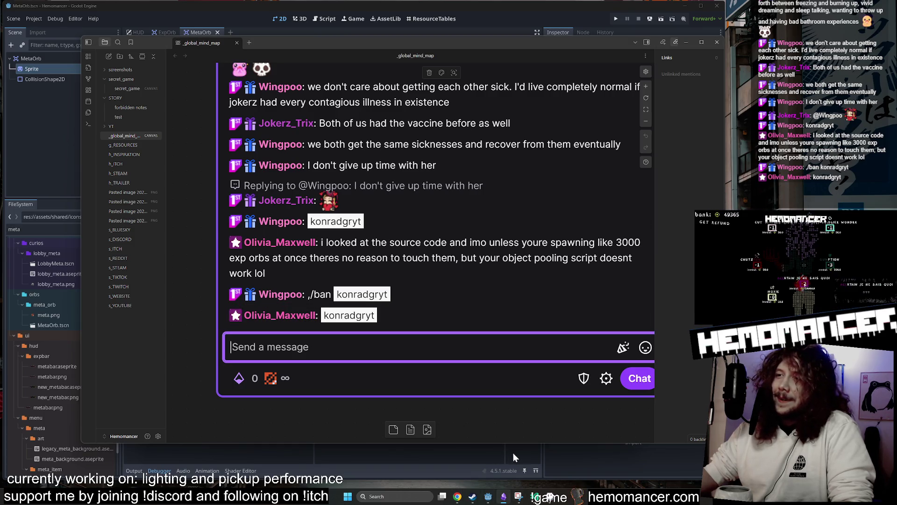
- Check the code editor's pending source-control changes, then minimize it and return to the chat
click(536, 499)
click(537, 498)
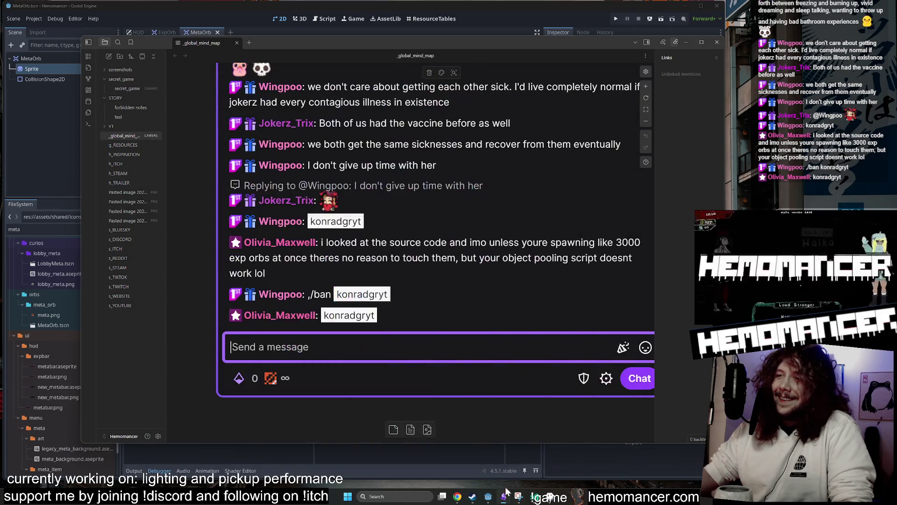
key(alt+Tab)
click(537, 498)
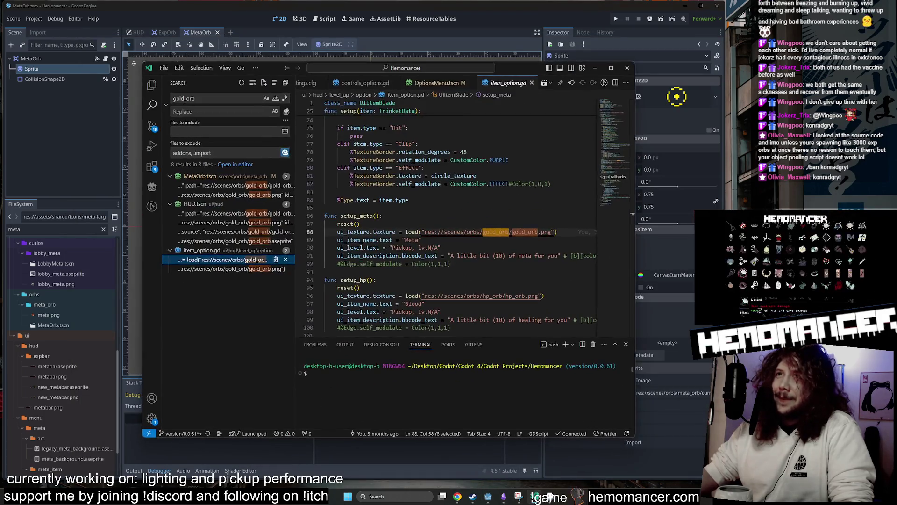
click(152, 126)
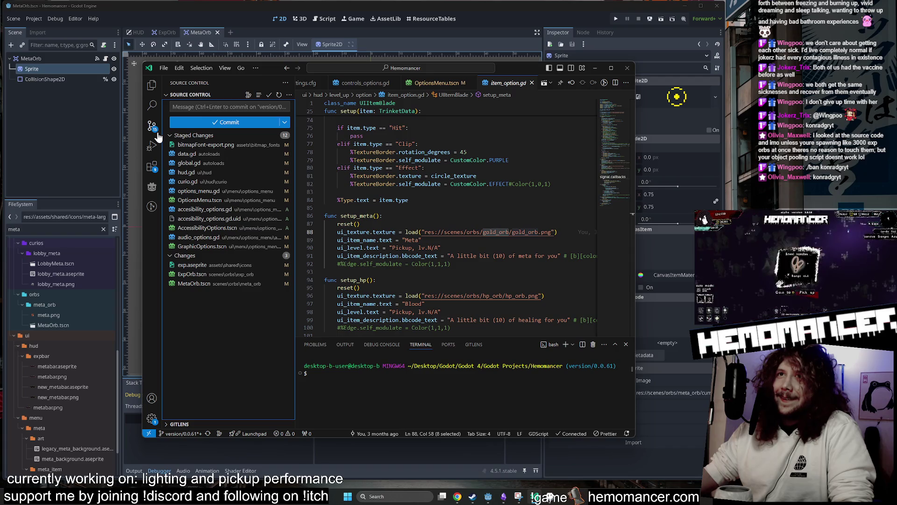
click(595, 68)
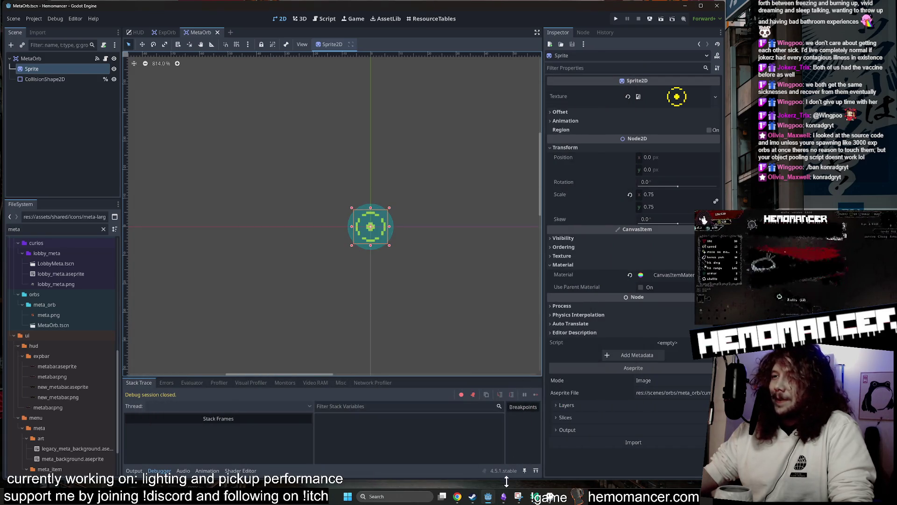
click(504, 497)
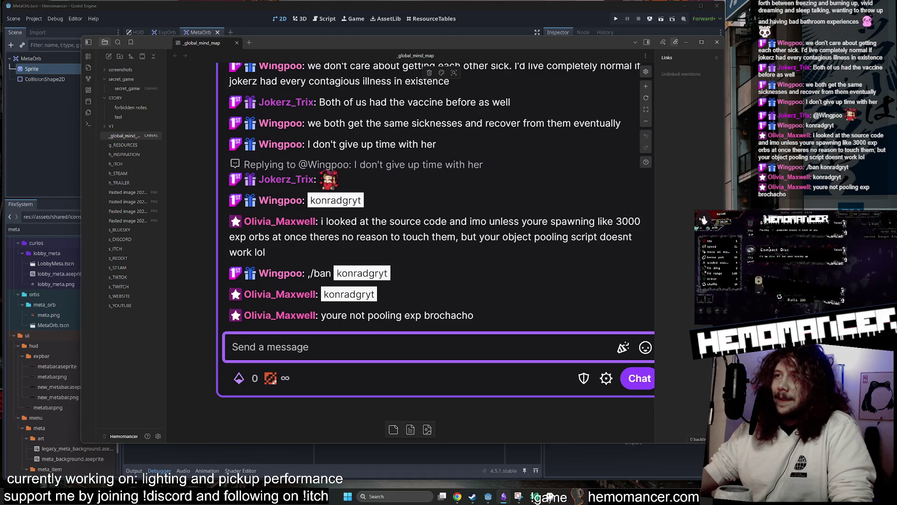
- Send the !shadowban moderation command in the stream chat
click(280, 347)
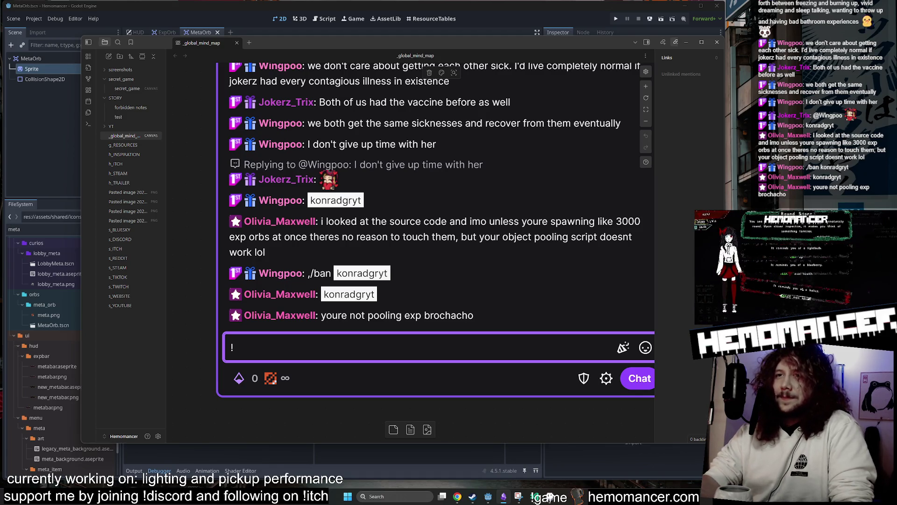
text(!pe)
key(BackSpace)
key(BackSpace)
text(shadowban Wingpoo)
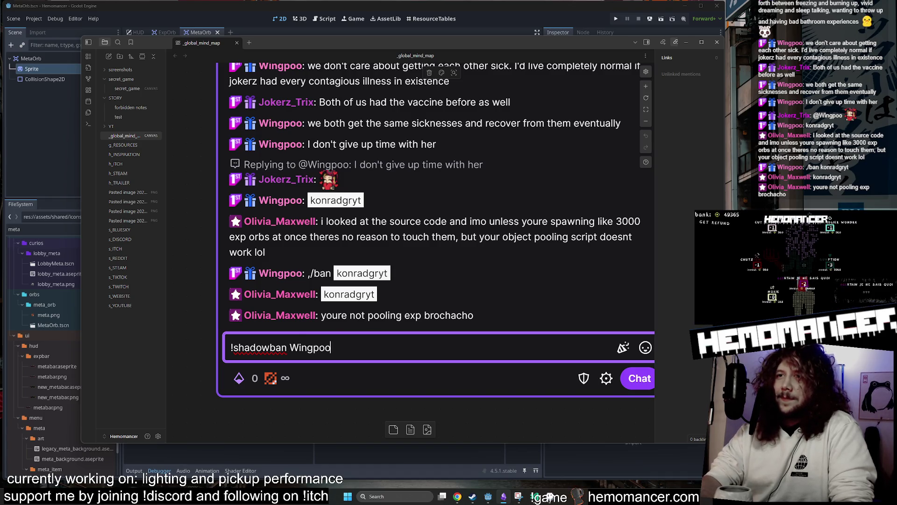
key(Return)
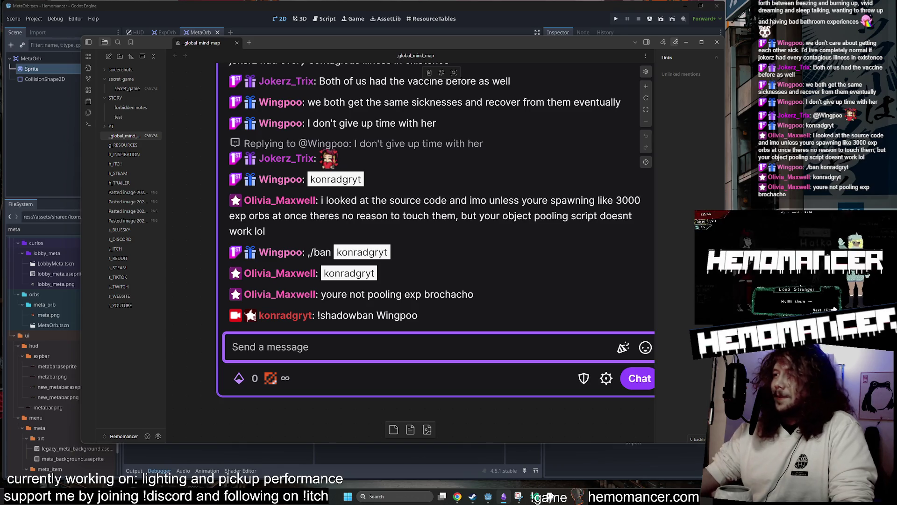
- Clear the stray 'egeg' text from the chat message box and leave it
mouse_move(435, 255)
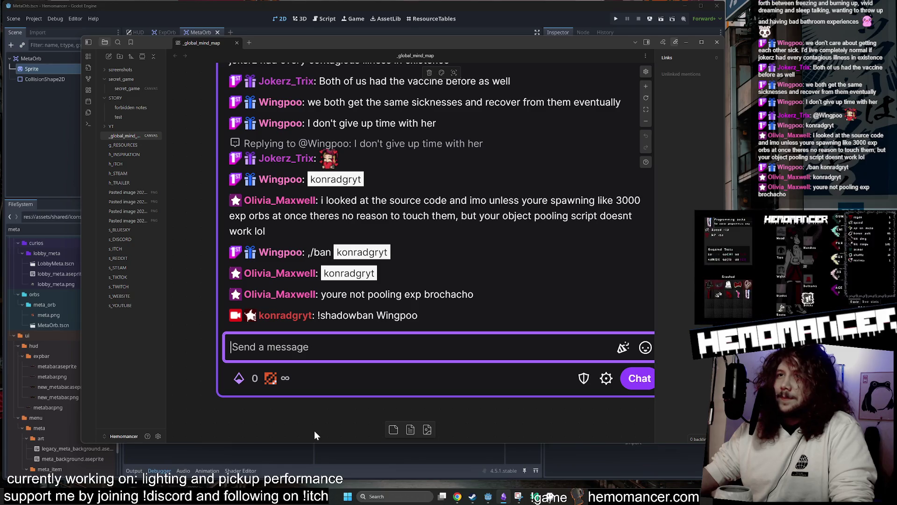
mouse_move(392, 327)
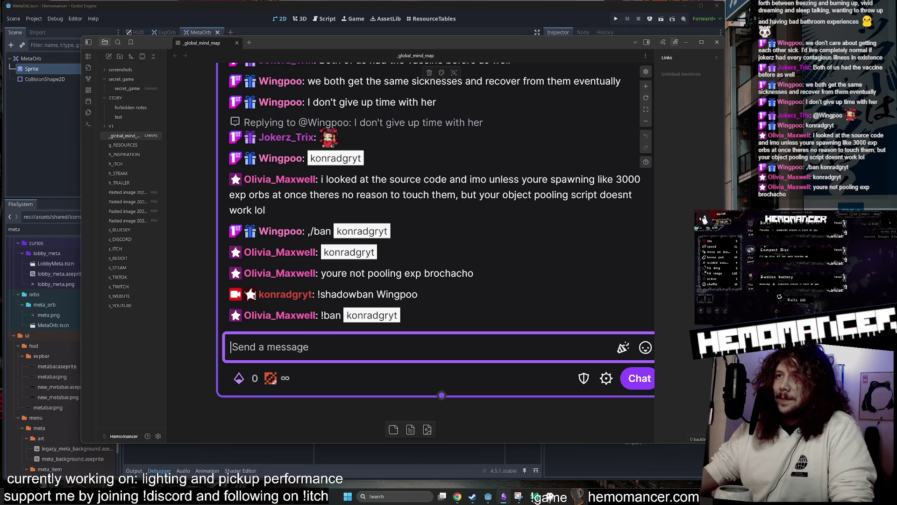
text(egegpks)
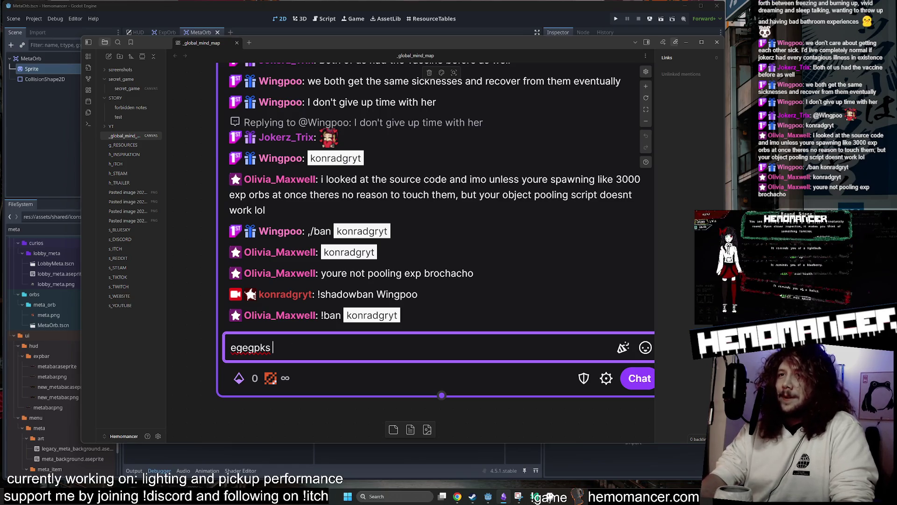
key(ctrl+a)
key(BackSpace)
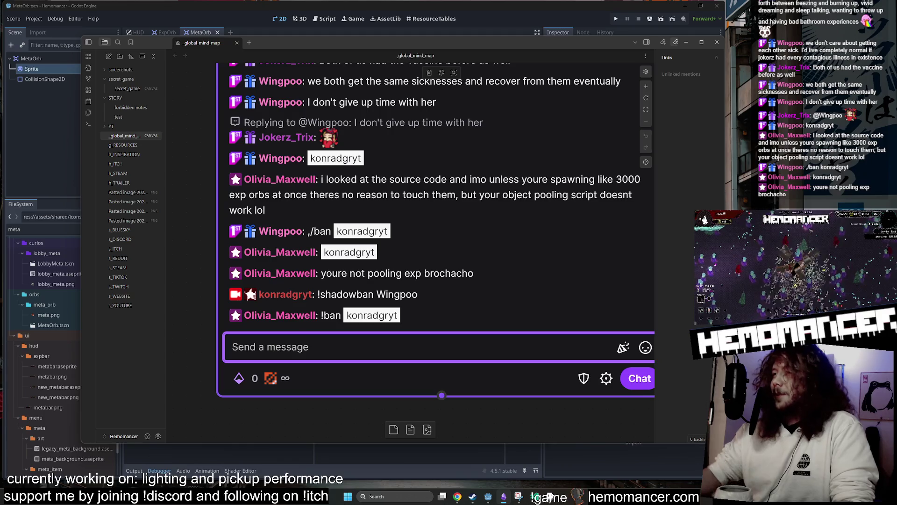
click(202, 202)
- Hide the chat and reselect the MetaOrb Sprite node in Godot
key(alt+Tab)
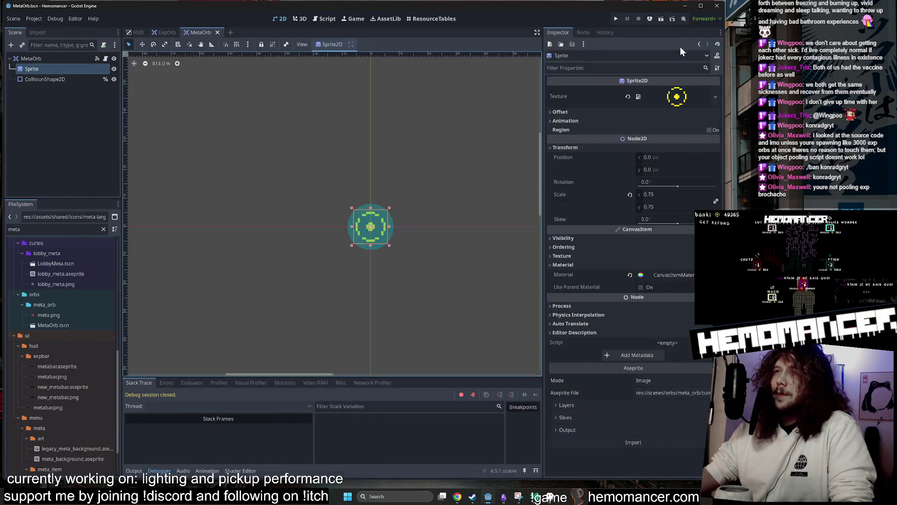
click(243, 158)
click(68, 69)
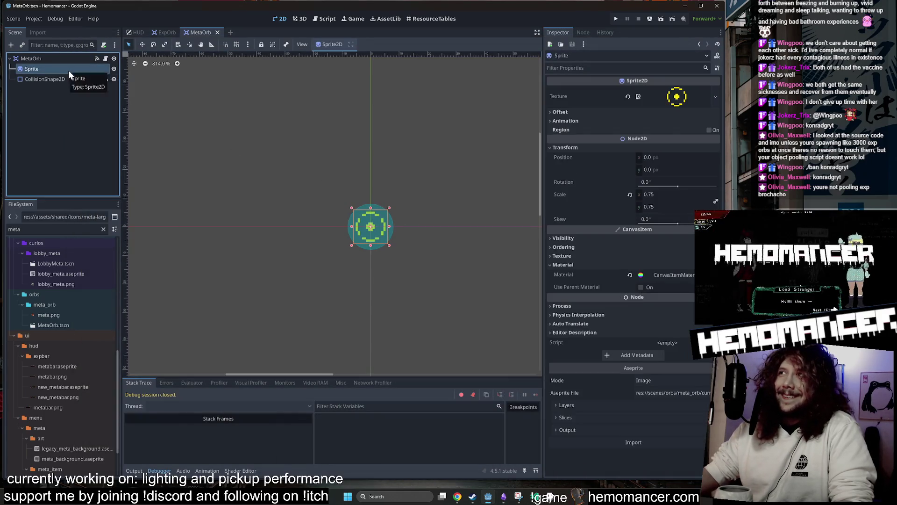
mouse_move(675, 102)
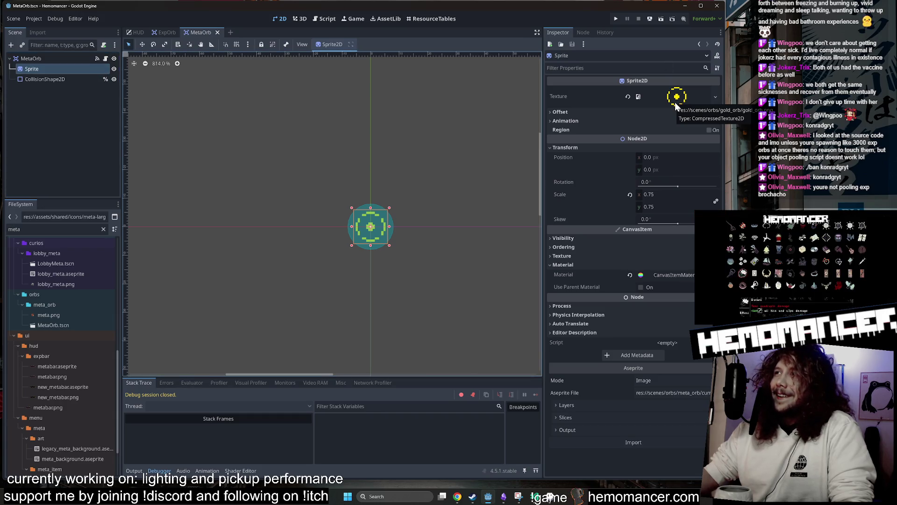
scroll(79, 327, up, 5)
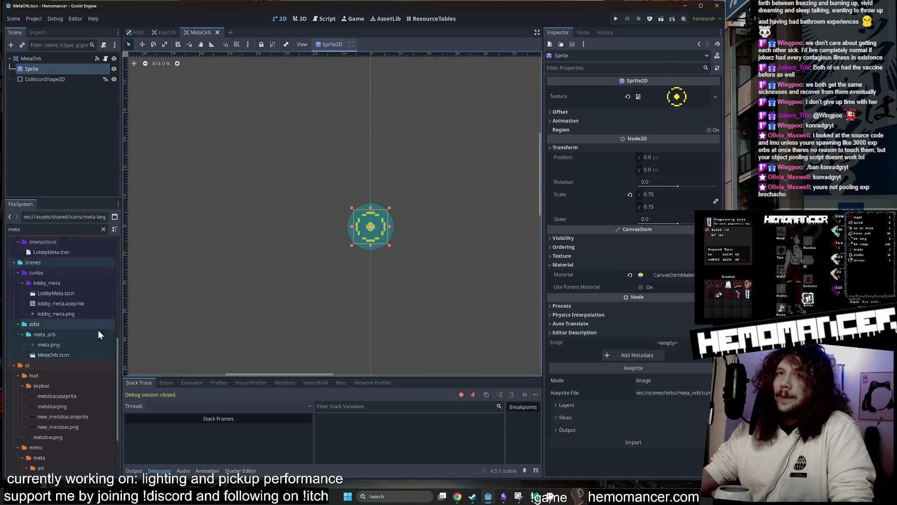
- Filter the FileSystem to gold_orb and open gold_orb.aseprite in Aseprite
key(ctrl+f)
text(gold_orb)
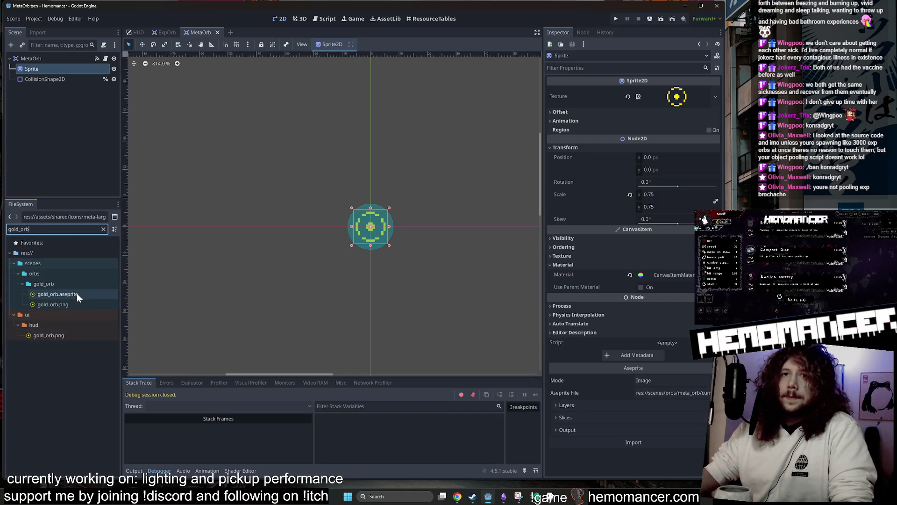
right_click(78, 294)
click(156, 462)
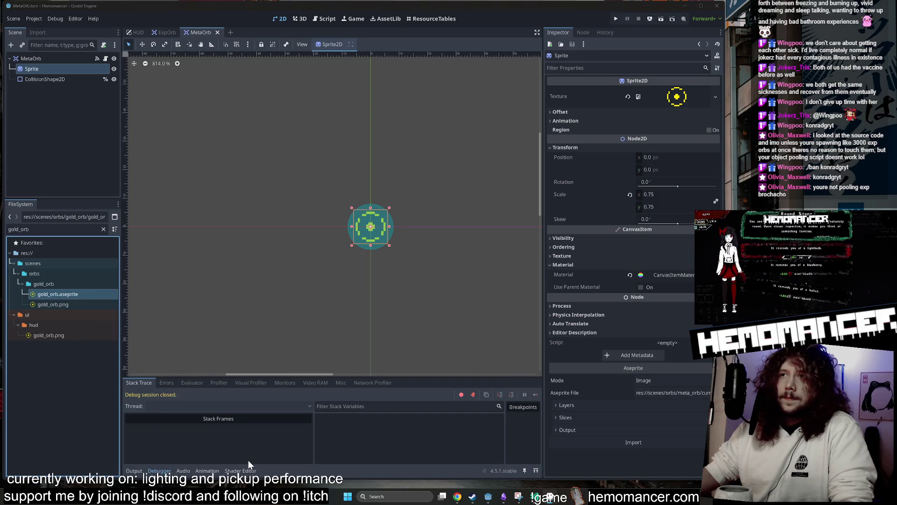
click(553, 498)
- Compare the exp.aseprite sprite with the gold_orb sprite
scroll(512, 245, up, 2)
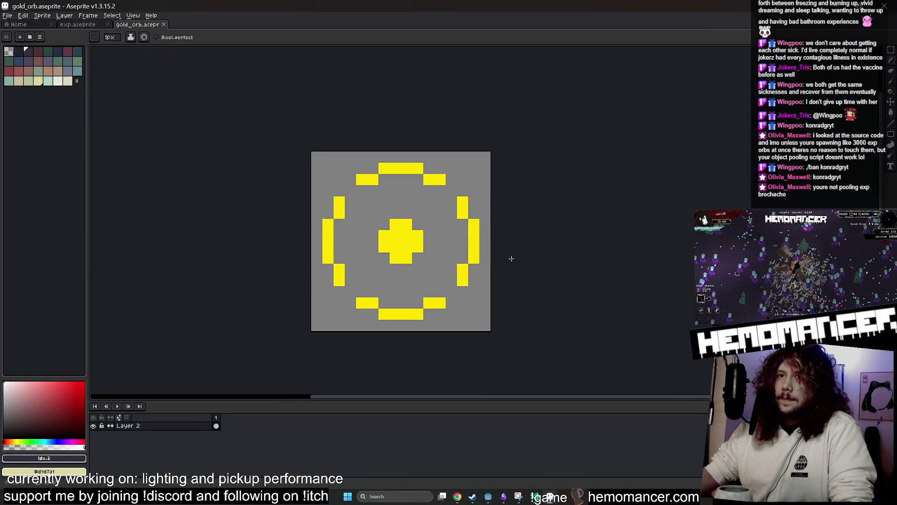
click(98, 26)
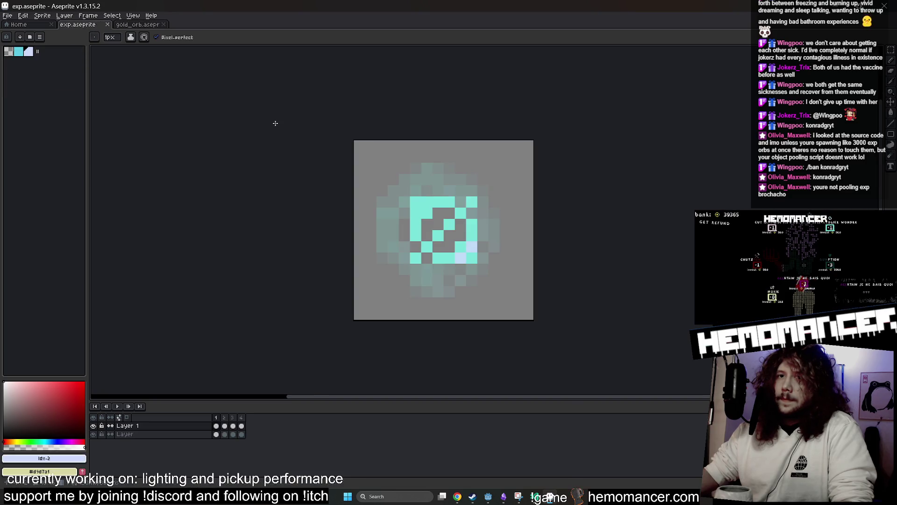
key(ctrl+Tab)
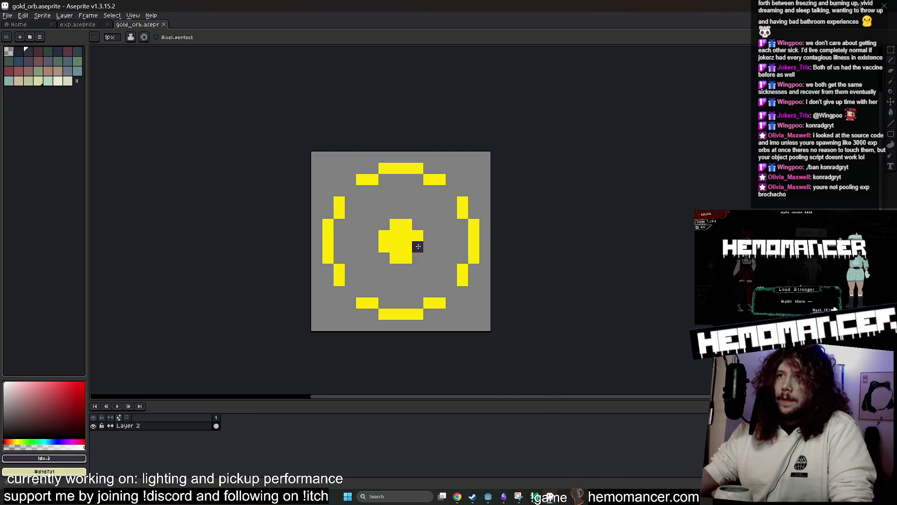
key(ctrl+Tab)
click(135, 26)
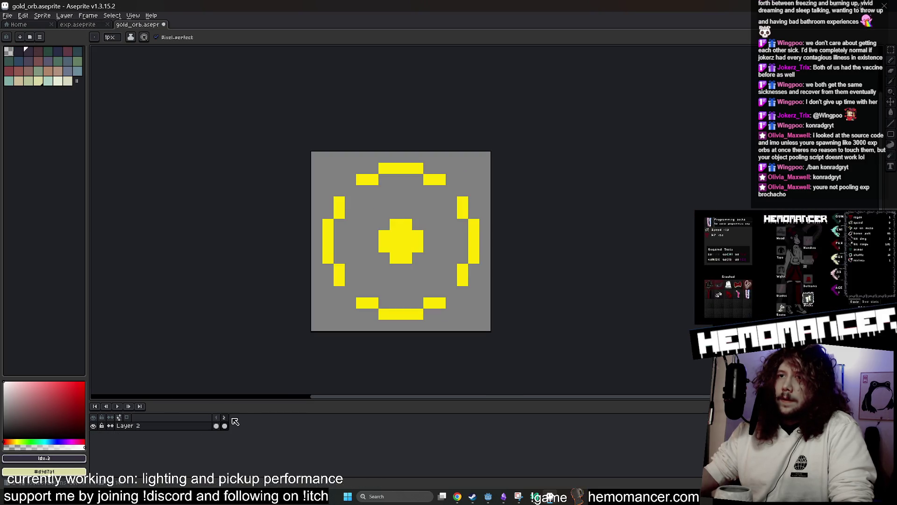
- Add two new frames to the gold_orb sprite
right_click(224, 417)
click(257, 435)
right_click(233, 418)
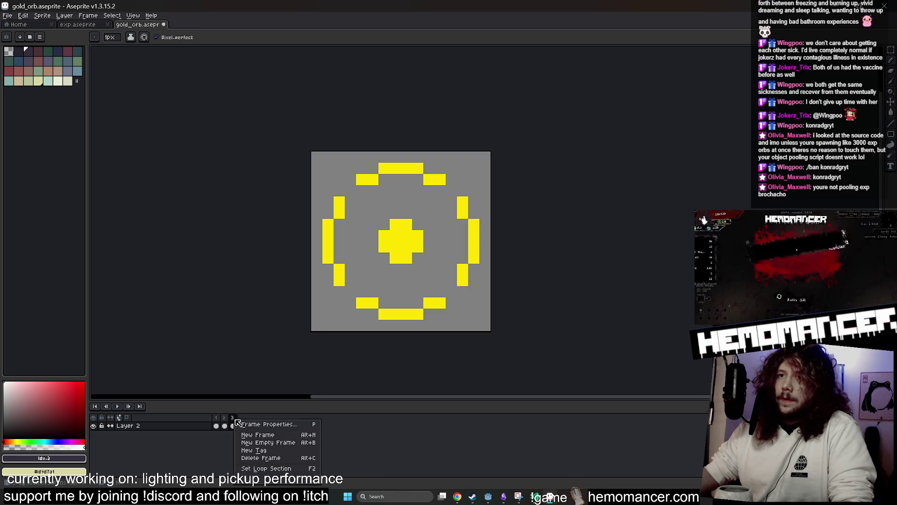
click(258, 434)
- Narrow and reposition the Aseprite window beside Godot's inspector, then return to frame 1
mouse_move(547, 8)
mouse_down()
mouse_move(515, 53)
mouse_move(502, 46)
mouse_move(534, 18)
mouse_up()
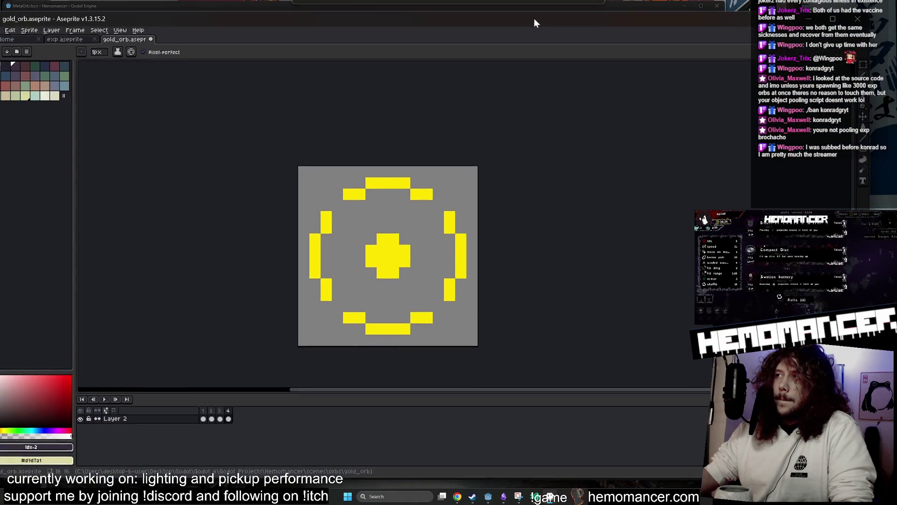
mouse_move(871, 15)
mouse_down()
mouse_move(611, 8)
mouse_move(644, 1)
mouse_up()
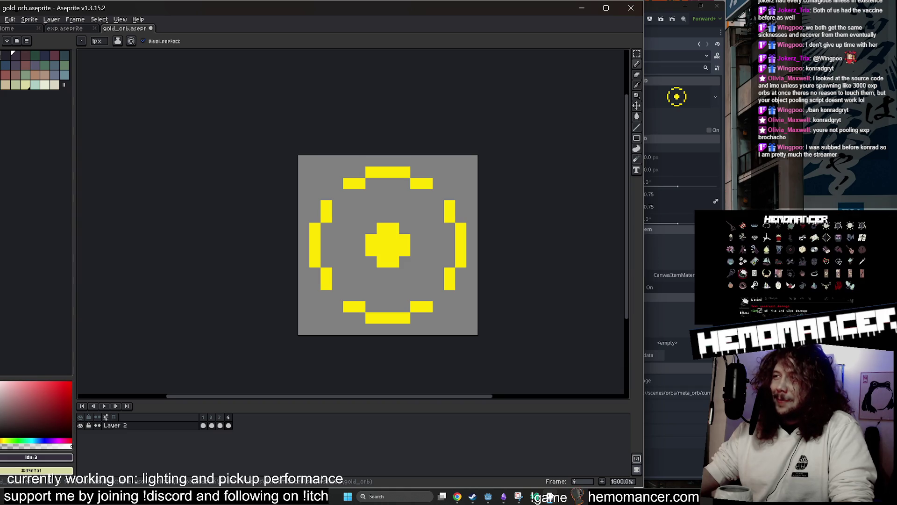
mouse_move(518, 14)
mouse_down()
mouse_move(593, 34)
mouse_move(651, 30)
mouse_move(442, 35)
mouse_move(617, 35)
mouse_move(573, 32)
mouse_up()
drag(704, 105, 607, 101)
mouse_move(437, 26)
mouse_down()
mouse_move(528, 30)
mouse_move(494, 24)
mouse_up()
scroll(571, 306, down, 1)
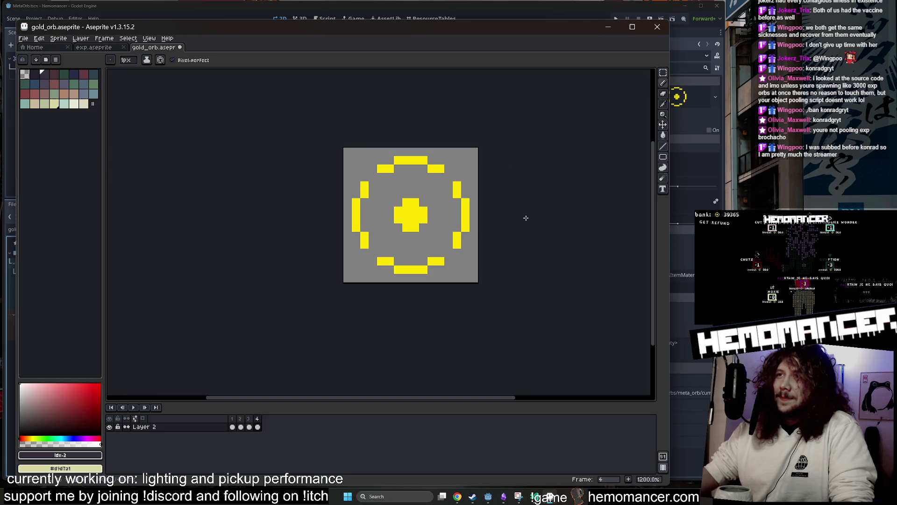
scroll(497, 154, up, 1)
click(232, 427)
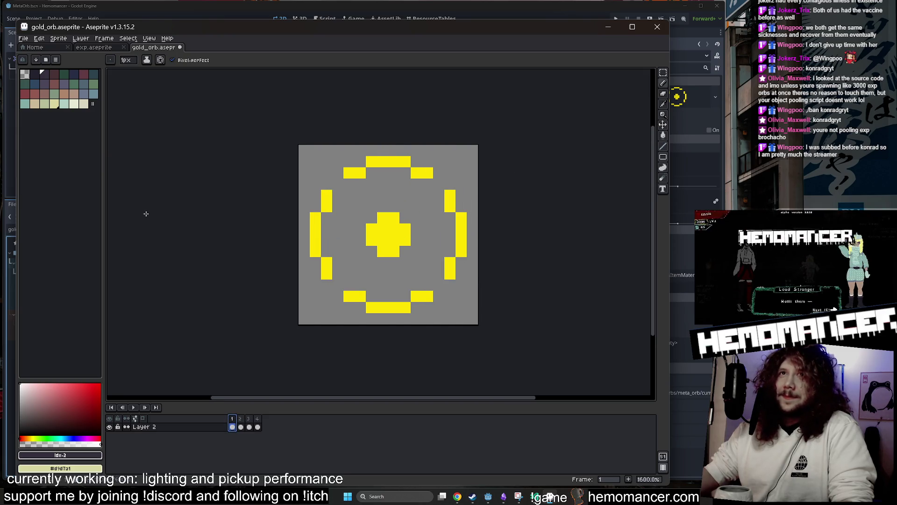
key(ctrl+a)
key(ctrl+d)
- Blur the orb with the Convolution Matrix blur-7x7 preset
click(39, 38)
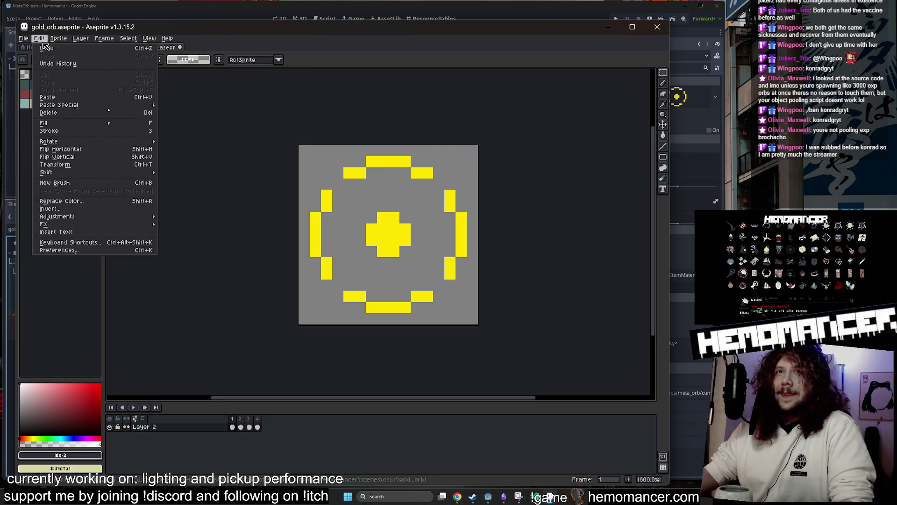
mouse_move(94, 224)
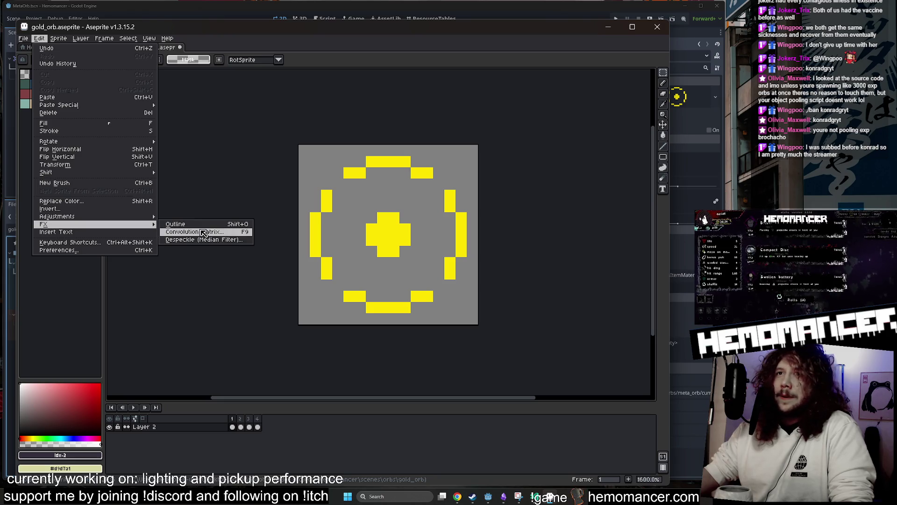
click(204, 232)
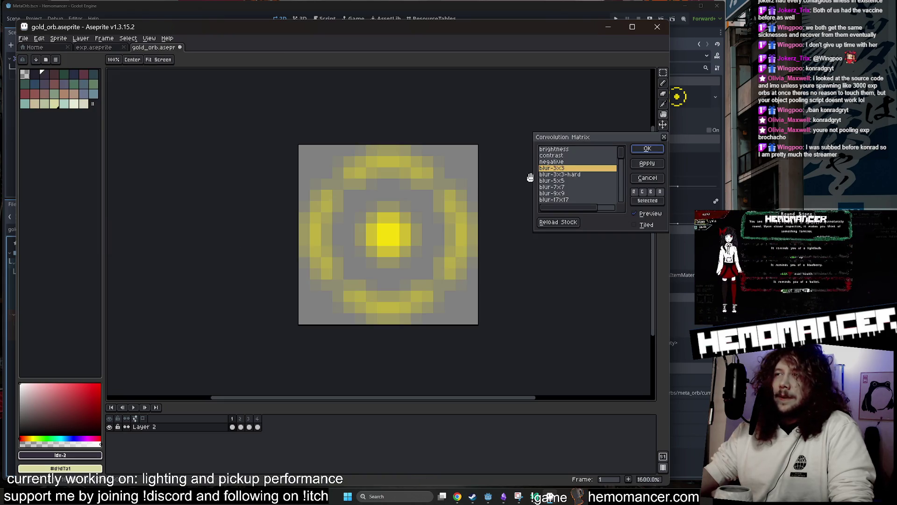
click(569, 187)
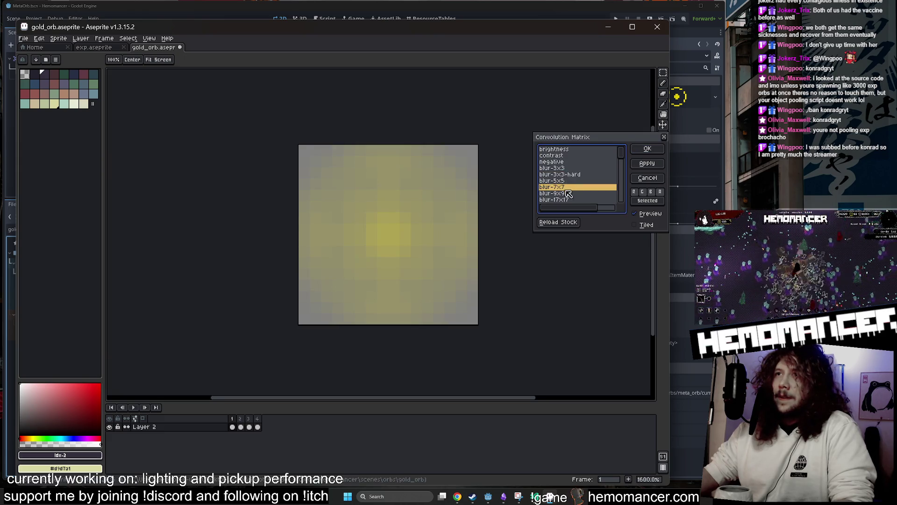
click(647, 149)
- Copy the blurred orb, undo back to the sharp orb, and discard a test paste
key(ctrl+a)
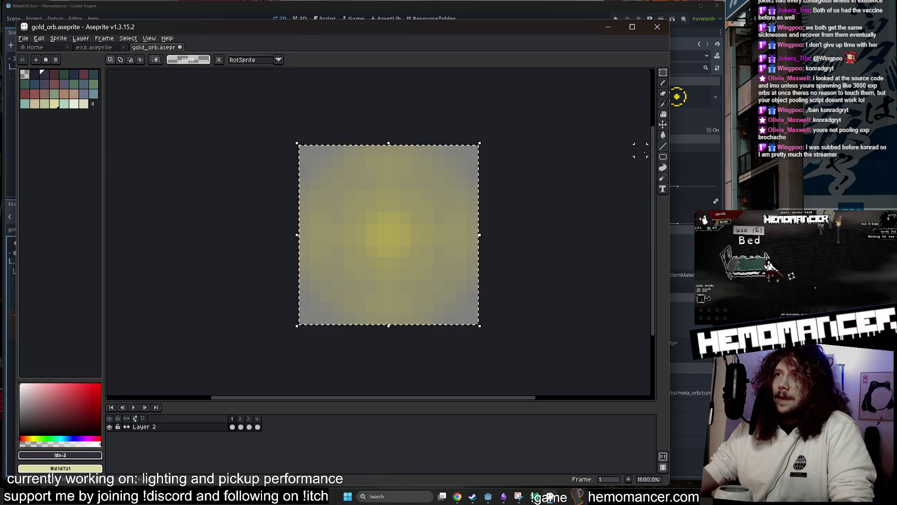
key(ctrl+z)
key(ctrl+v)
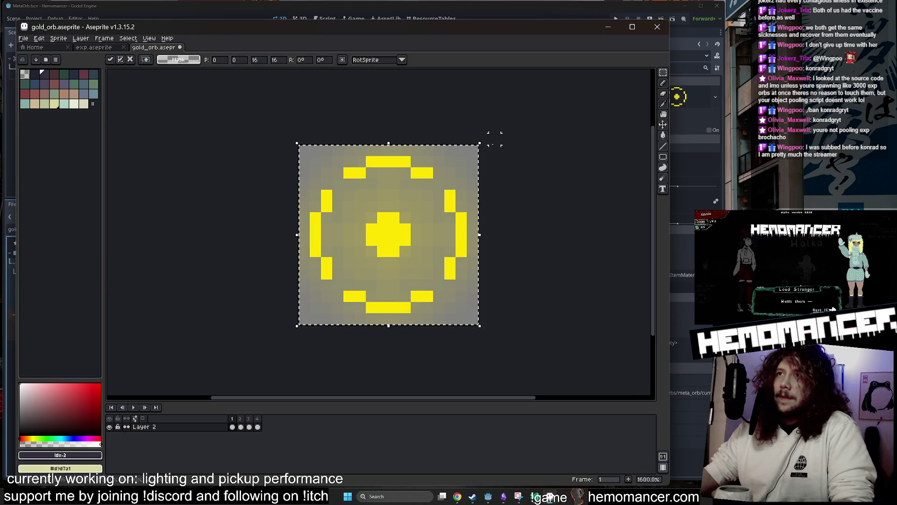
mouse_move(480, 144)
mouse_down()
mouse_move(411, 176)
mouse_move(425, 211)
mouse_move(417, 201)
mouse_up()
key(Escape)
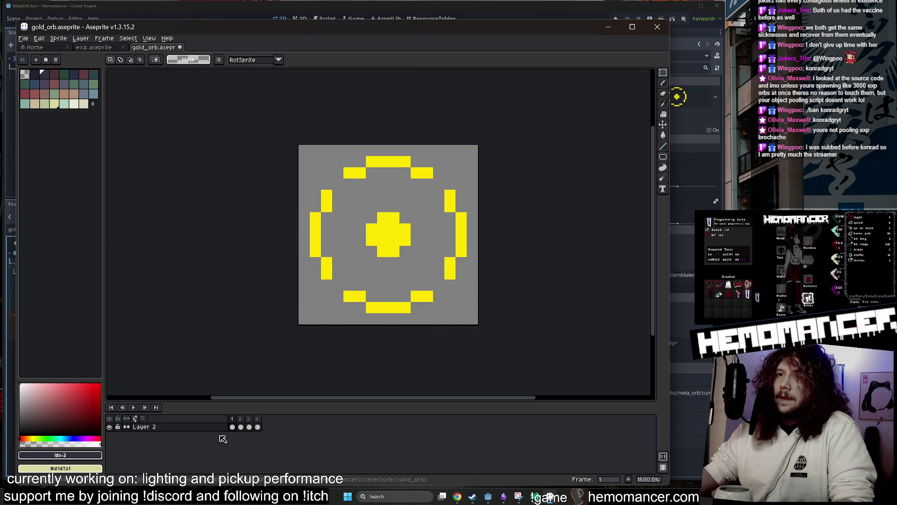
- Paste the blurred glow onto a new Layer 3 below Layer 2, resized to 12x13 behind the ring
right_click(194, 426)
mouse_move(231, 430)
click(281, 429)
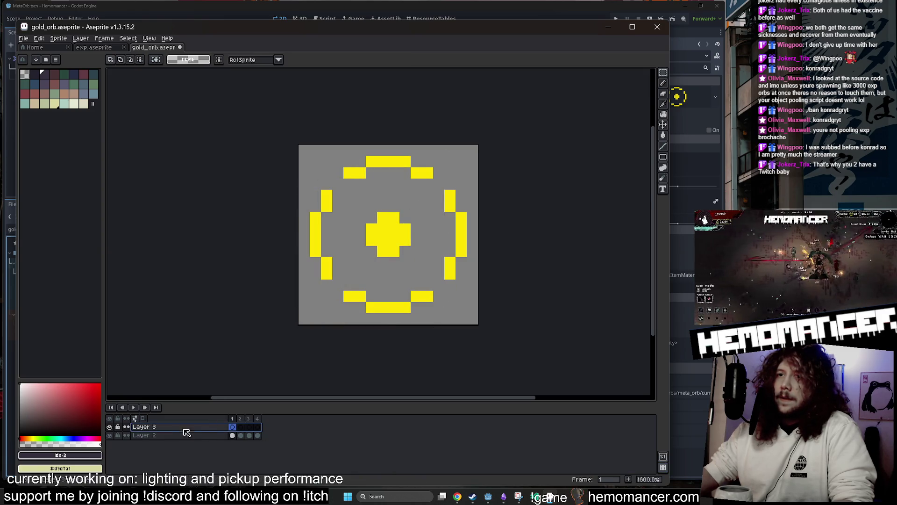
drag(134, 430, 135, 438)
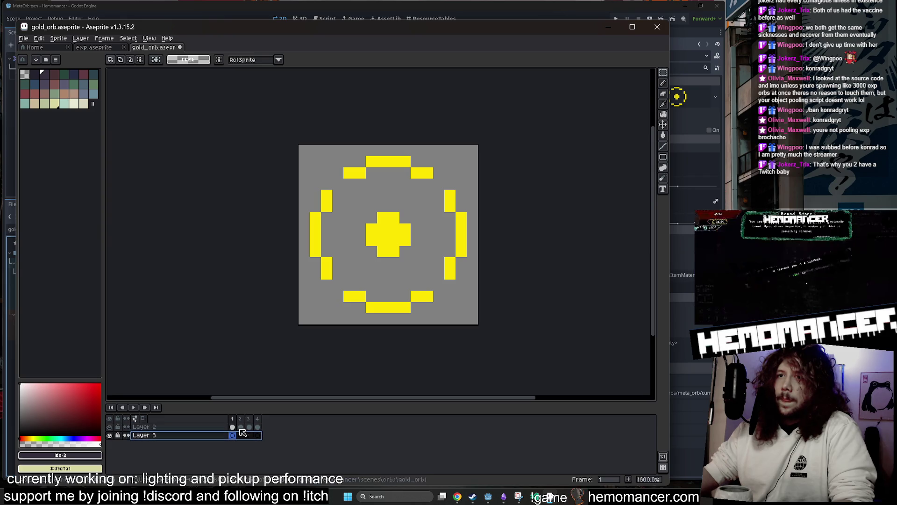
key(ctrl+v)
mouse_move(446, 303)
mouse_down()
mouse_move(527, 326)
mouse_move(503, 341)
mouse_move(427, 295)
mouse_move(457, 315)
mouse_up()
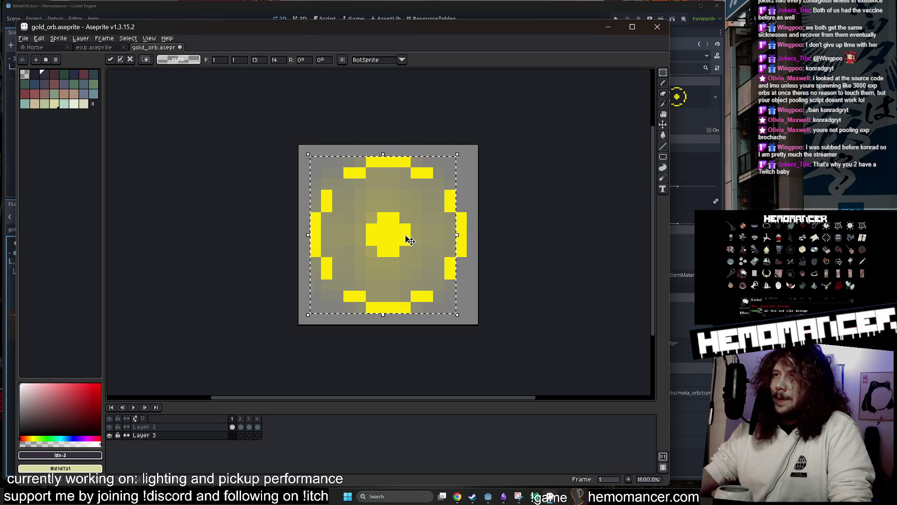
drag(404, 234, 411, 243)
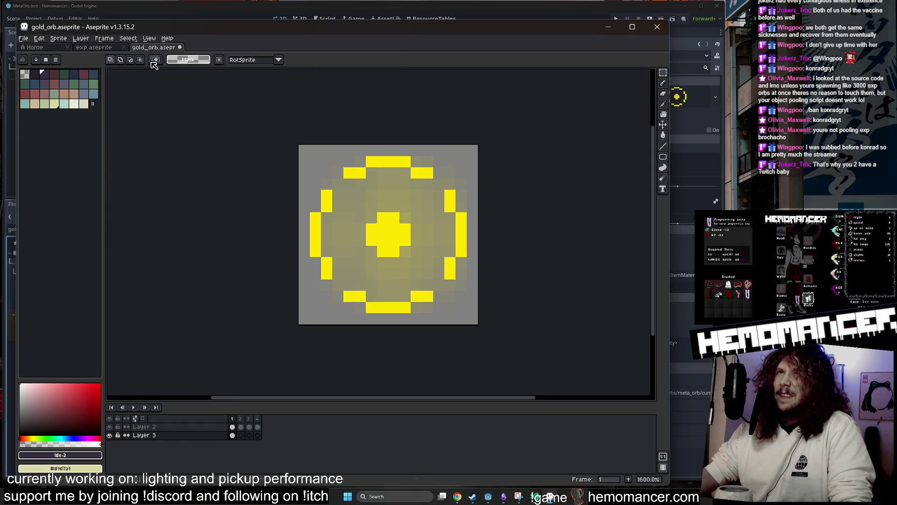
- Commit the glow, compare with the exp sprite's frames, and go to frame 2 of Layer 2
click(106, 48)
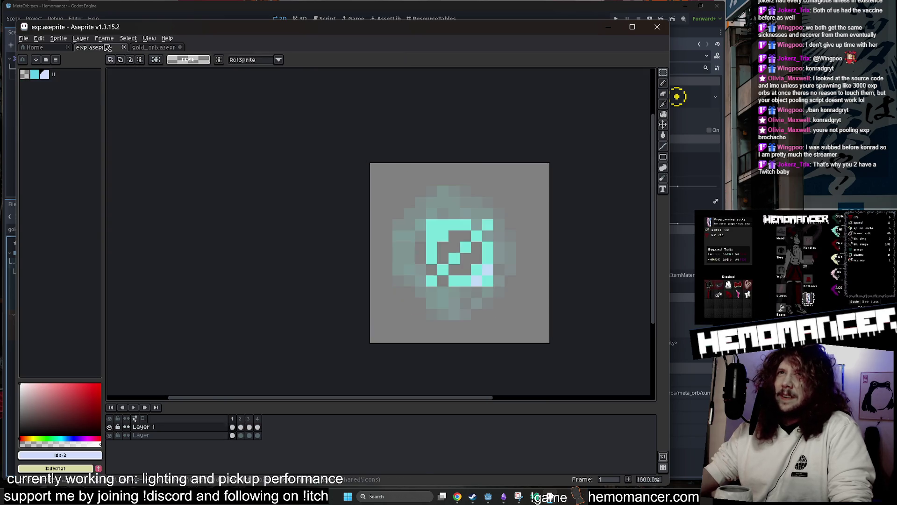
click(249, 427)
click(166, 48)
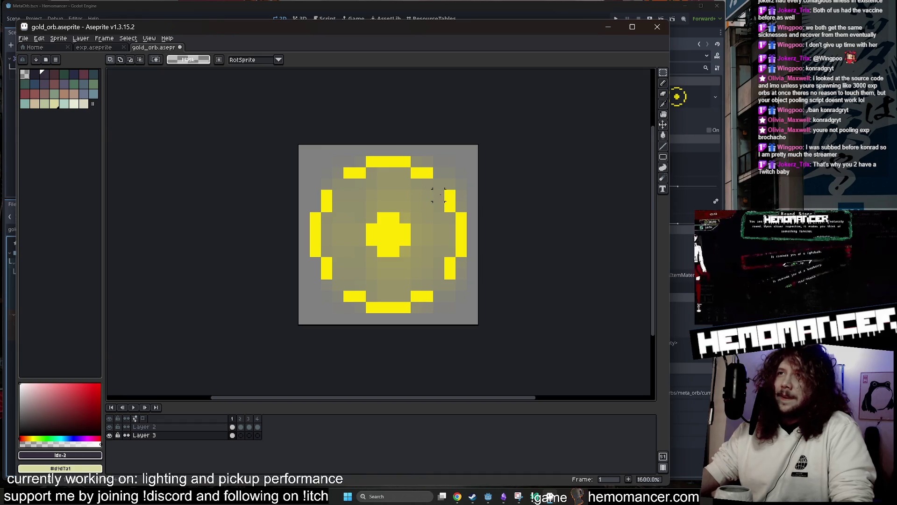
click(242, 427)
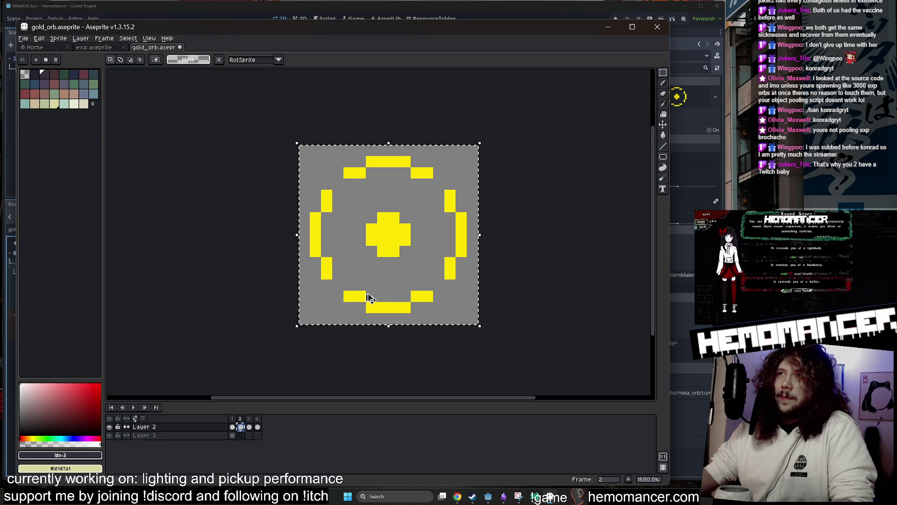
- Copy the frame 2 orb from Layer 2 onto Layer 3's frame 2
key(ctrl+d)
click(241, 435)
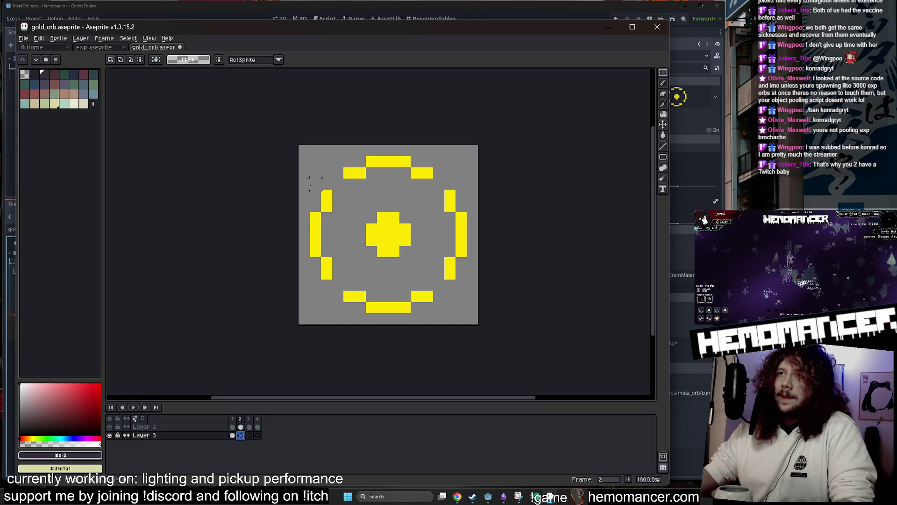
click(240, 427)
key(ctrl+v)
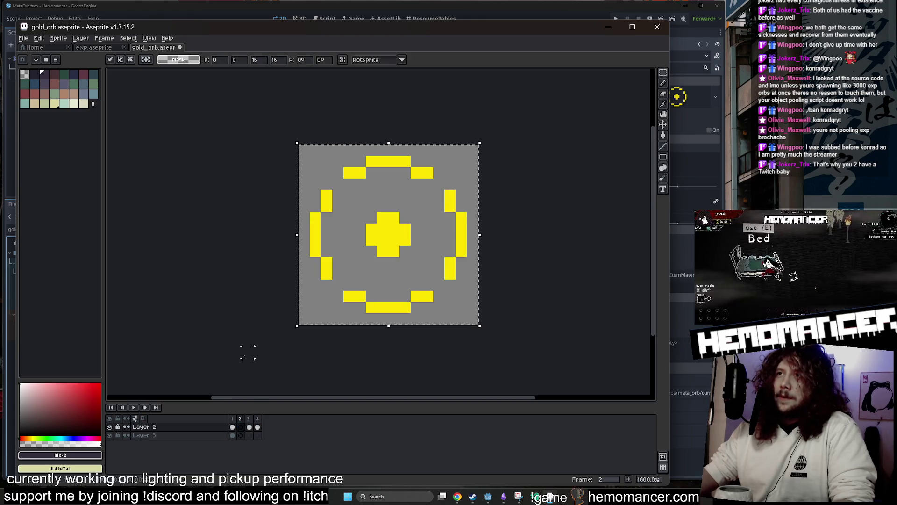
key(Down)
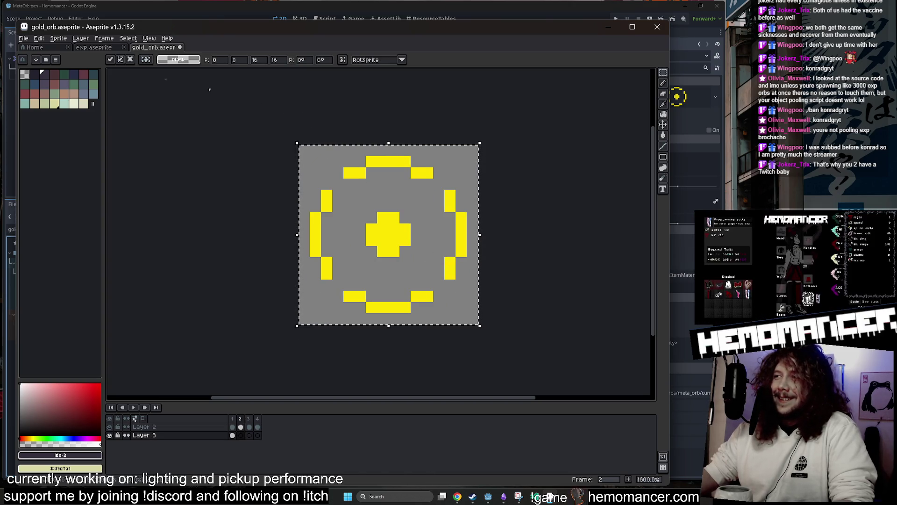
- Open Convolution Matrix and preview the blur-3x3, blur-5x3-left, blur-3x17-top and diagonal 5x5 presets
click(38, 38)
click(195, 232)
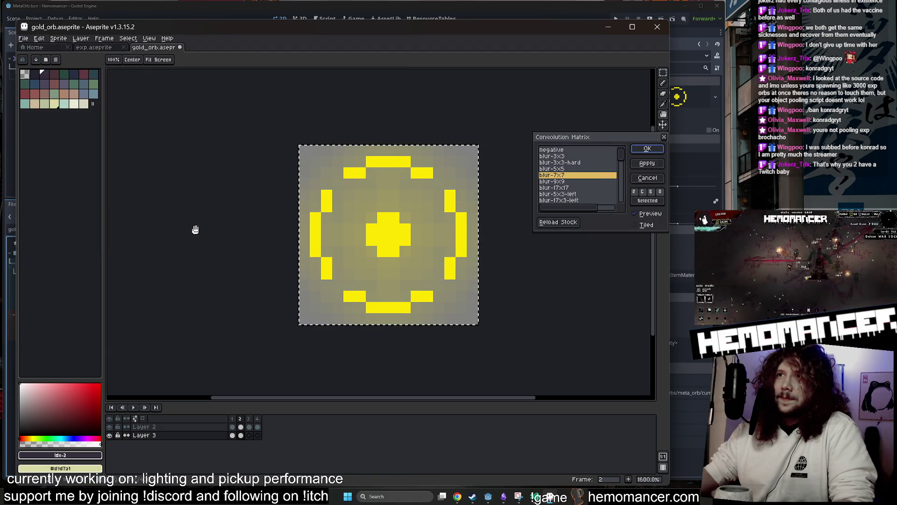
drag(581, 181, 581, 158)
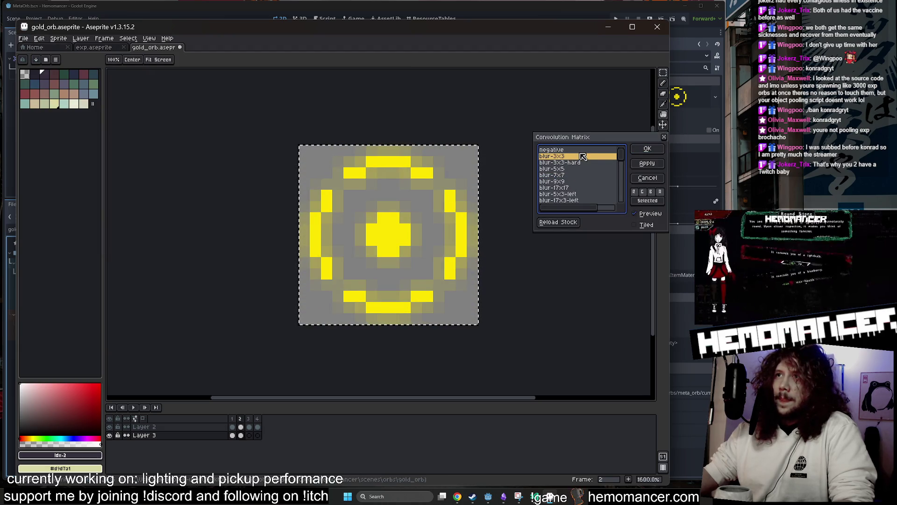
click(591, 193)
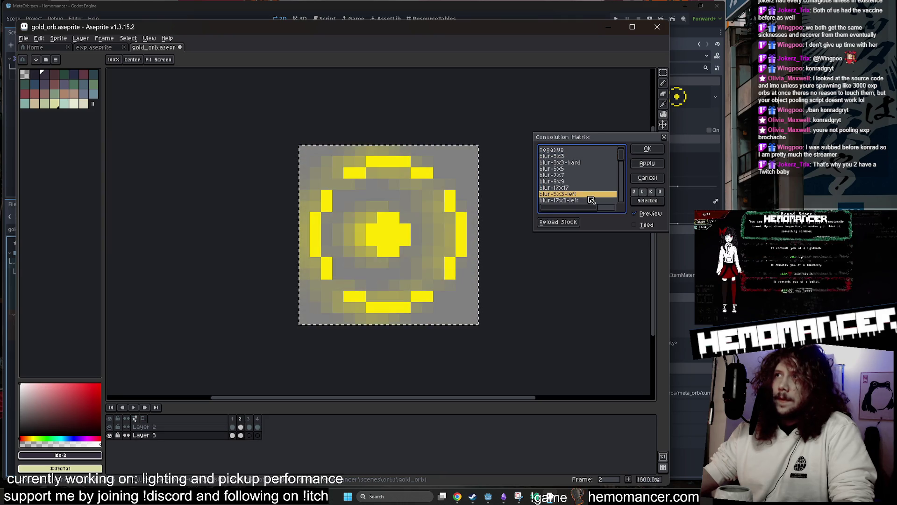
scroll(591, 190, down, 1)
click(586, 193)
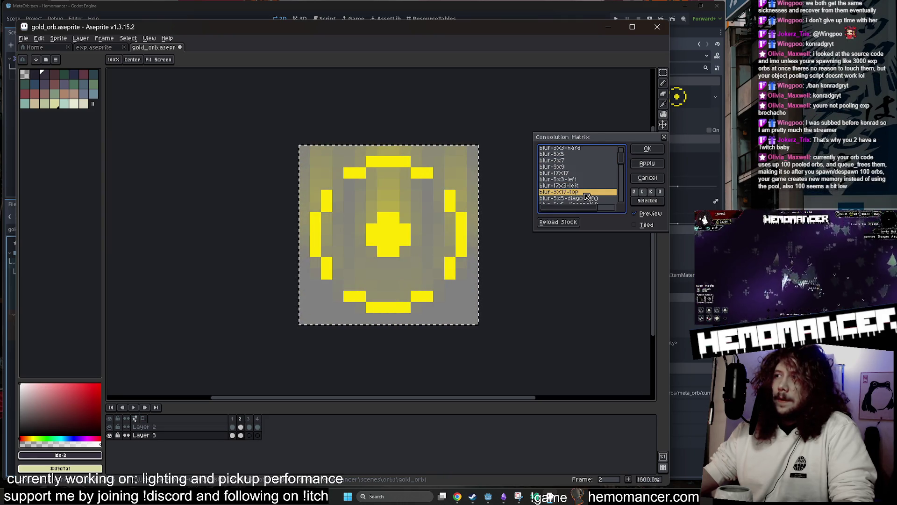
click(588, 200)
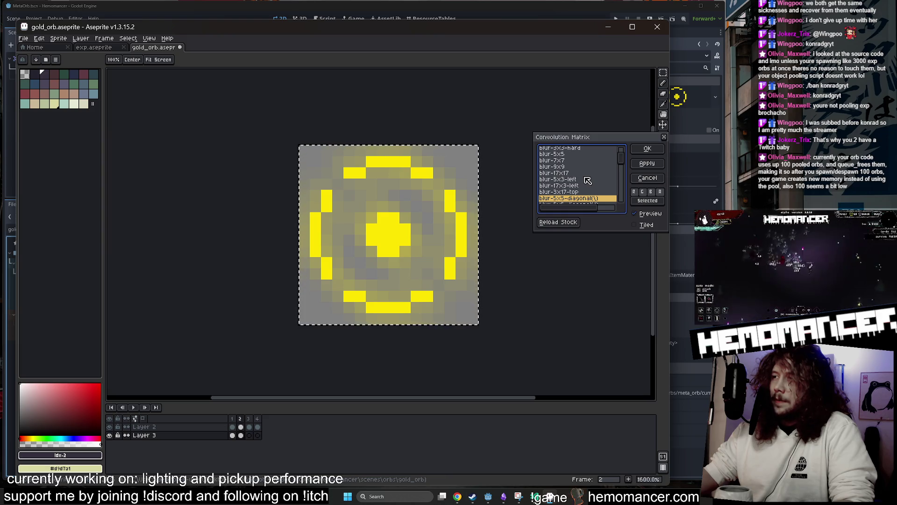
- Compare sharpen-3x3, blur-7x7 and blur-3x3-hard, then apply blur-3x3 to the orb copy
scroll(584, 181, down, 2)
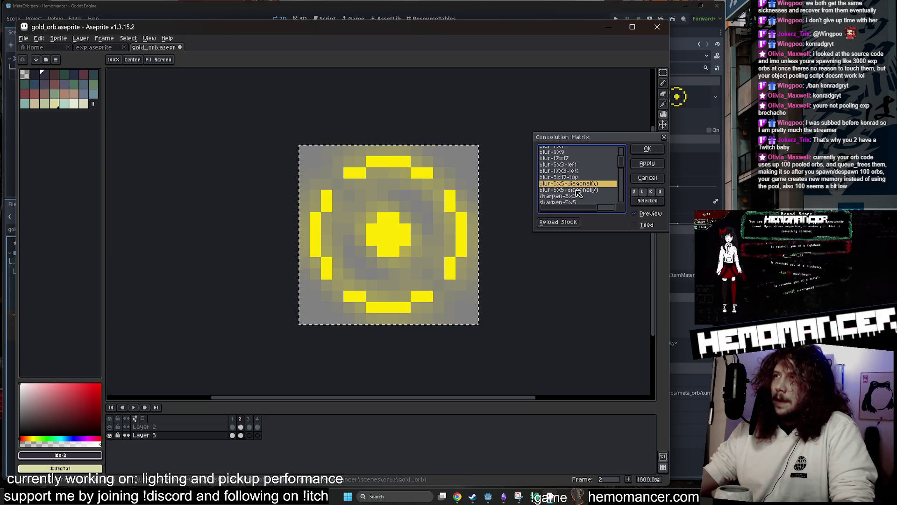
click(580, 181)
click(580, 181)
scroll(581, 181, up, 2)
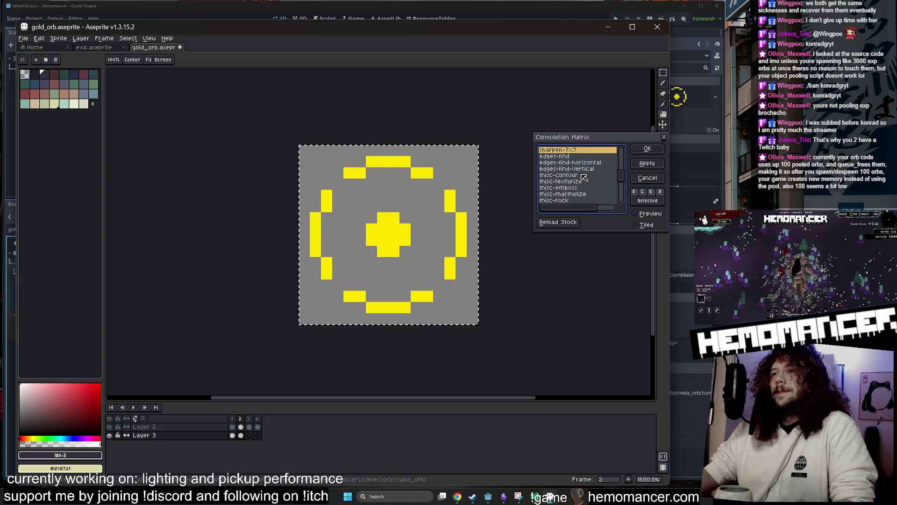
click(581, 178)
scroll(582, 175, up, 2)
click(581, 169)
click(581, 156)
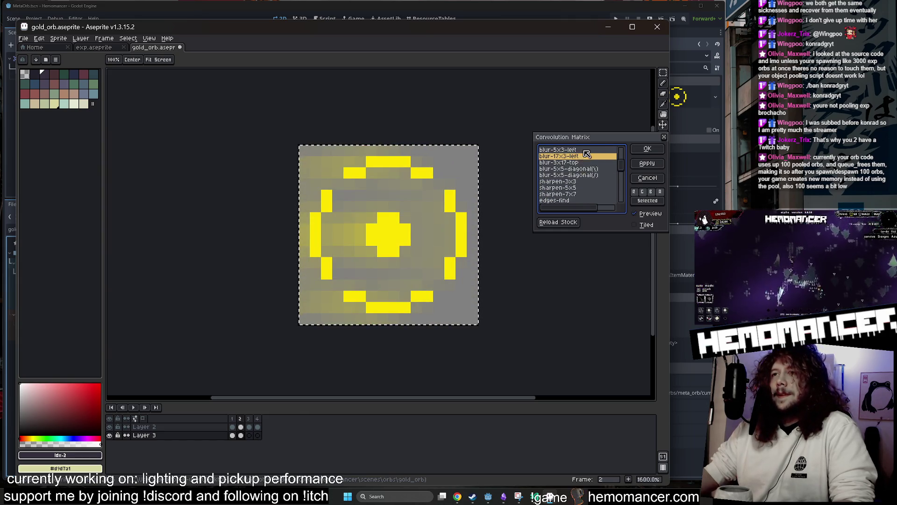
scroll(585, 158, up, 2)
click(584, 161)
scroll(585, 162, up, 2)
click(586, 160)
click(583, 154)
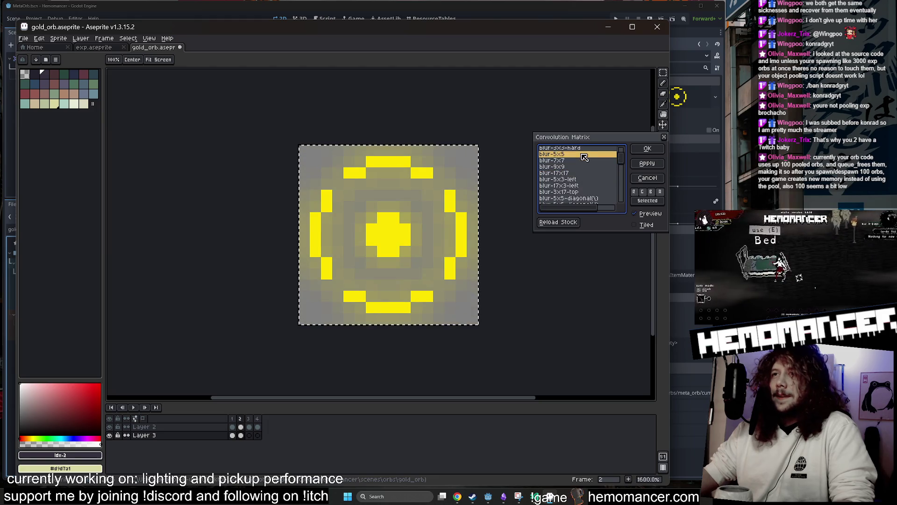
scroll(583, 159, up, 2)
click(582, 162)
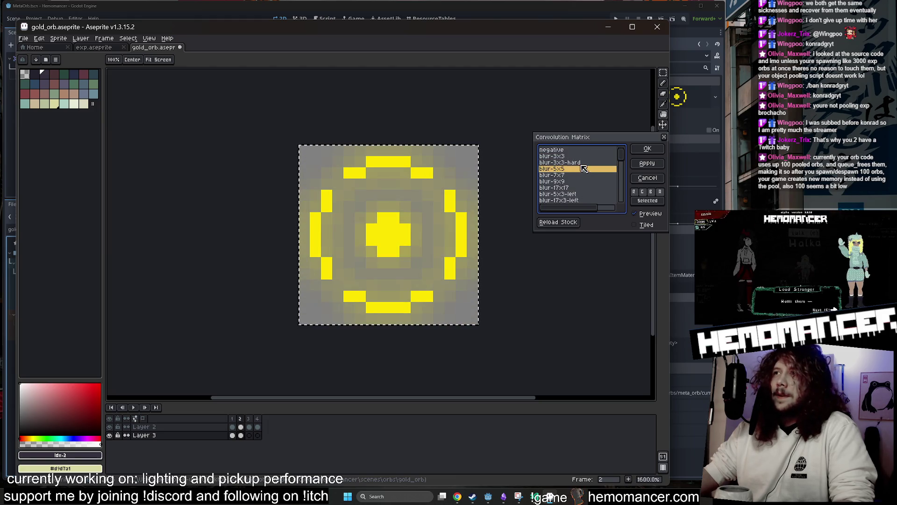
click(584, 157)
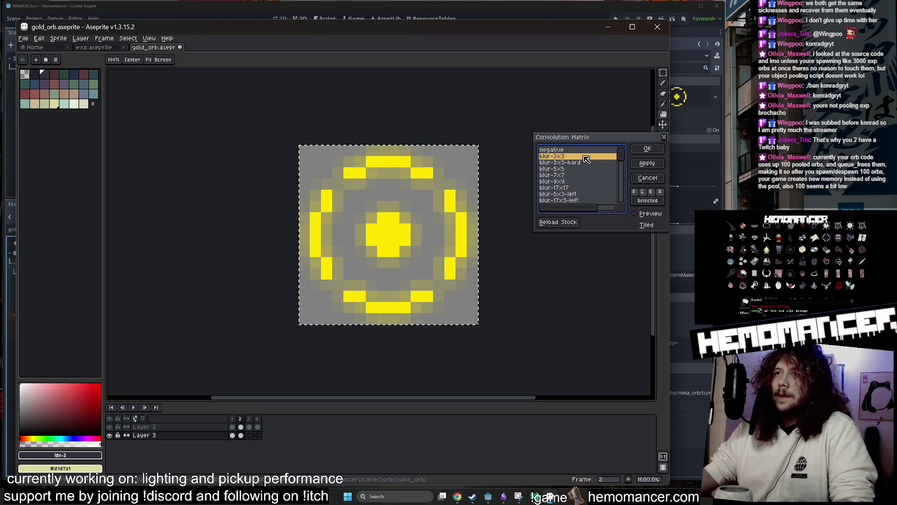
click(642, 149)
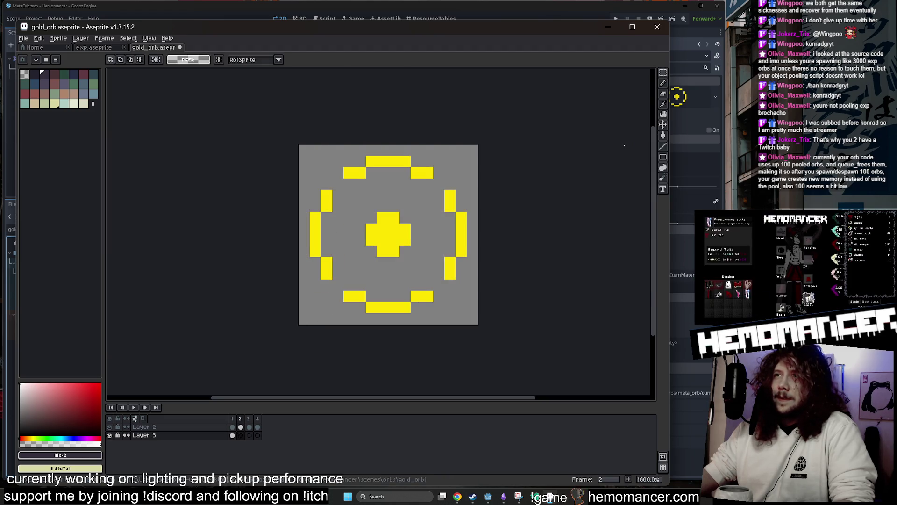
- Resize and commit the frame 2 glow, then step between frames 1 and 2
key(ctrl+t)
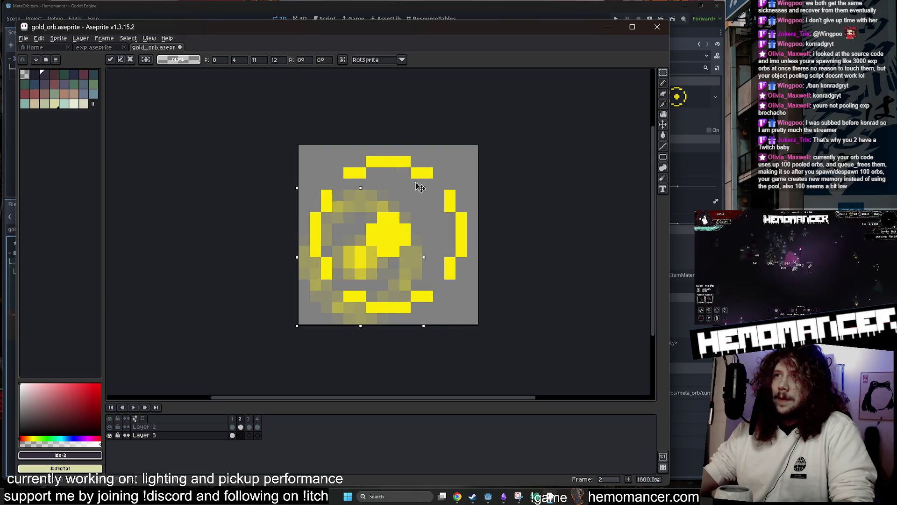
key(Return)
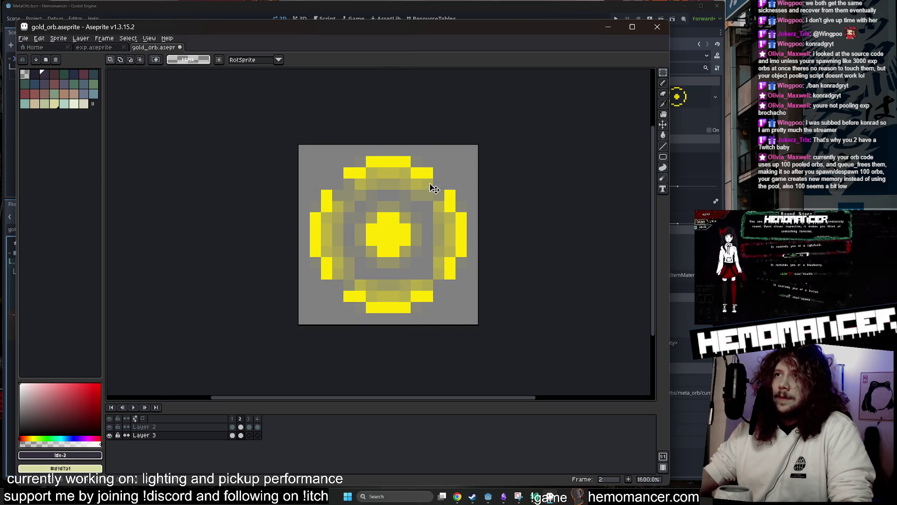
key(Left)
key(Right)
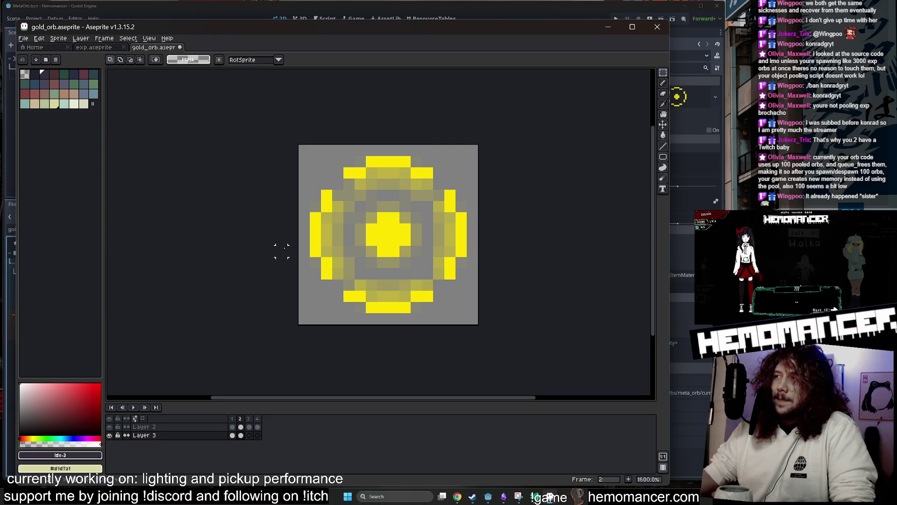
- Shrink the frame 1 glow to 13x13 pixels
click(248, 435)
key(Left)
key(Left)
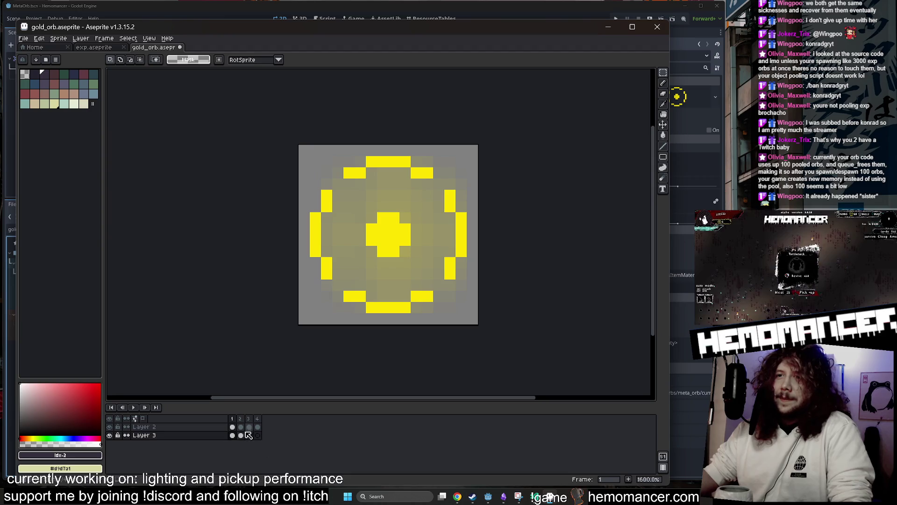
key(ctrl+a)
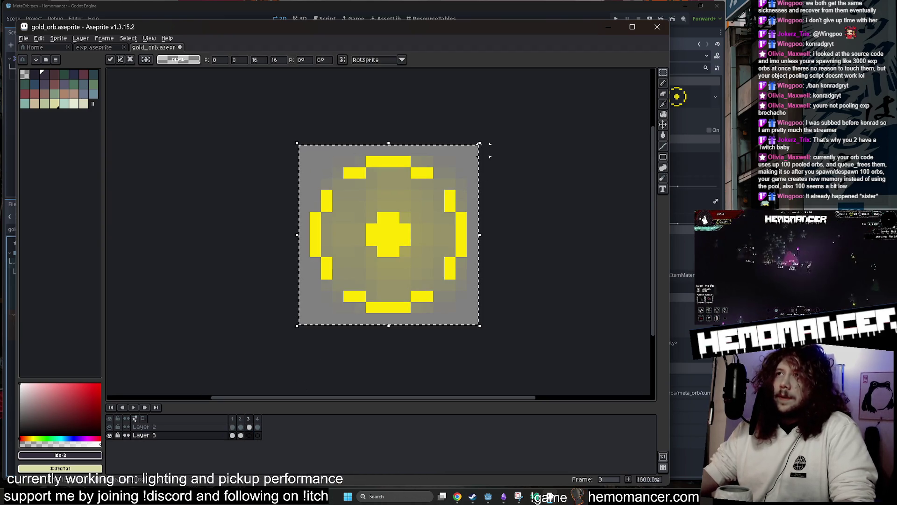
mouse_move(489, 149)
mouse_down()
mouse_move(450, 167)
mouse_move(437, 210)
mouse_move(419, 219)
mouse_up()
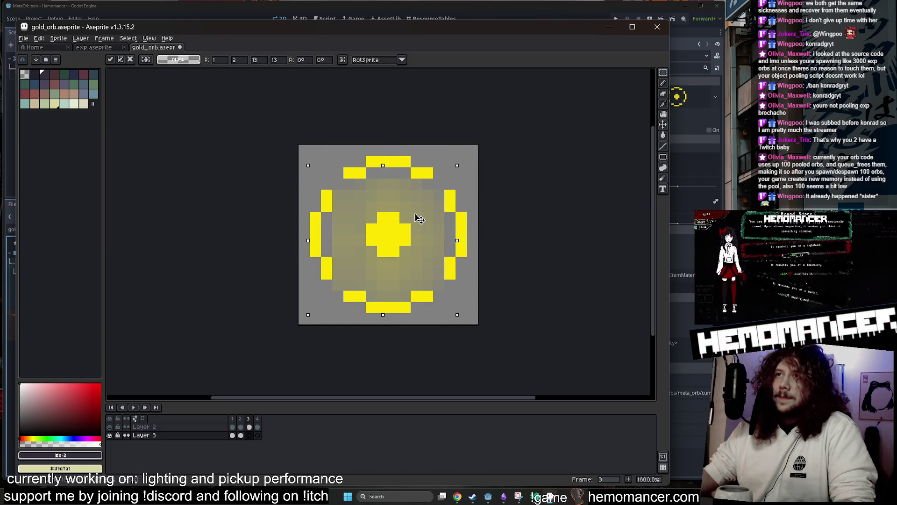
key(Return)
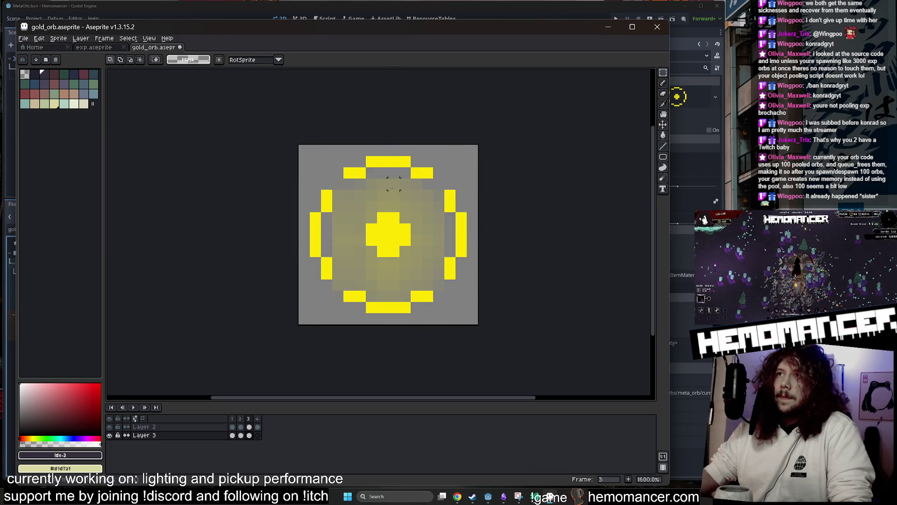
- Paint 22% yellow glow around the orb's ring, and inside the orb on frame 4
drag(663, 74, 621, 75)
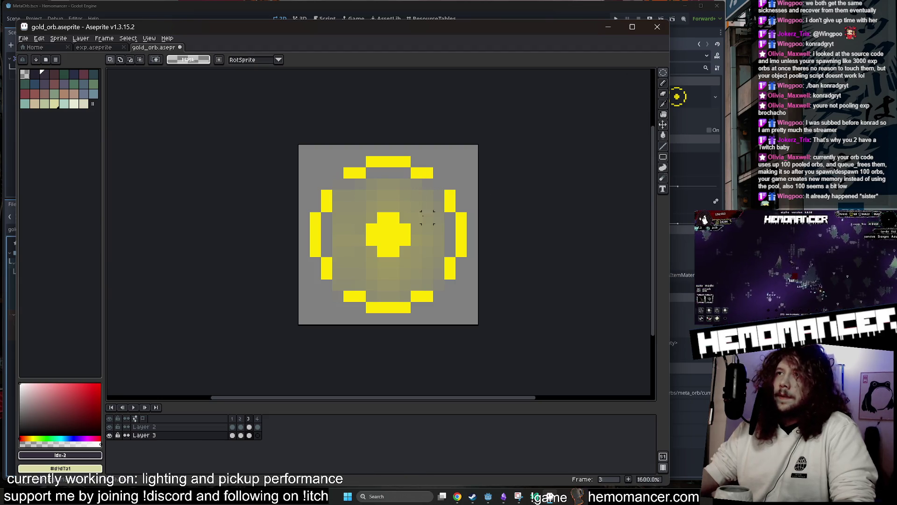
key(b)
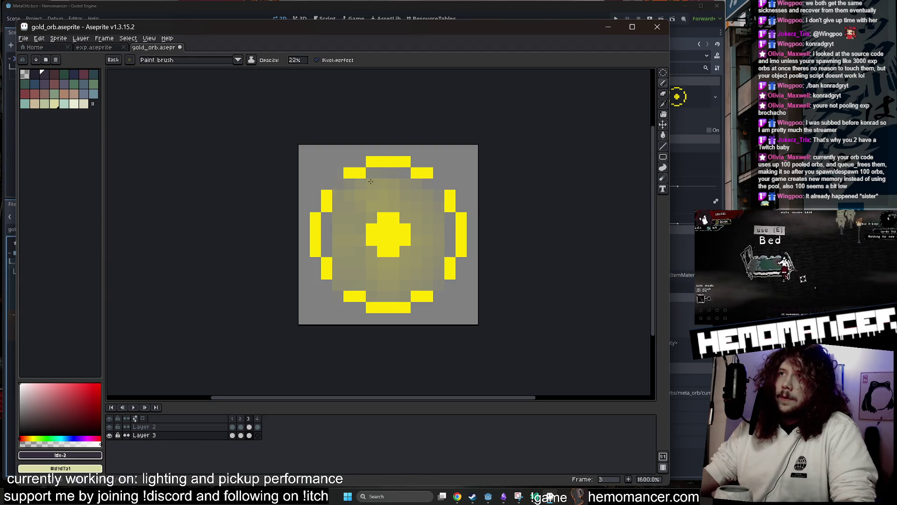
drag(371, 181, 318, 263)
drag(428, 298, 457, 223)
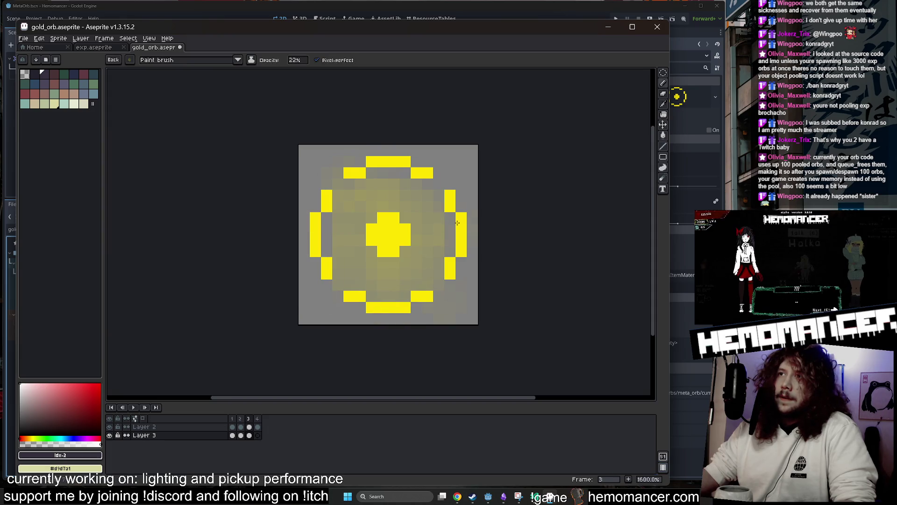
mouse_move(368, 165)
mouse_down()
mouse_move(334, 287)
mouse_move(451, 250)
mouse_move(380, 159)
mouse_up()
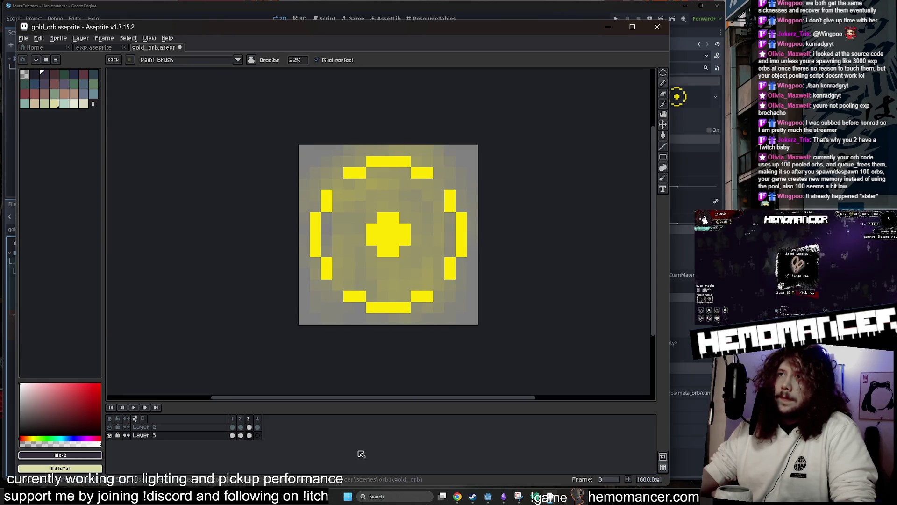
click(257, 436)
mouse_move(335, 238)
mouse_down()
mouse_move(411, 289)
mouse_move(349, 255)
mouse_move(344, 172)
mouse_up()
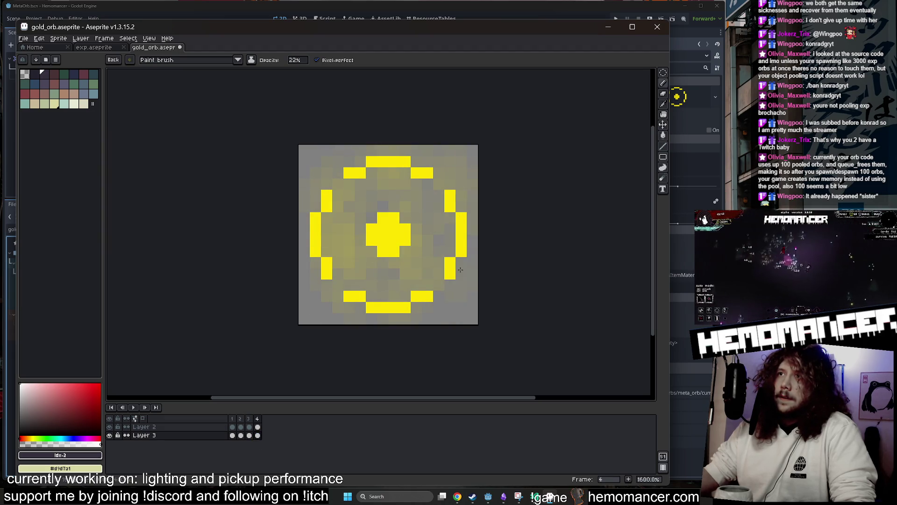
mouse_move(460, 270)
mouse_down()
mouse_move(416, 232)
mouse_move(392, 290)
mouse_move(440, 238)
mouse_up()
- Return to frame 1, save gold_orb.aseprite and close Aseprite
click(232, 435)
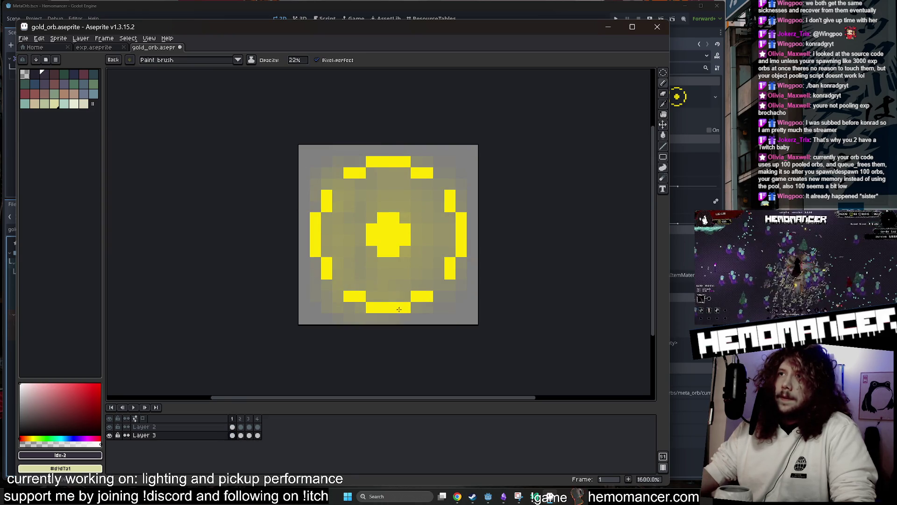
key(ctrl+s)
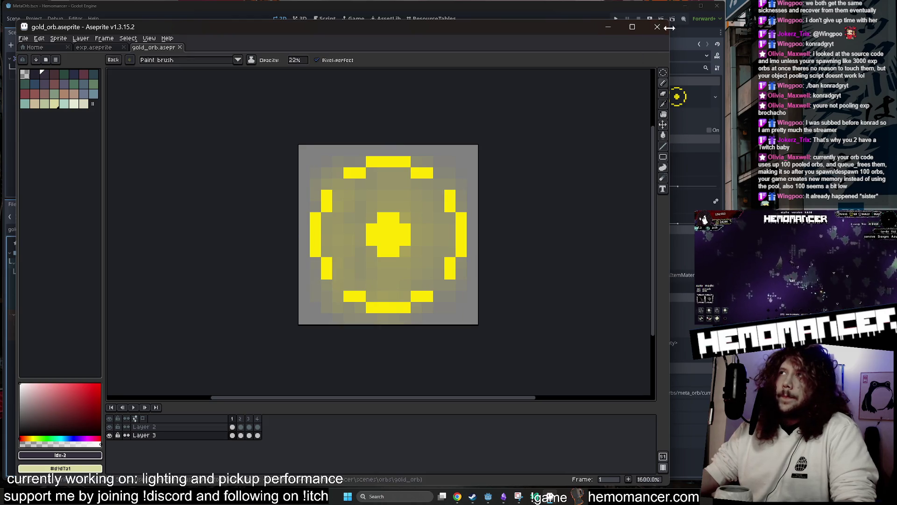
click(661, 27)
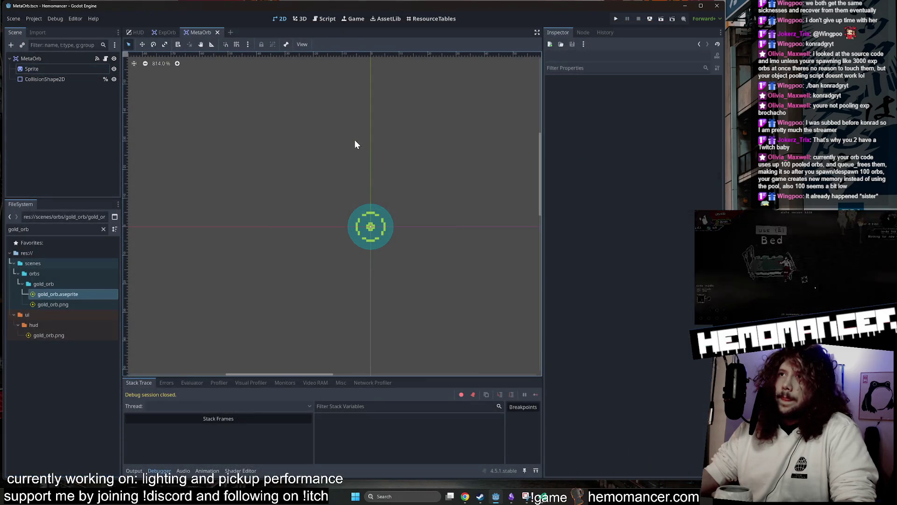
- Drag gold_orb.aseprite onto the MetaOrb Sprite's Aseprite File field and reimport it
click(42, 69)
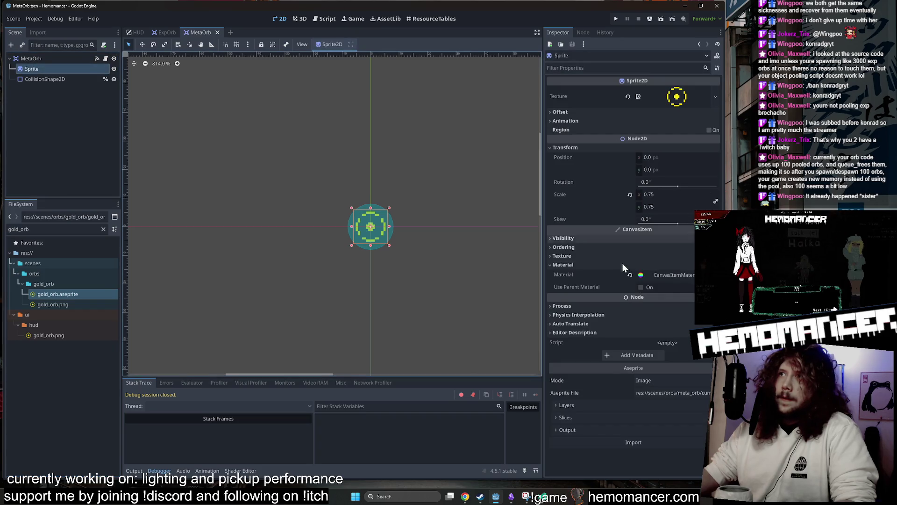
click(651, 440)
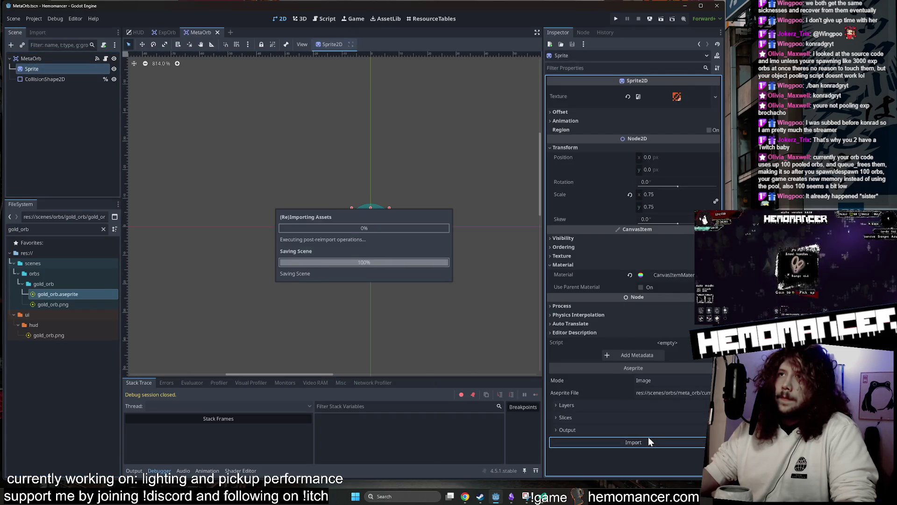
click(52, 67)
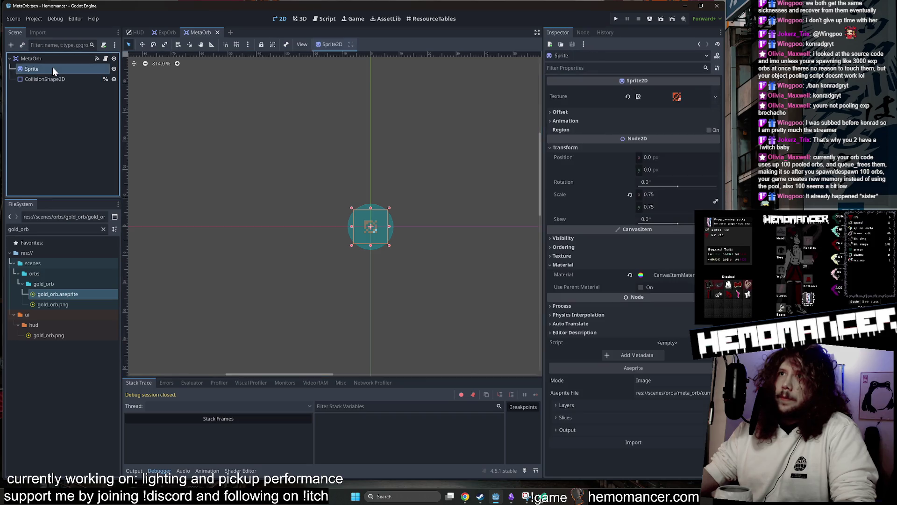
drag(74, 298, 722, 153)
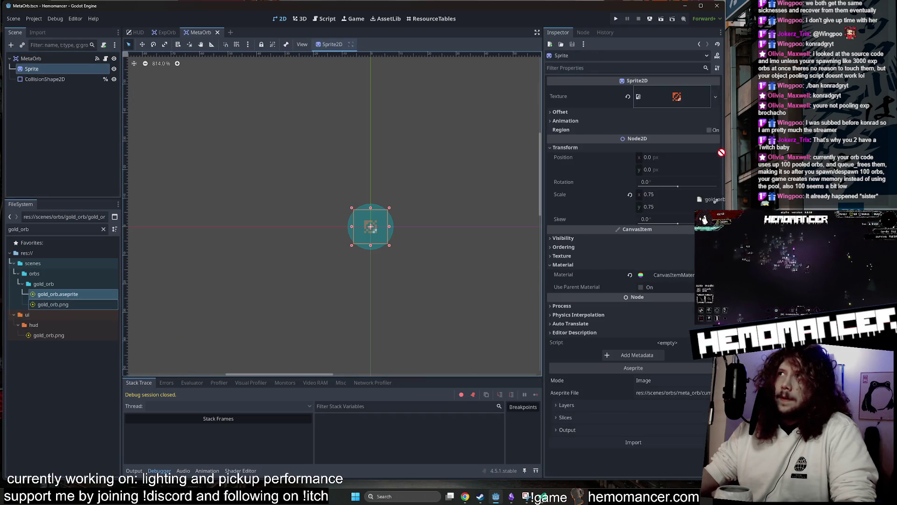
drag(688, 355, 677, 394)
click(668, 443)
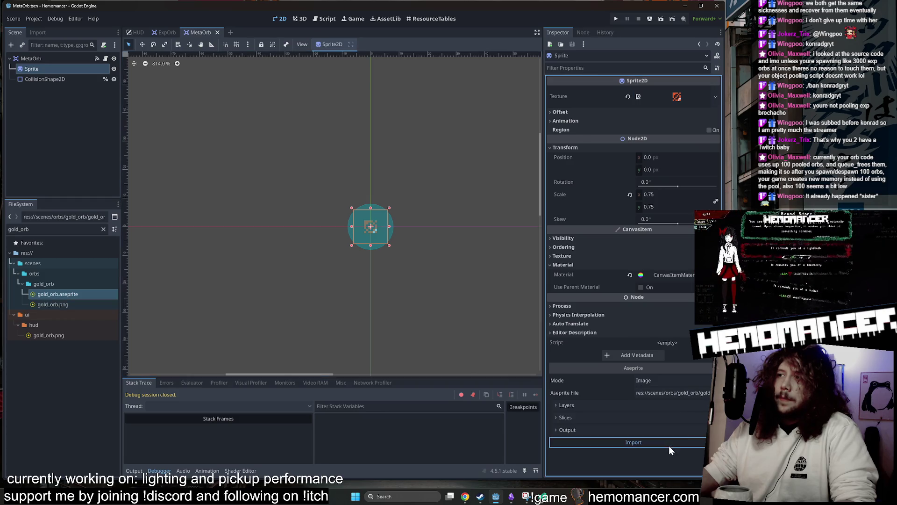
- Zoom around the reimported gold orb and select its Sprite and collision nodes in the viewport
scroll(343, 271, up, 6)
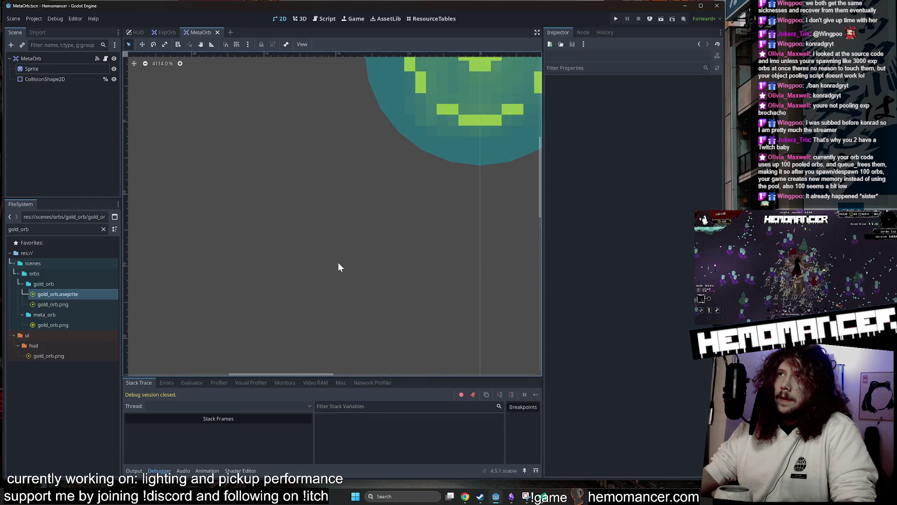
scroll(337, 262, down, 2)
scroll(340, 227, down, 3)
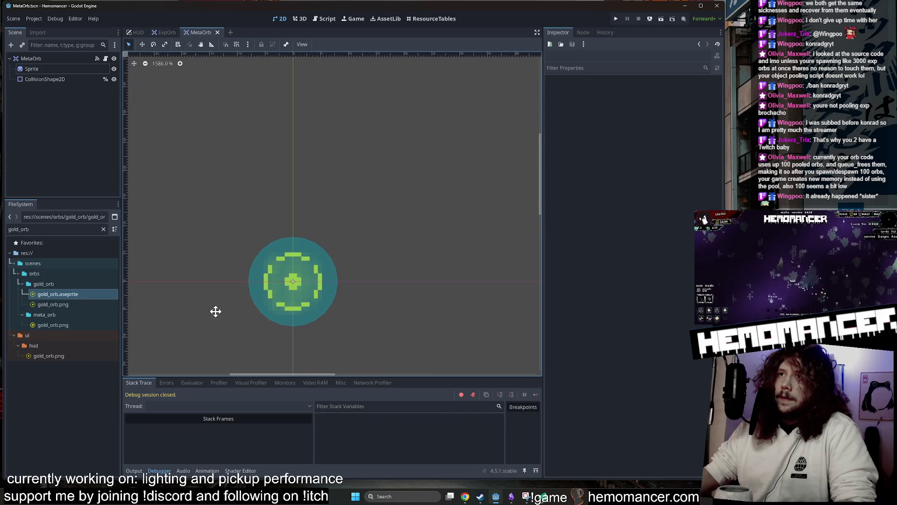
scroll(278, 232, down, 1)
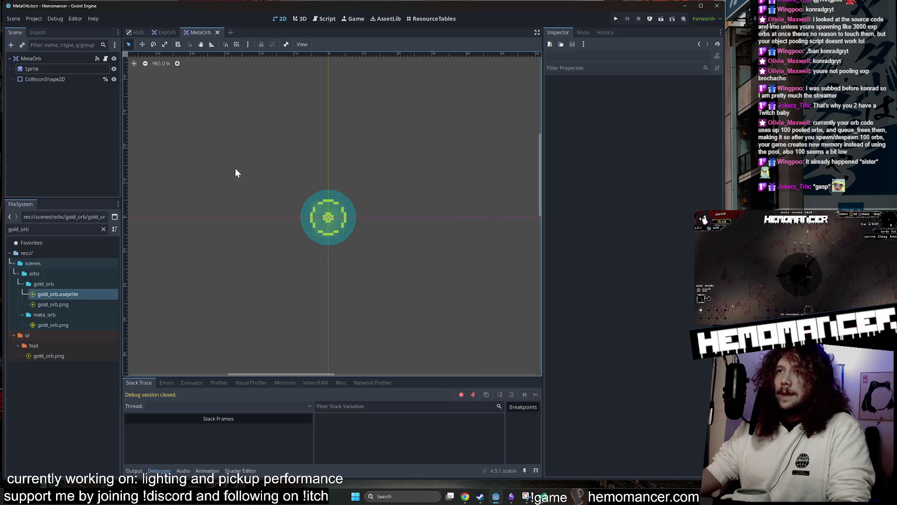
click(42, 66)
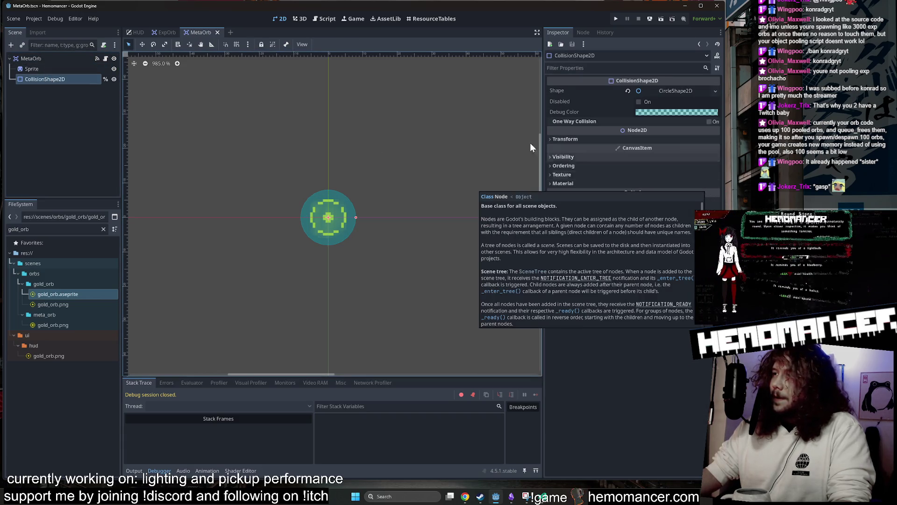
click(301, 92)
mouse_move(256, 127)
mouse_down()
mouse_move(407, 259)
mouse_move(414, 279)
mouse_up()
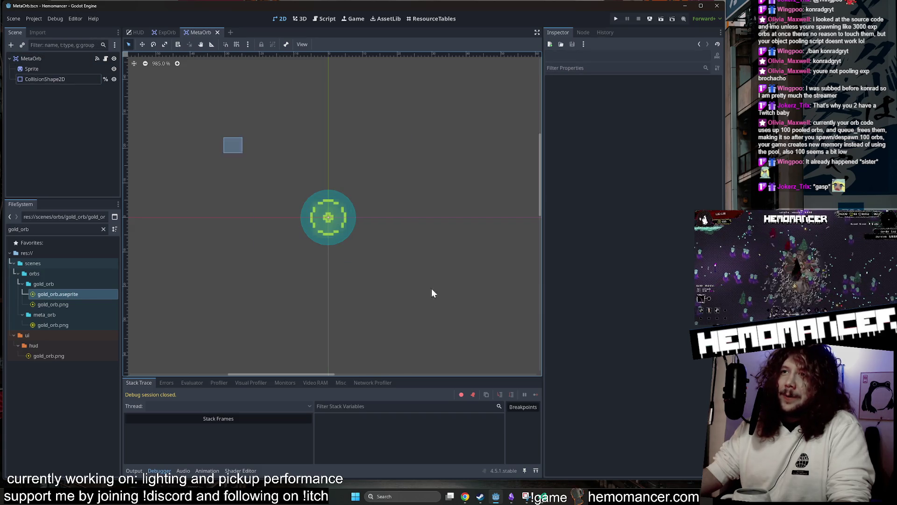
drag(465, 316, 195, 121)
click(353, 236)
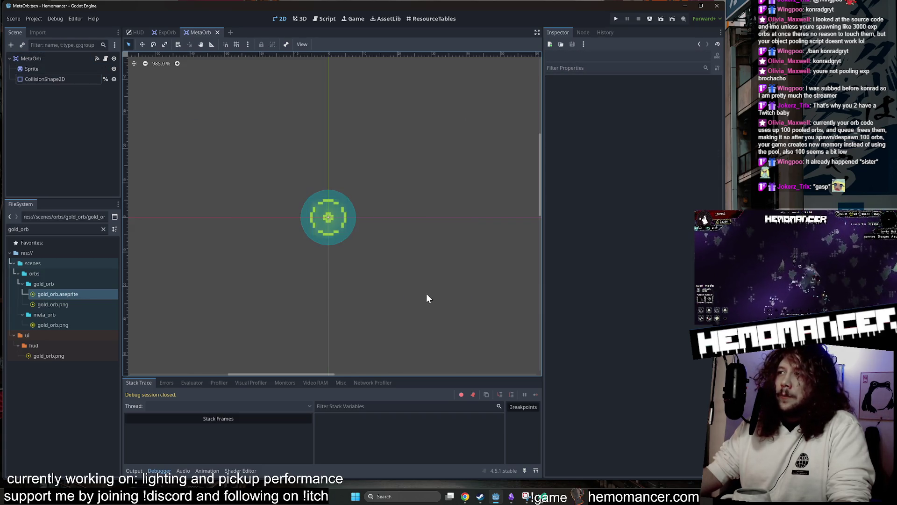
- Drag the viewport–Inspector splitter right to widen the 2D scene view
scroll(430, 268, down, 2)
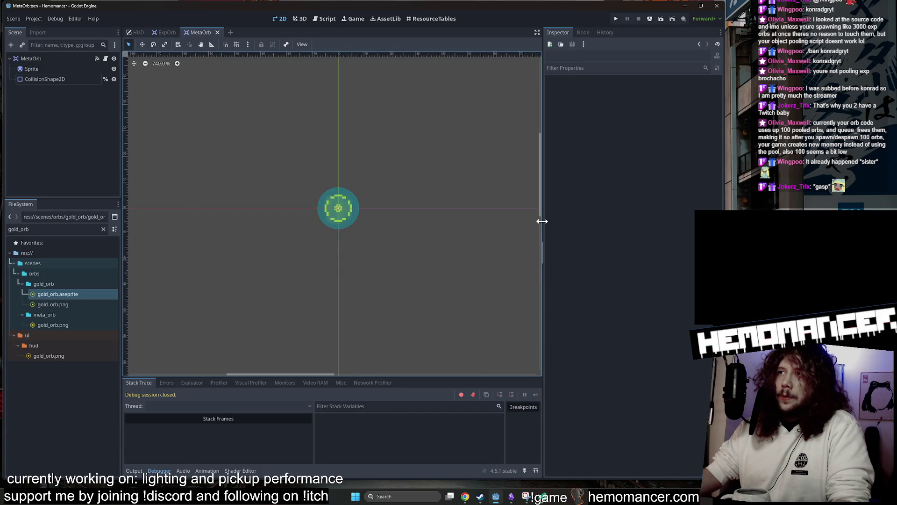
drag(542, 221, 625, 223)
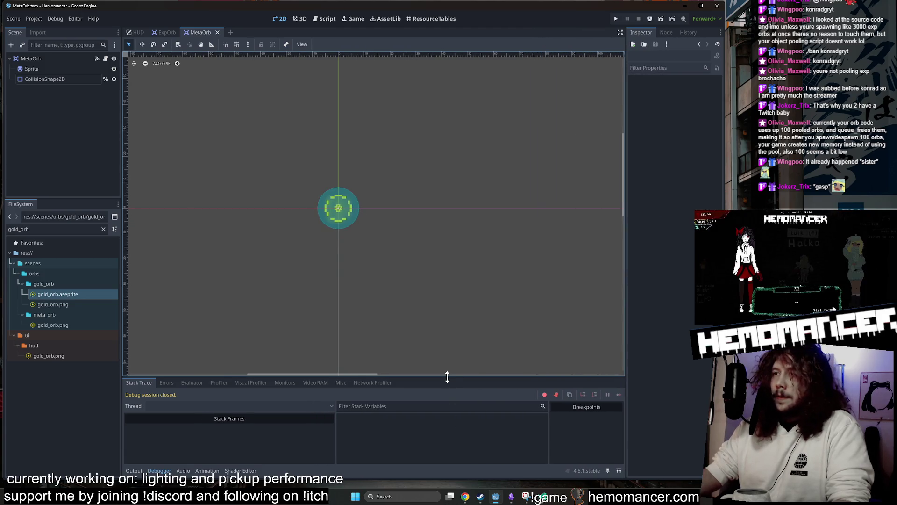
scroll(287, 200, up, 4)
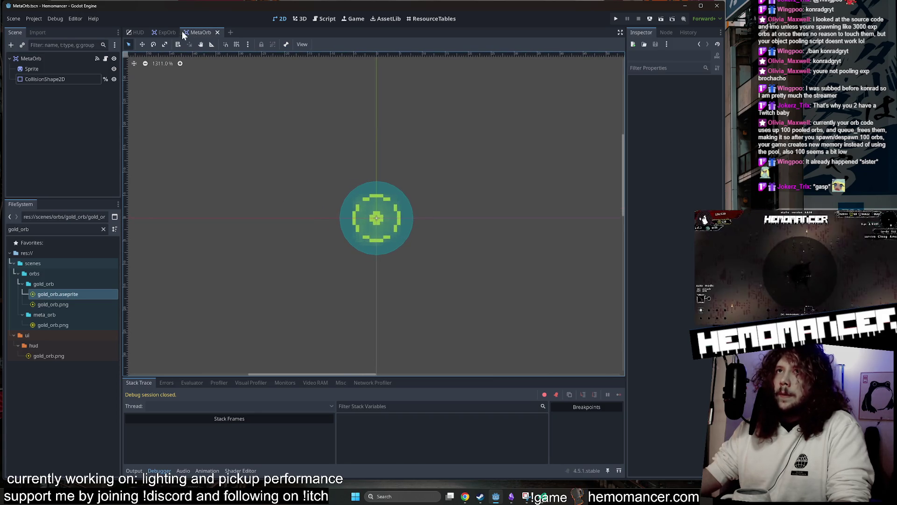
- Launch the Hemomancer debug run with F5, enlarge its window and start from the main menu
key(F5)
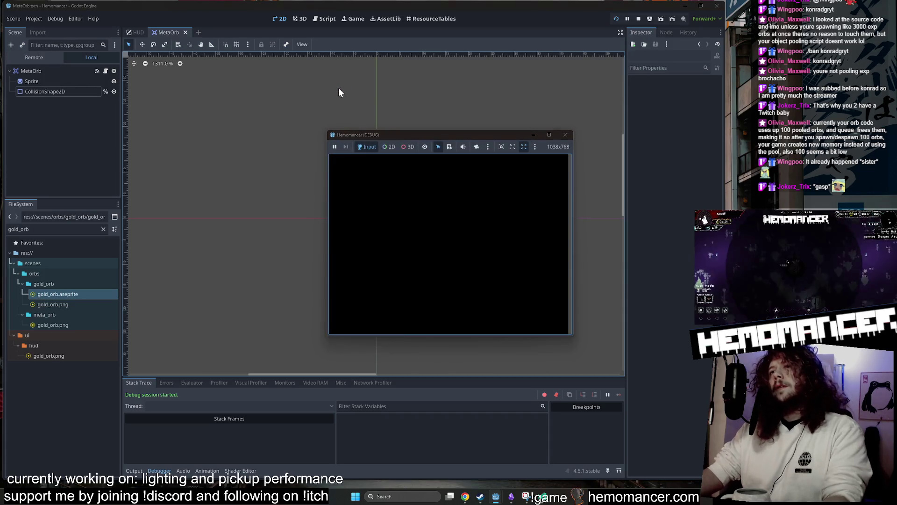
drag(329, 336, 198, 445)
drag(574, 130, 624, 67)
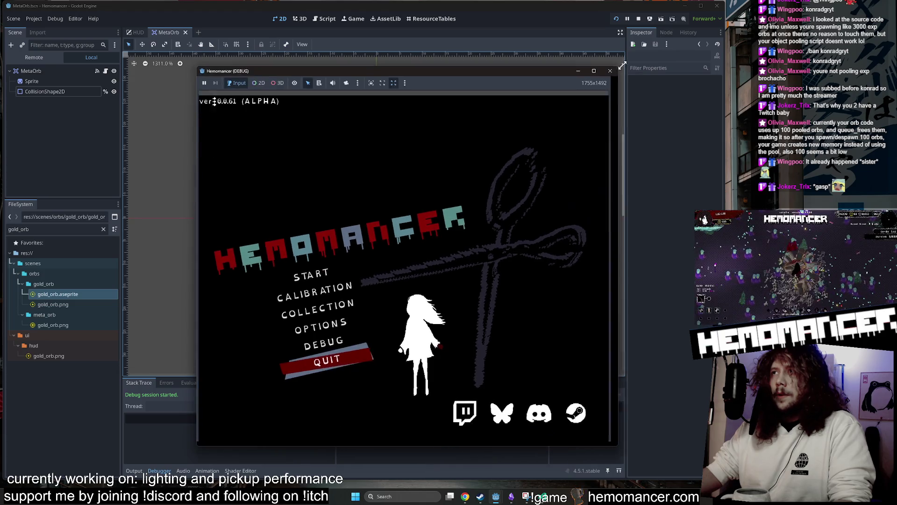
click(338, 272)
- Walk the player to the wardrobe, open it, then return to gameplay
key(z)
key(w)
key(a)
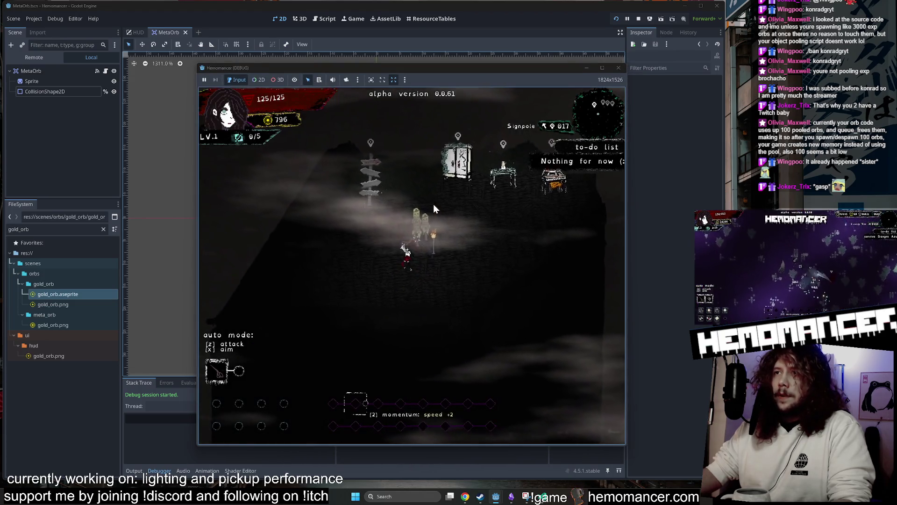
key(w)
key(d)
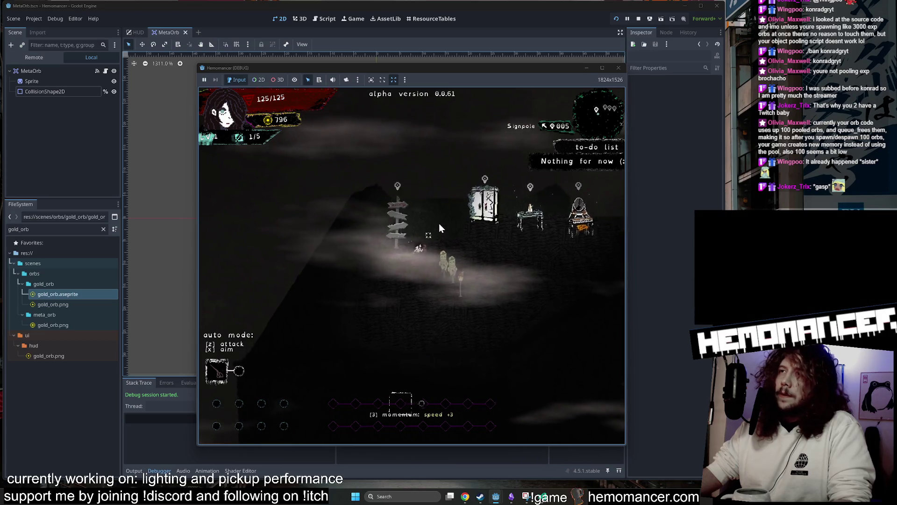
key(e)
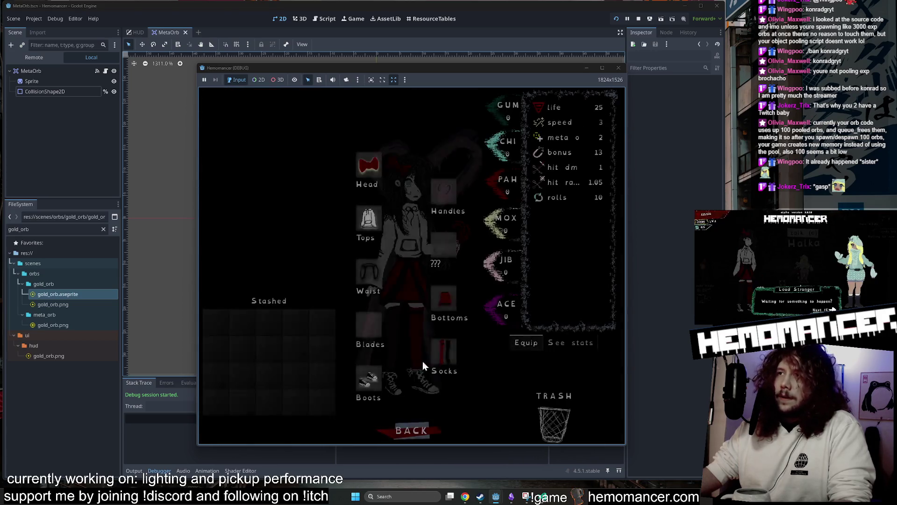
click(416, 426)
- Collect orbs on the way to the signpole and start a new run in Cheag Amar
key(s)
key(a)
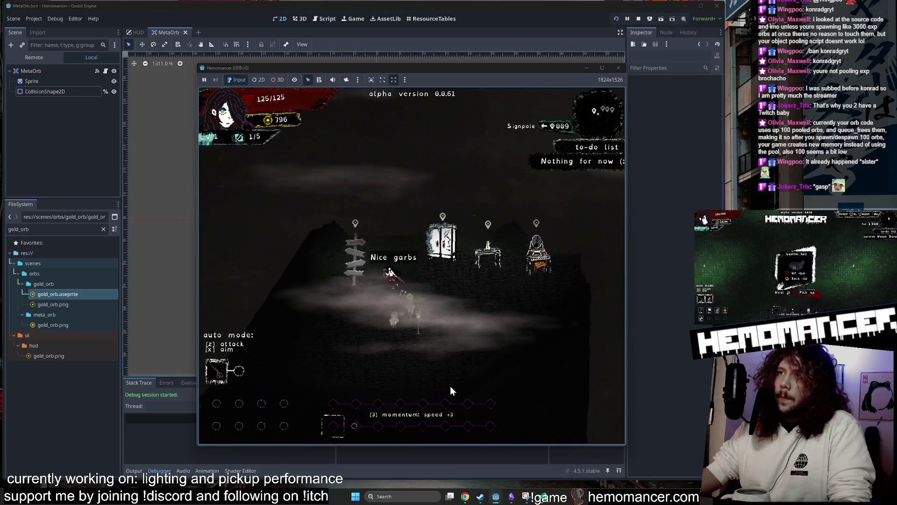
key(w)
key(a)
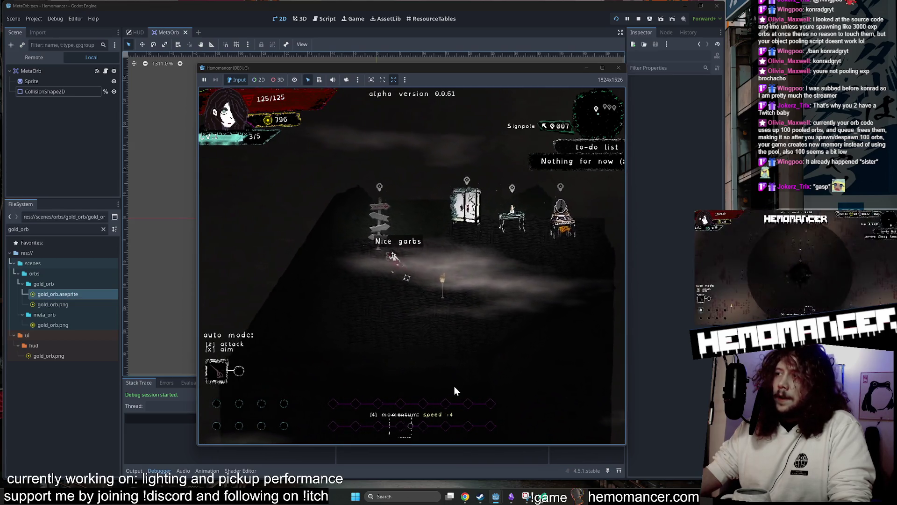
key(e)
click(434, 292)
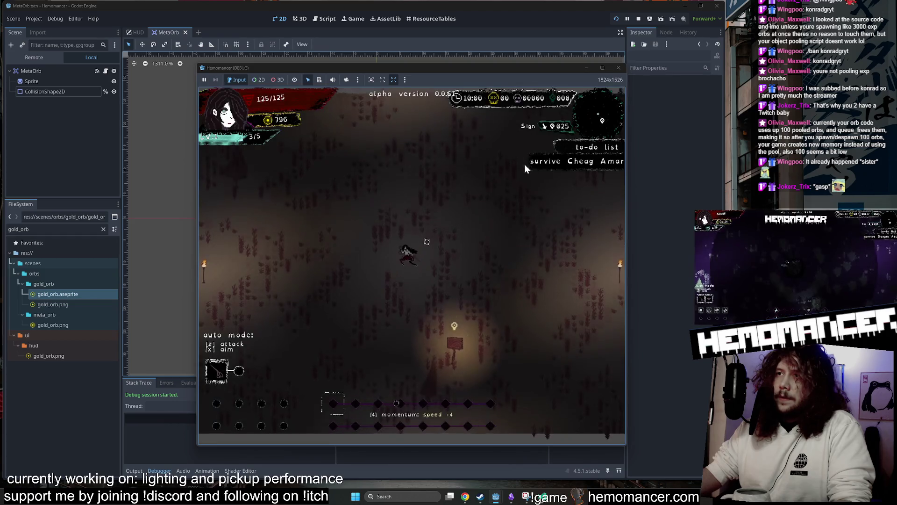
- Move up-right toward the enemies and reroll the first level-up item choices
key(w)
key(d)
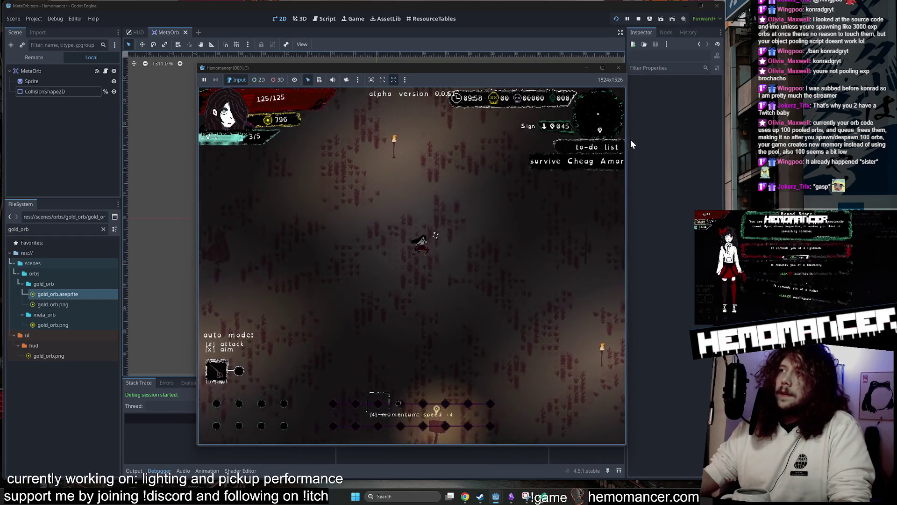
key(w)
key(d)
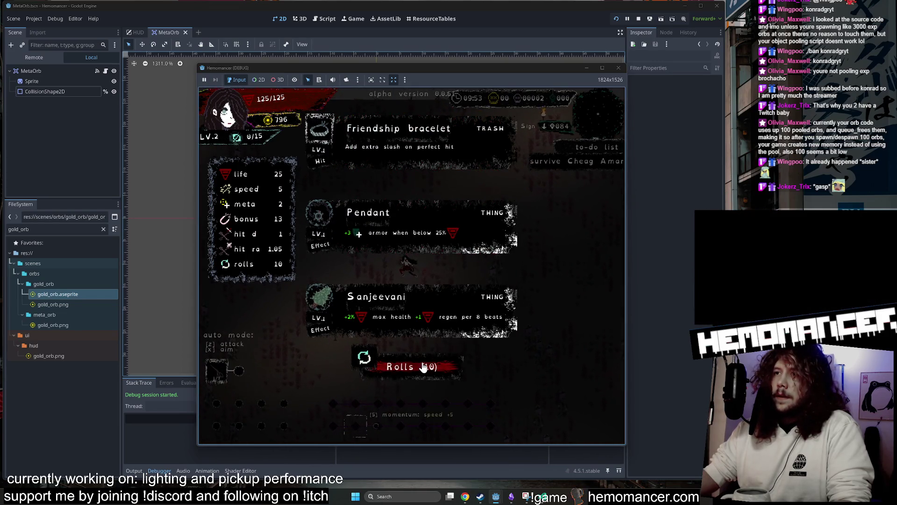
click(422, 365)
- Widen and heighten the game window, pick the Ice cream upgrade, and turn off auto-attack
drag(195, 304, 92, 304)
drag(626, 155, 702, 154)
drag(499, 63, 500, 44)
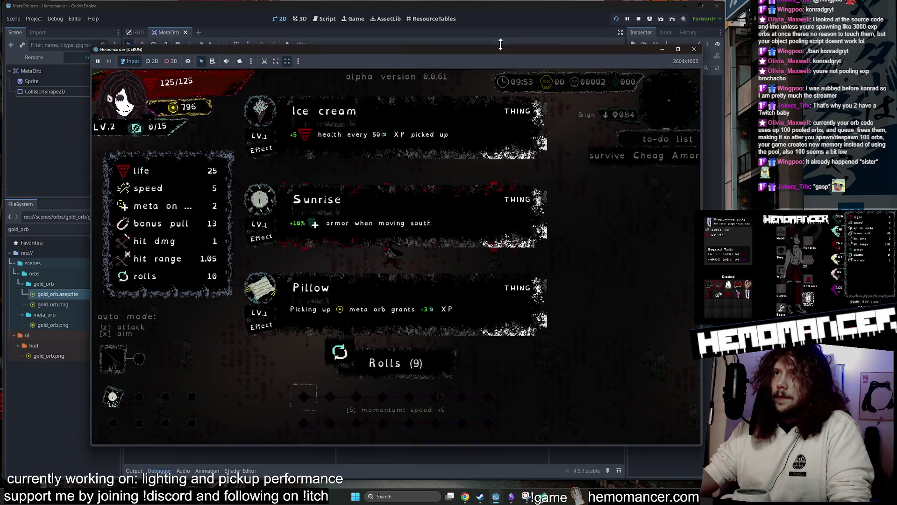
click(405, 140)
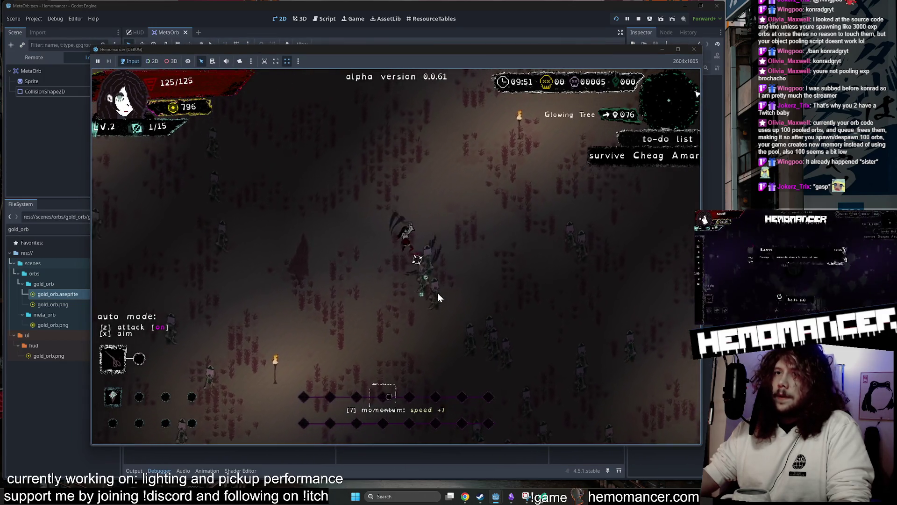
key(z)
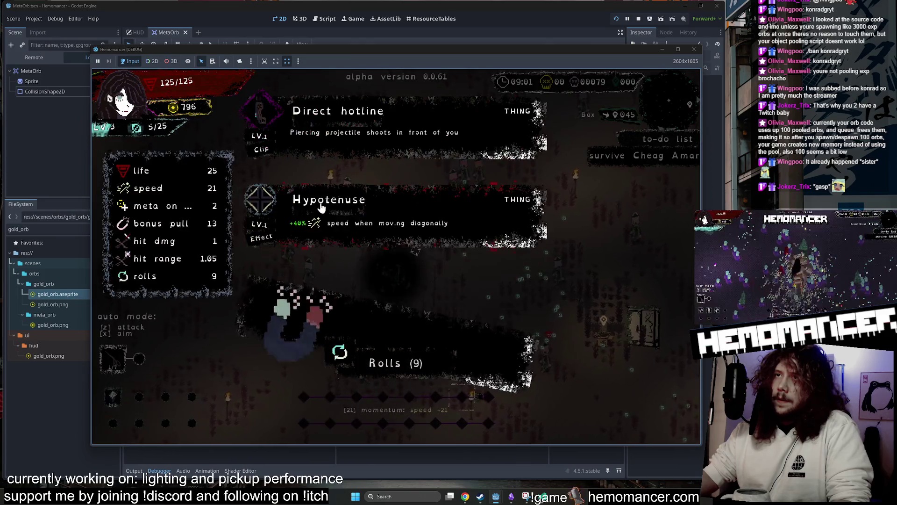
- Choose further upgrades, take 50 gold instead of the Yukata, then close the debug window
click(400, 162)
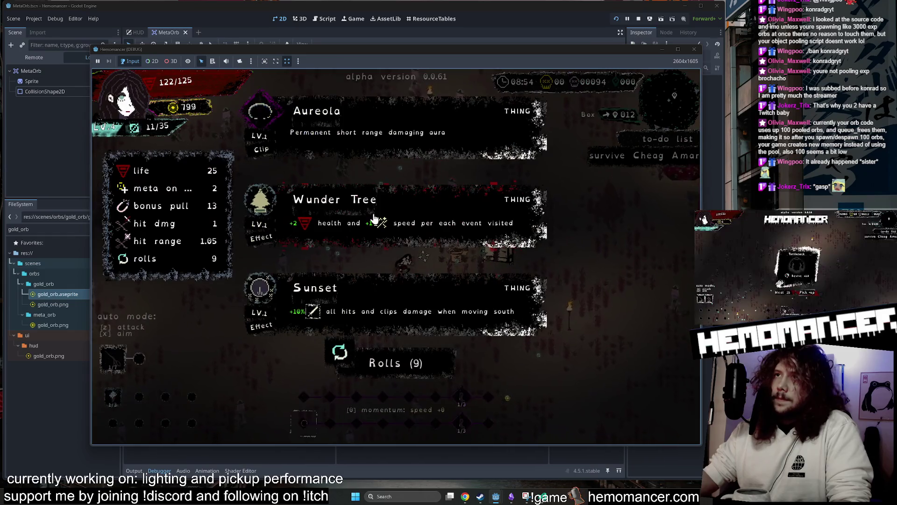
click(374, 220)
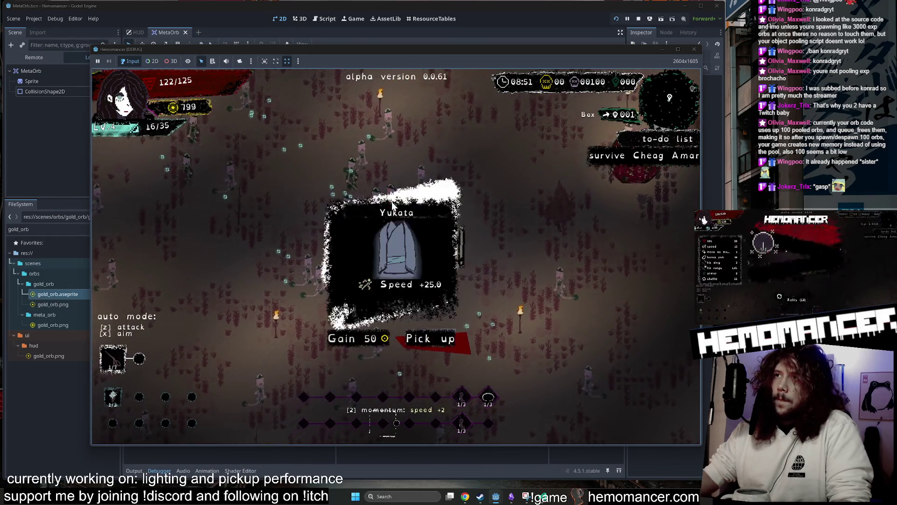
click(367, 332)
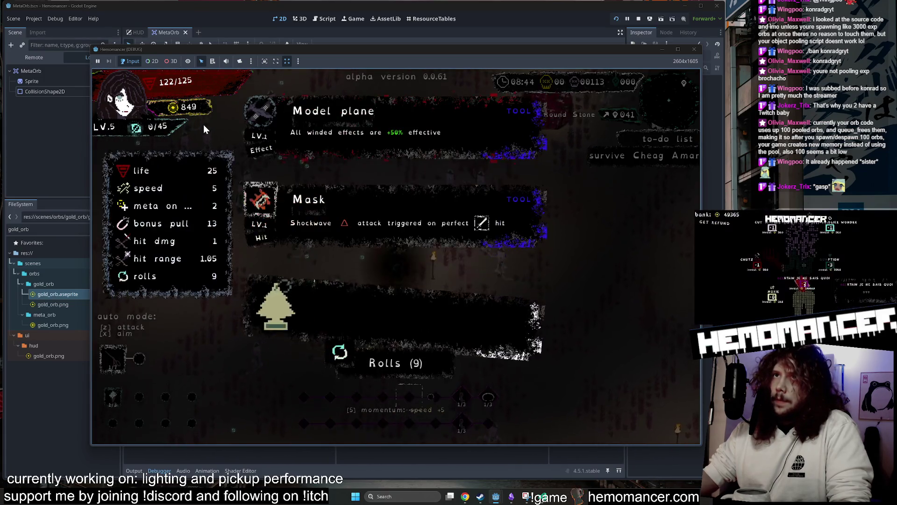
click(328, 136)
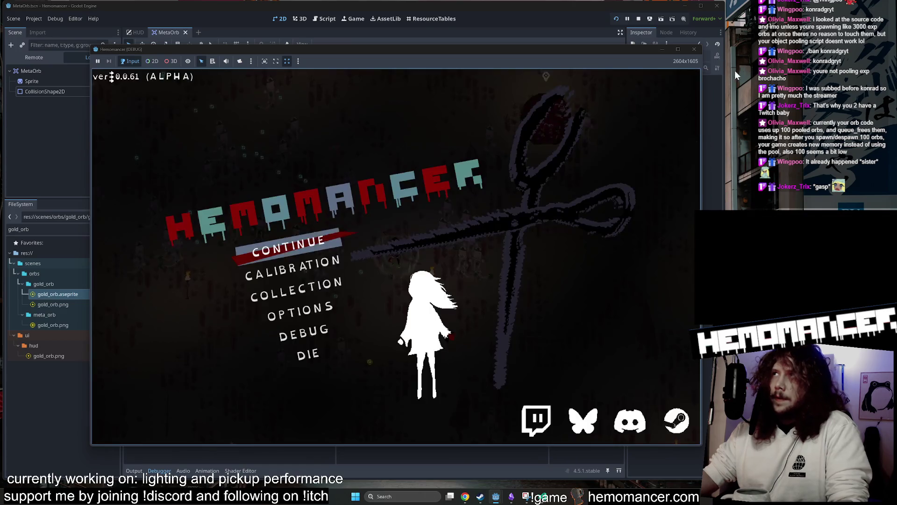
click(694, 50)
- Open gold_orb.aseprite in Aseprite and undo the accidental eraser change
right_click(70, 304)
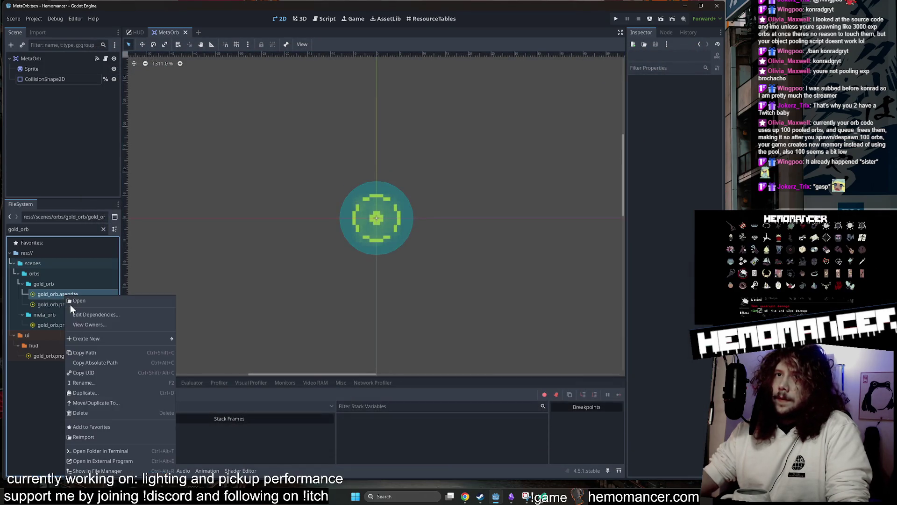
click(125, 462)
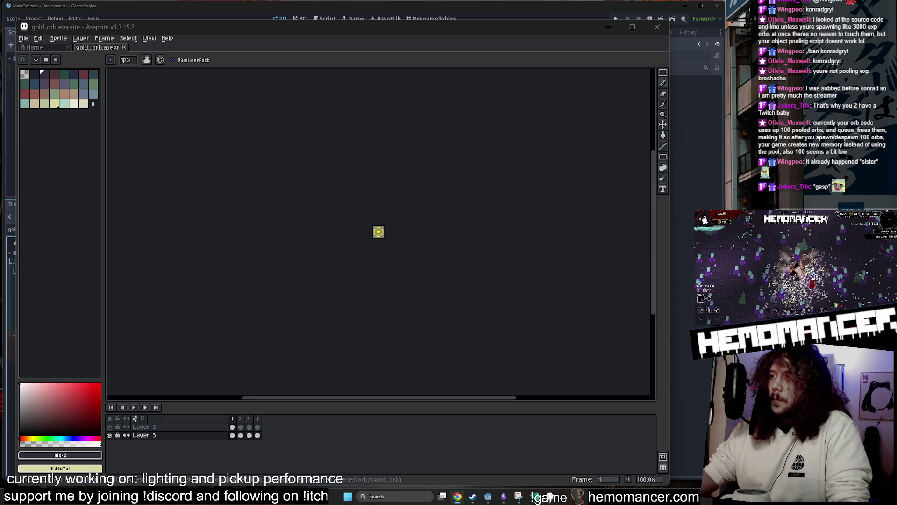
scroll(357, 224, up, 8)
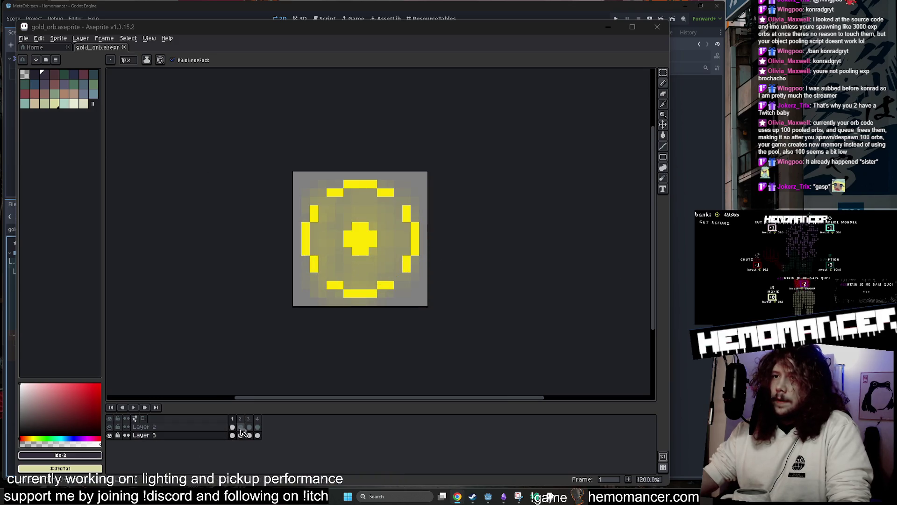
scroll(260, 386, up, 1)
key(v)
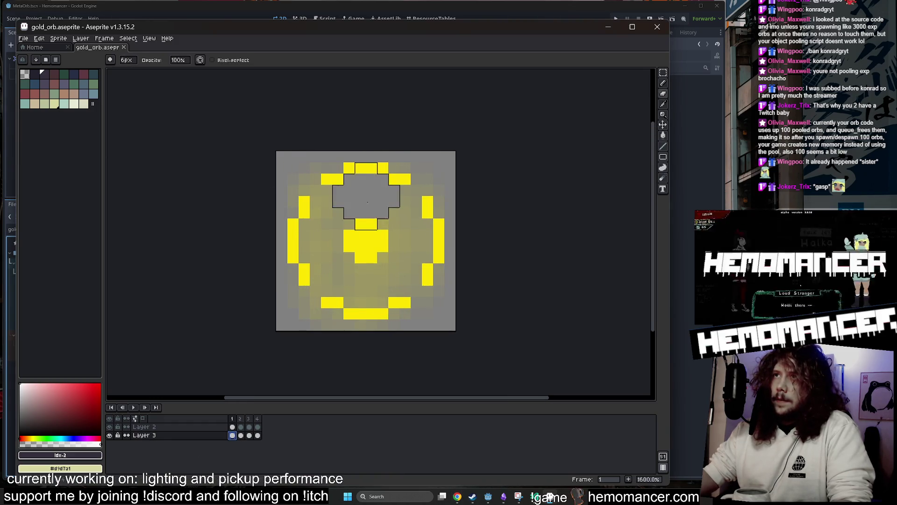
key(ctrl+z)
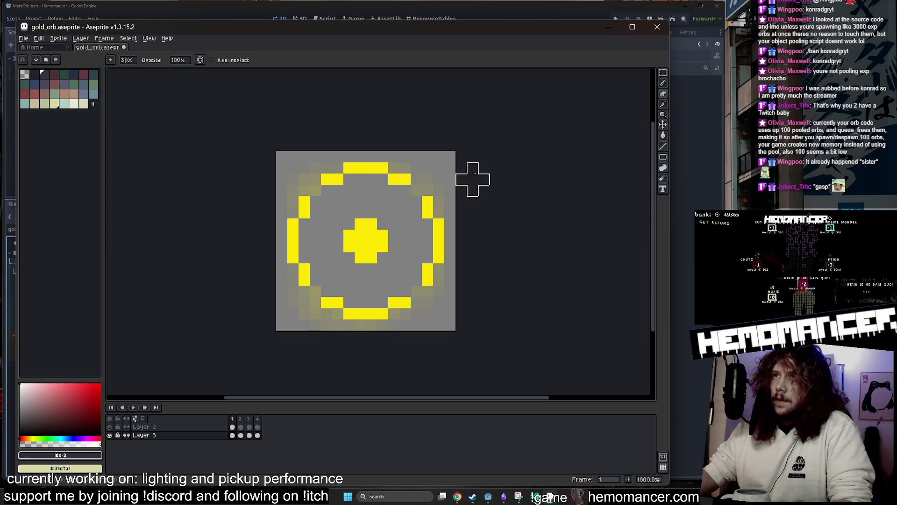
- Save the edited orb sprite, drop the selection, and minimise Aseprite to return to Godot
scroll(491, 218, down, 5)
scroll(494, 220, up, 7)
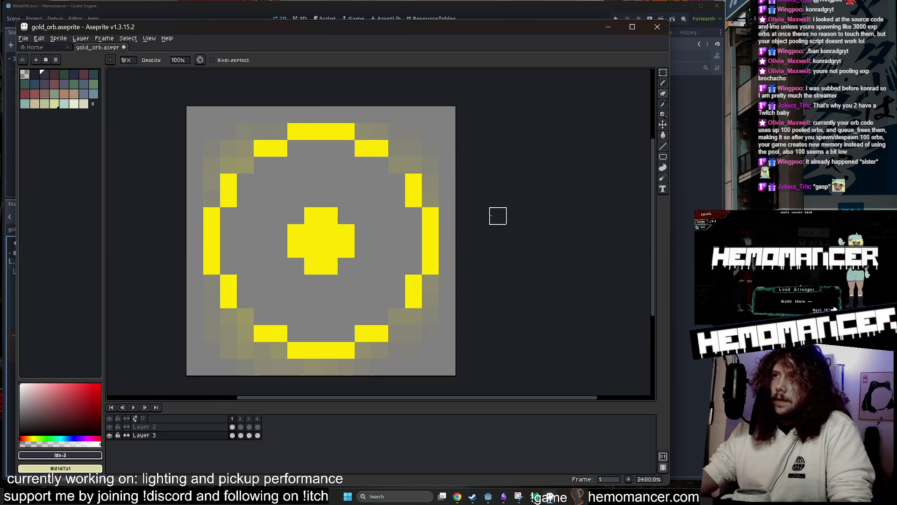
key(ctrl+s)
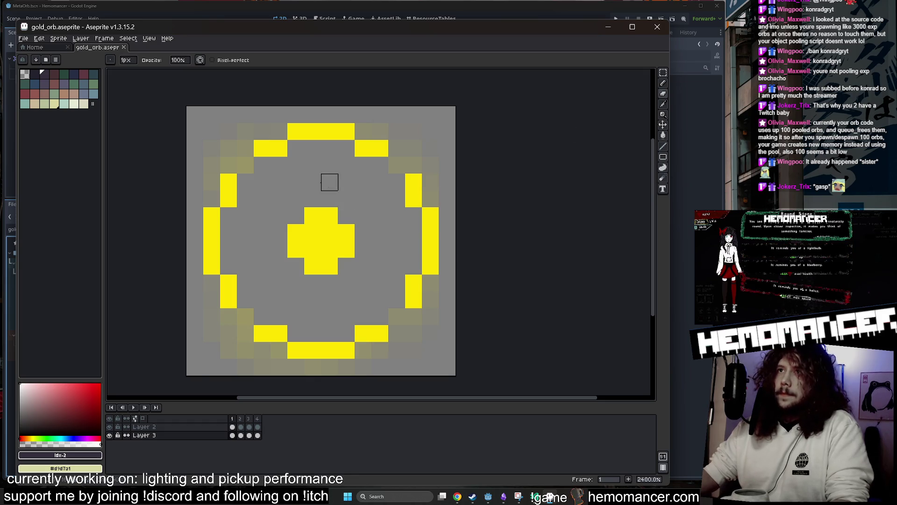
key(ctrl+d)
click(609, 28)
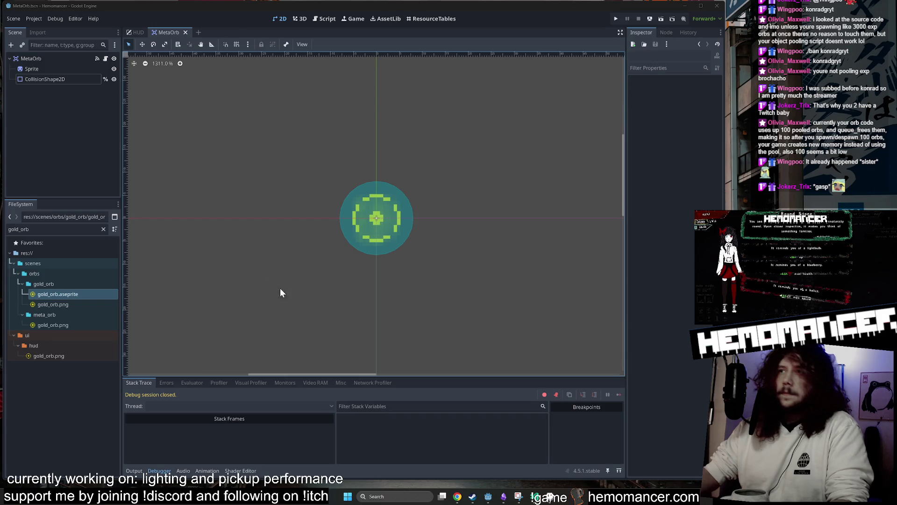
- Reimport the gold orb texture from the Sprite node, run the game with F5, and enlarge its window
click(49, 69)
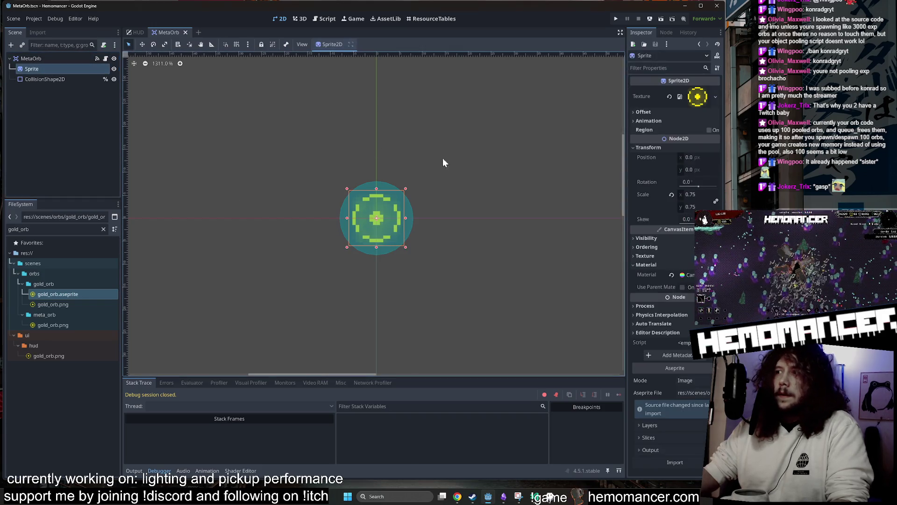
click(678, 461)
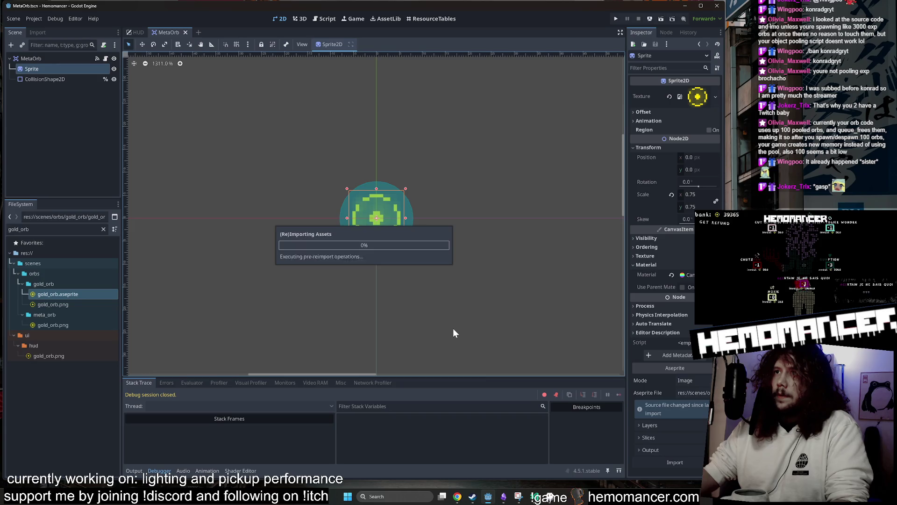
key(F5)
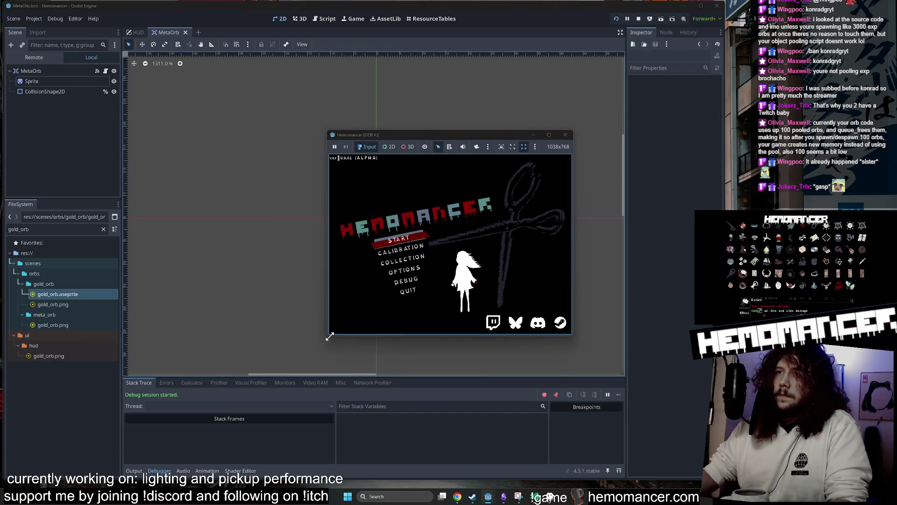
drag(327, 336, 147, 453)
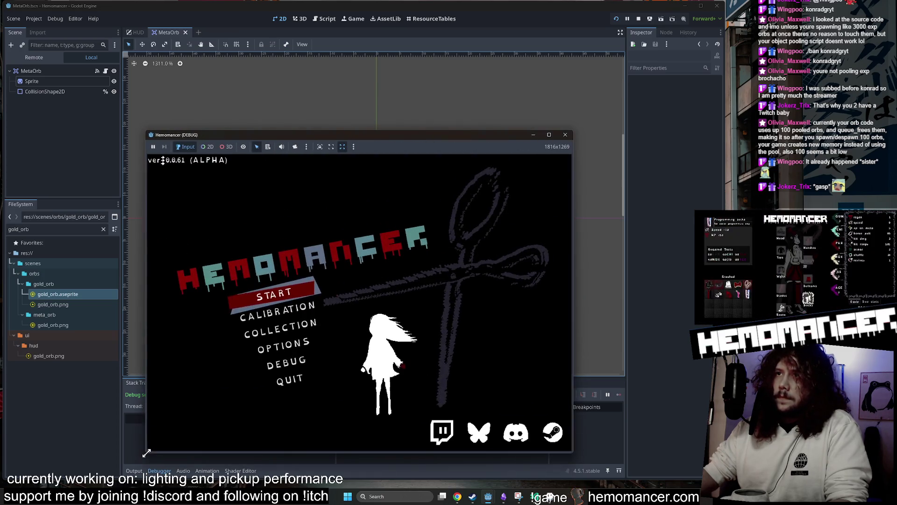
drag(575, 133, 646, 60)
- Start the game, visit the wardrobe, then travel from the signpole to Cheag Amar
click(345, 256)
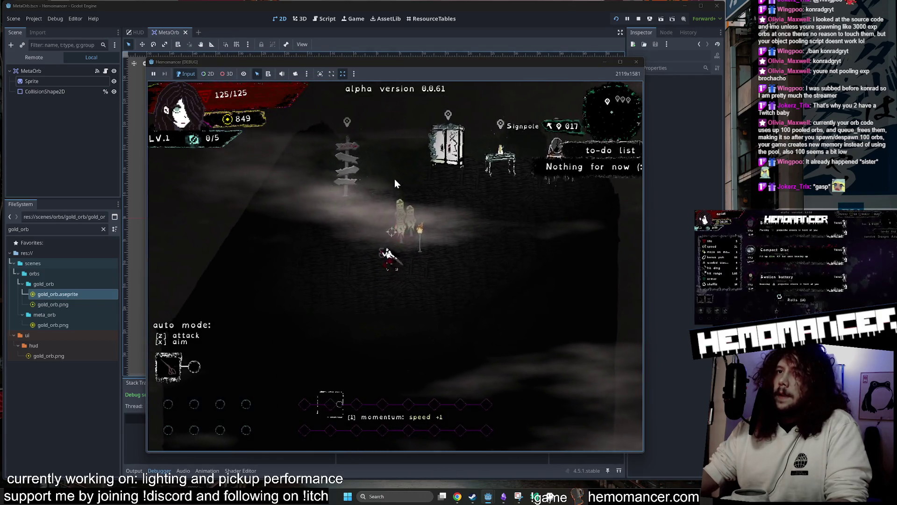
key(d)
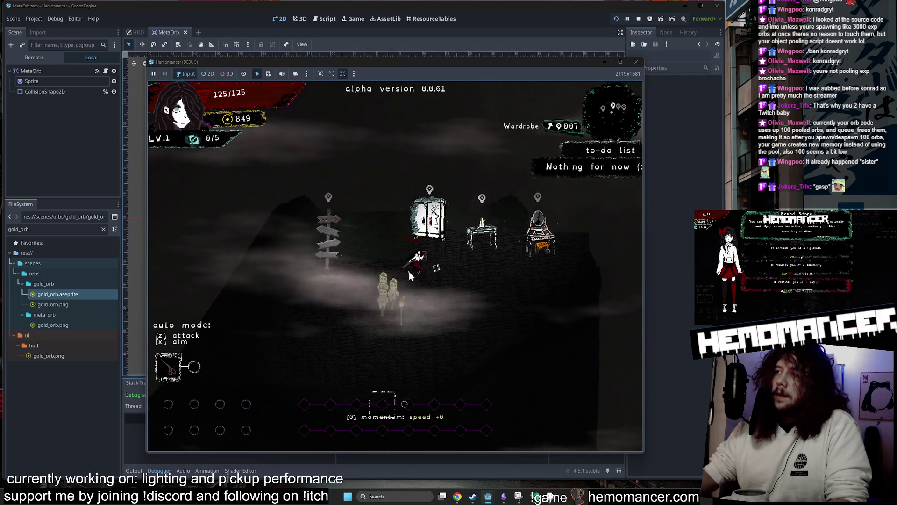
key(a)
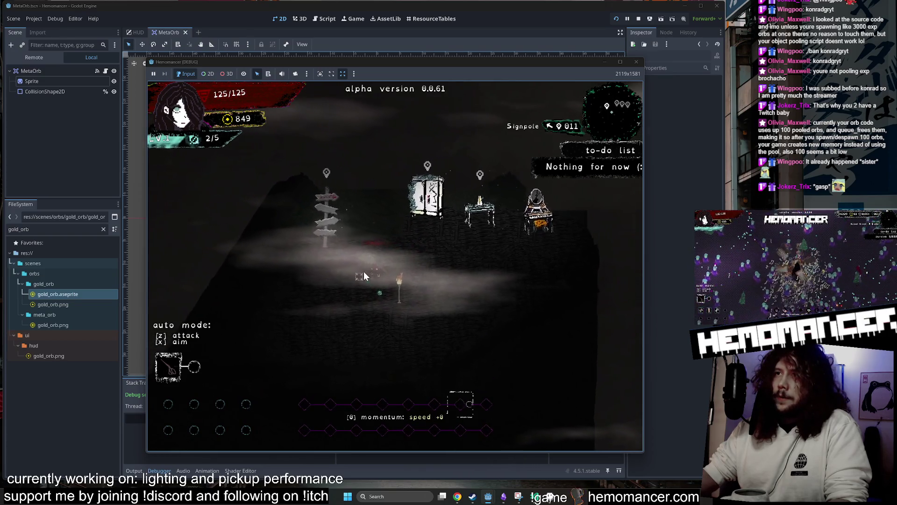
key(d)
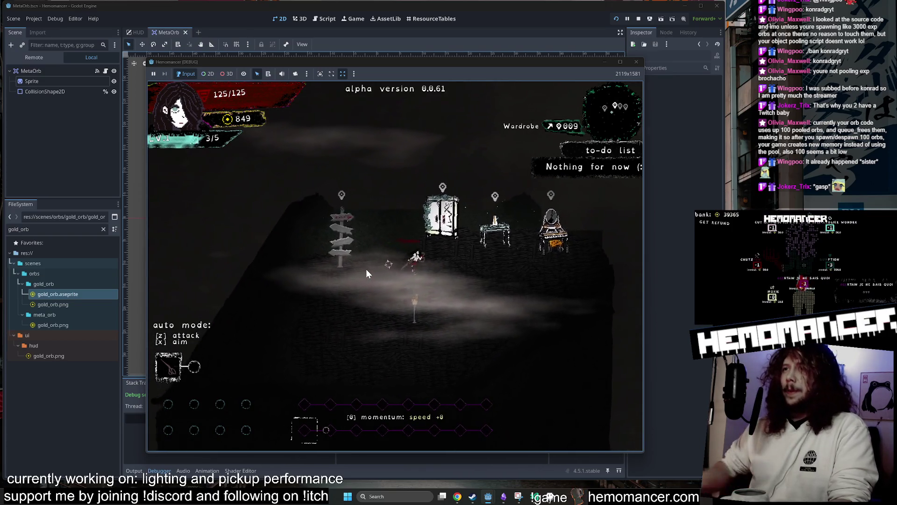
key(e)
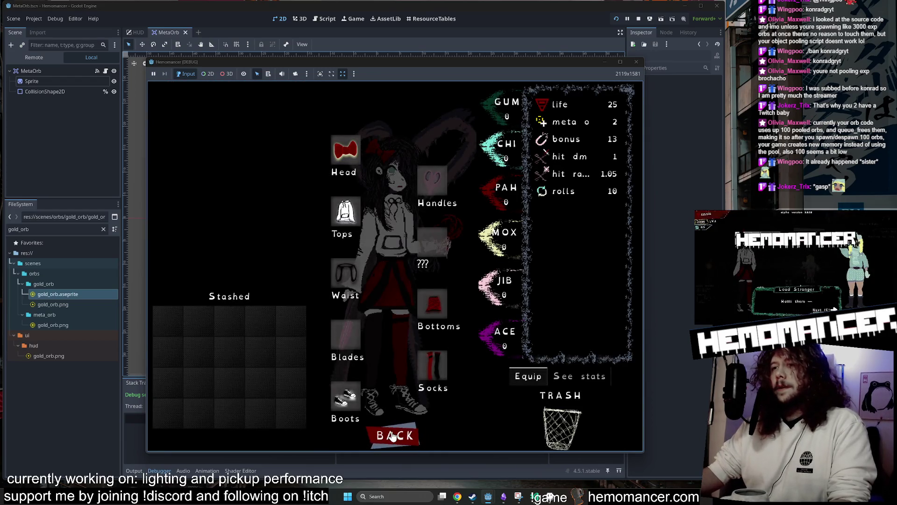
click(393, 435)
key(e)
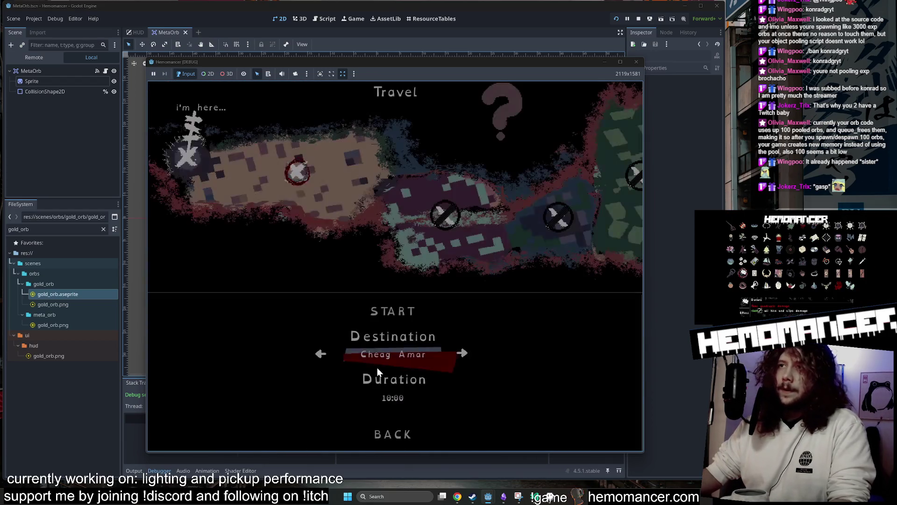
click(393, 311)
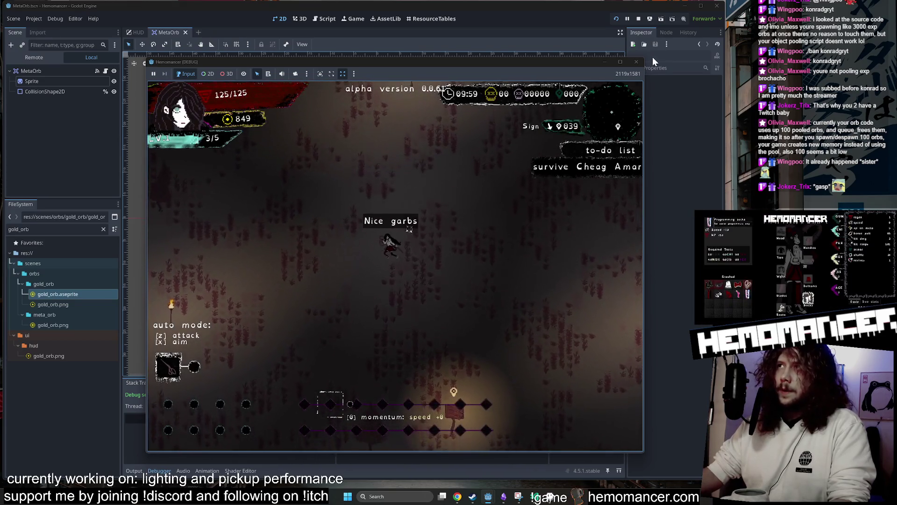
- Widen the game window from the pause menu, fight up-right collecting orbs, and take Two of Swords
key(Escape)
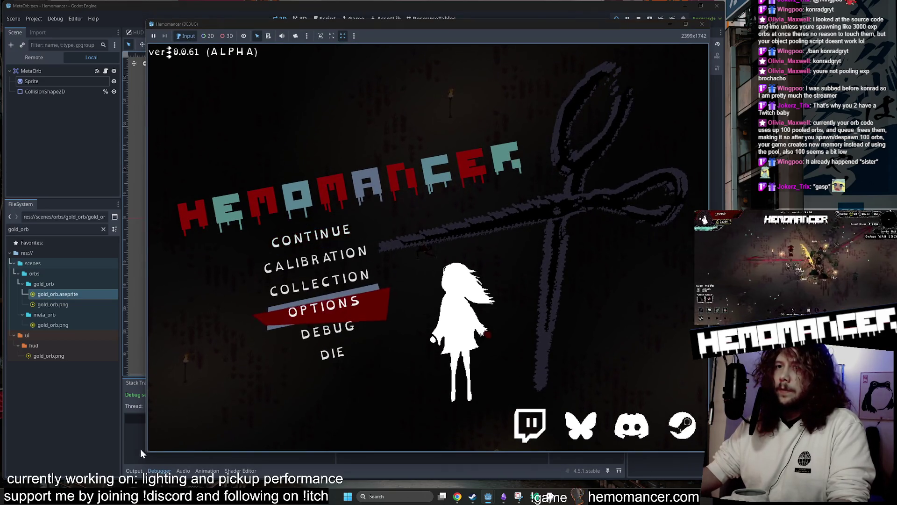
drag(148, 453, 45, 470)
click(261, 241)
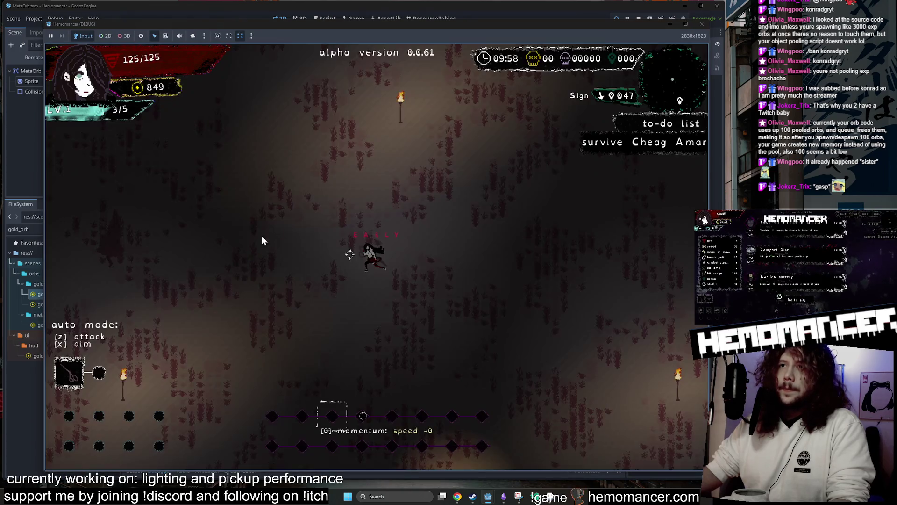
key(w)
key(d)
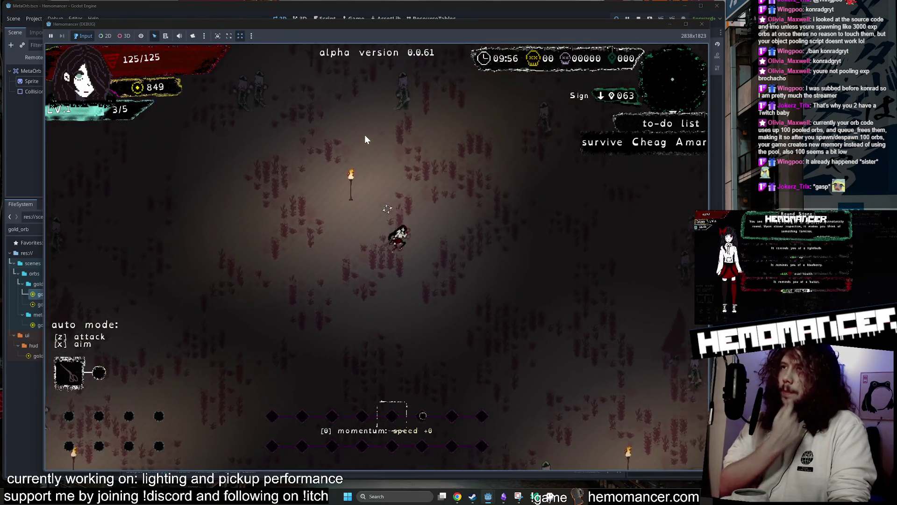
key(w)
key(d)
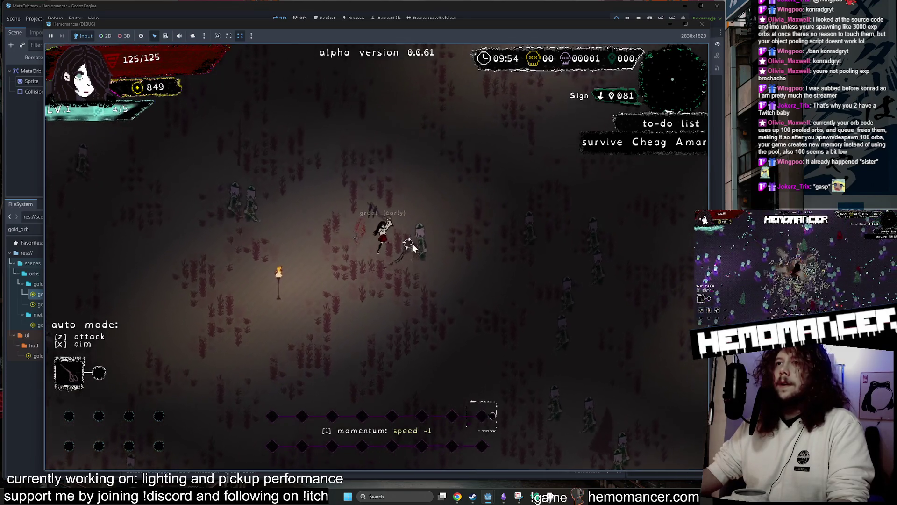
key(w)
key(d)
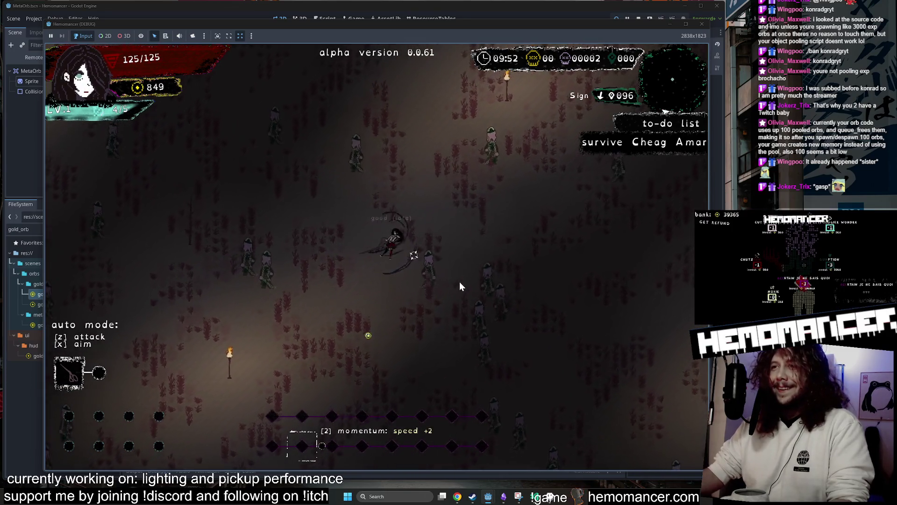
key(w)
key(d)
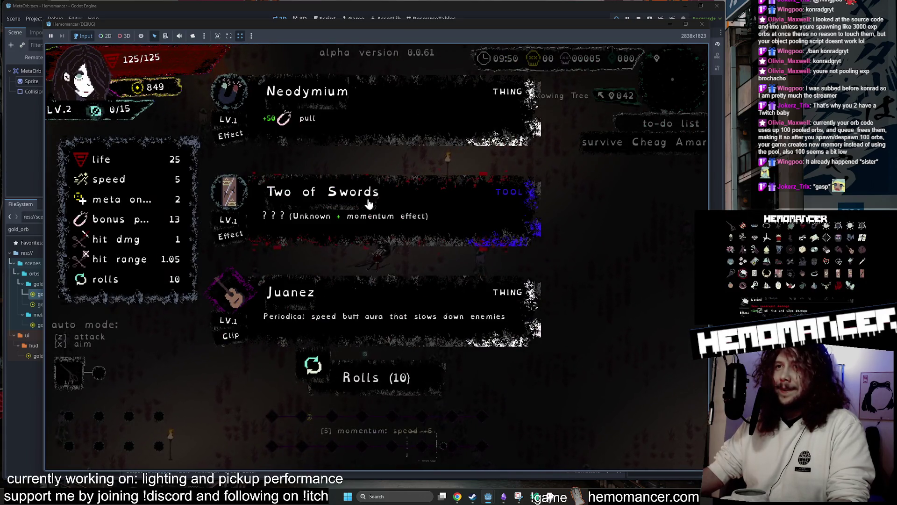
click(369, 198)
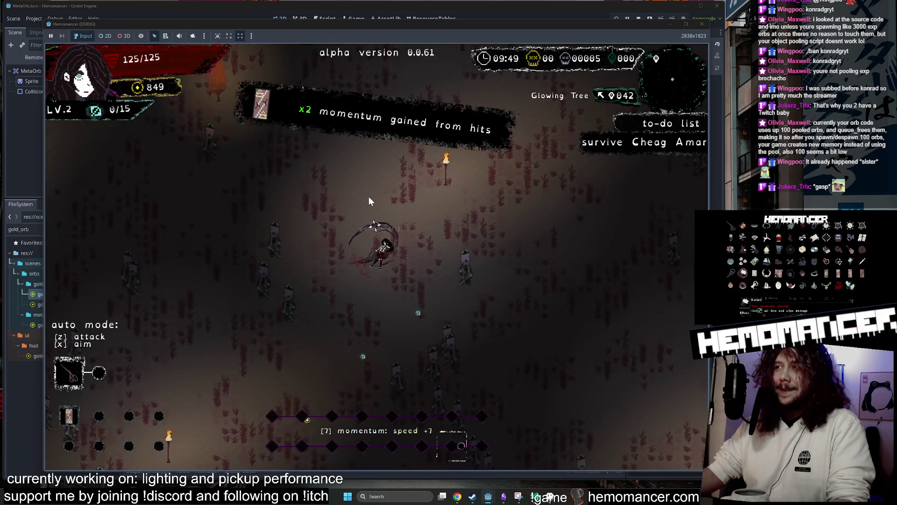
- Run north-east through the enemies to reach the Round Stone
key(w)
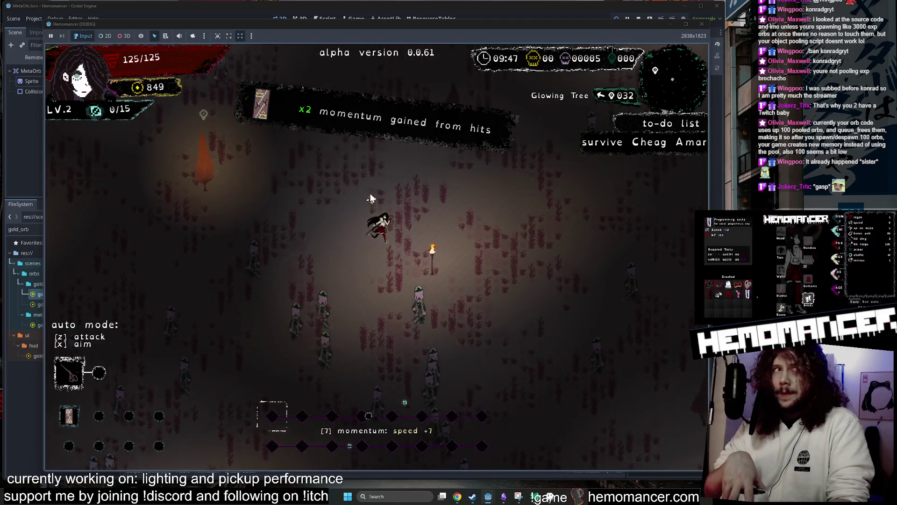
key(w)
key(d)
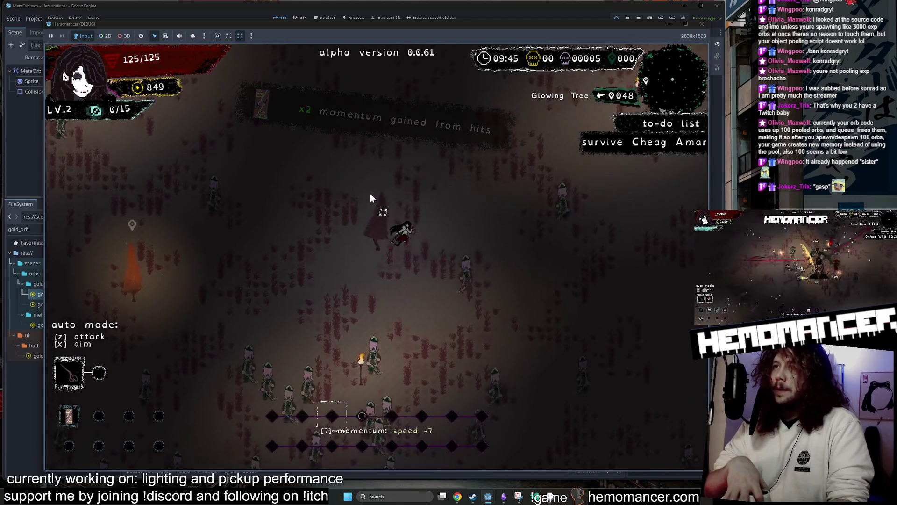
key(w)
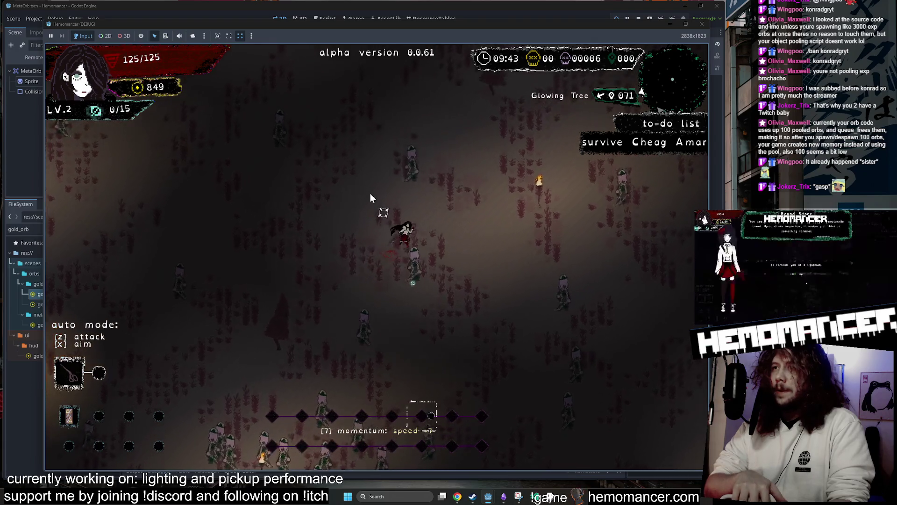
key(w)
key(d)
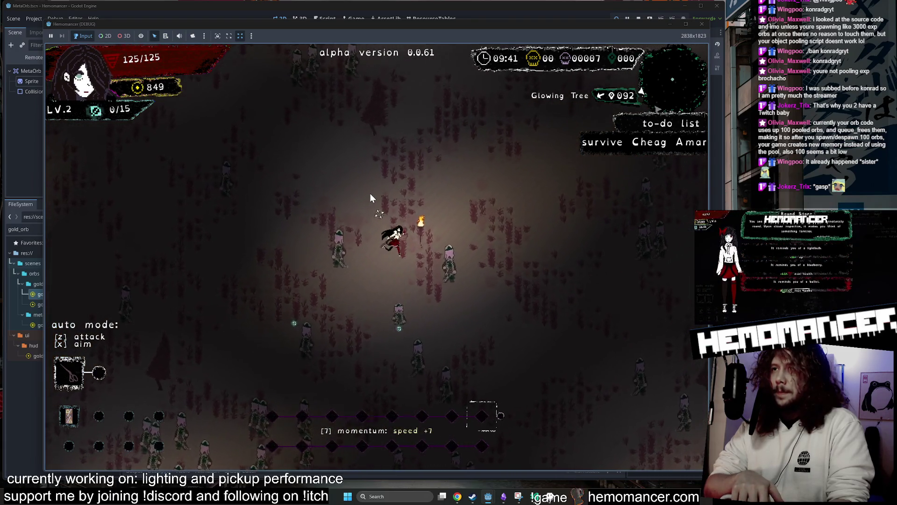
key(w)
key(d)
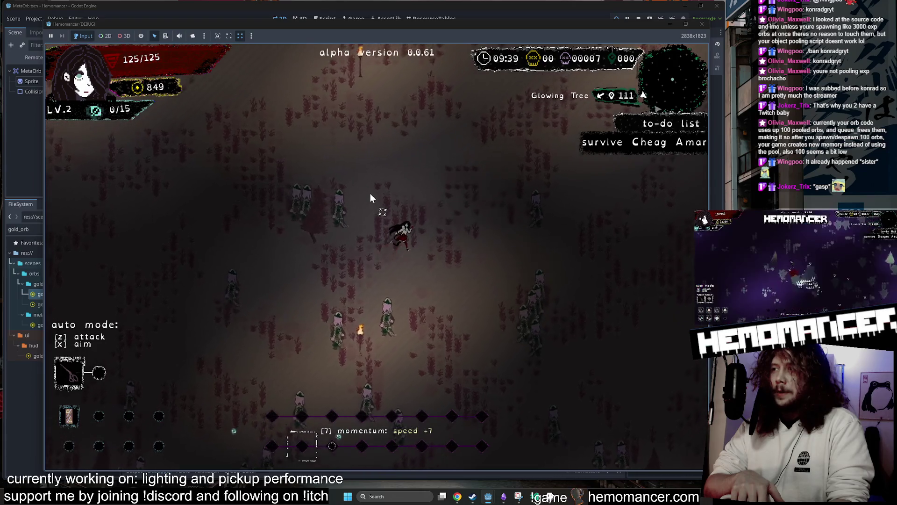
key(w)
key(d)
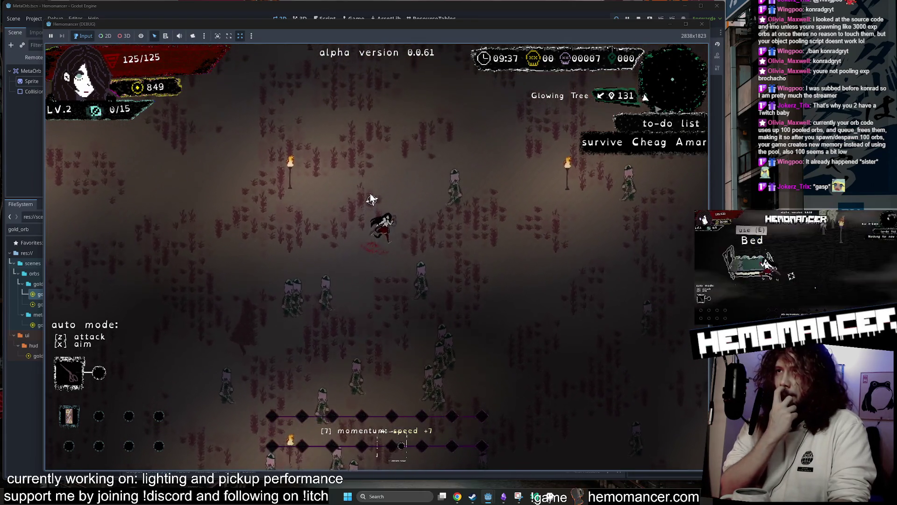
key(w)
key(d)
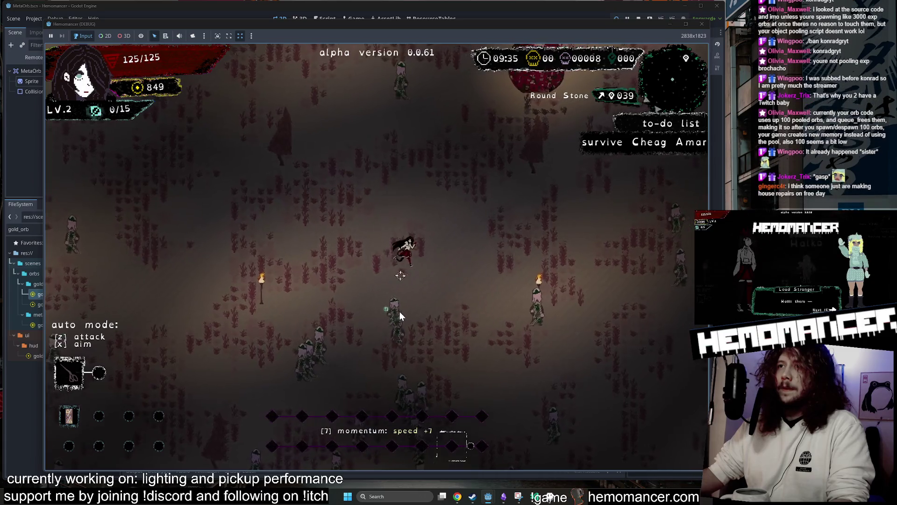
key(w)
key(d)
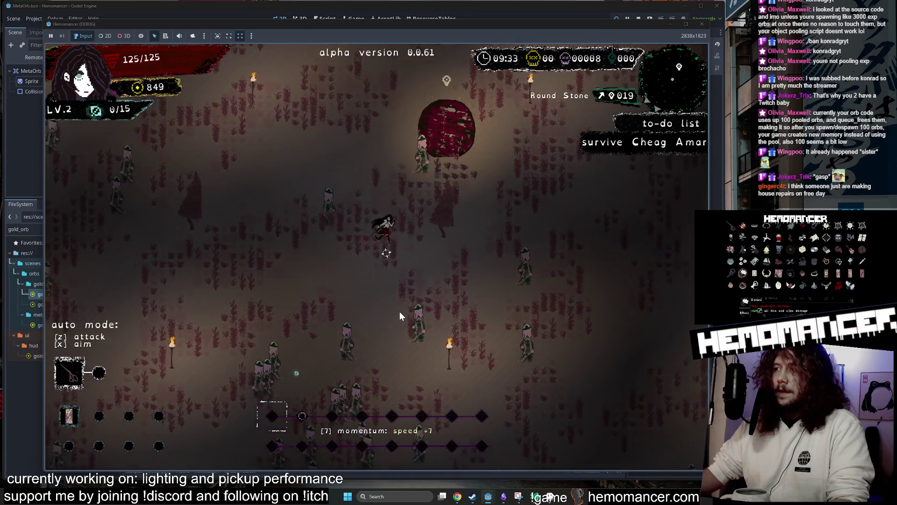
key(w)
key(d)
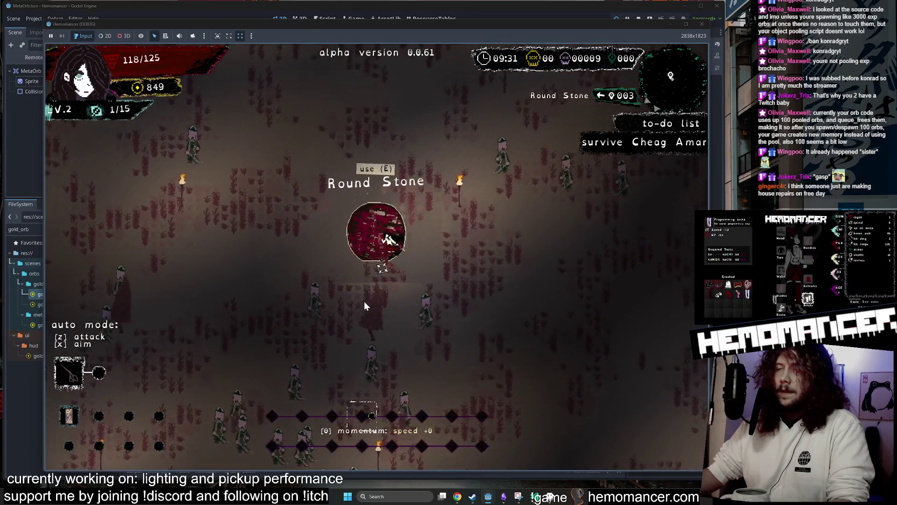
- Fight enemies around the Round Stone collecting xp orbs, then take the Vigil light card
key(a)
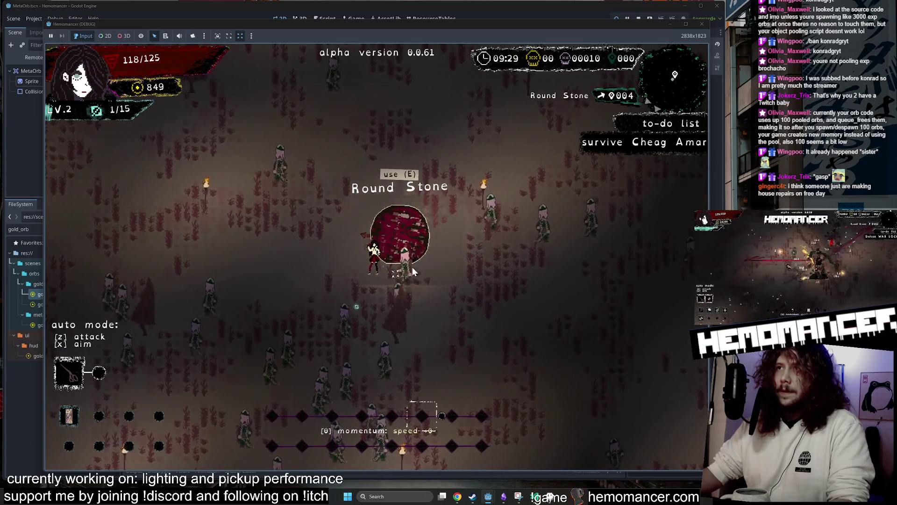
key(s)
key(d)
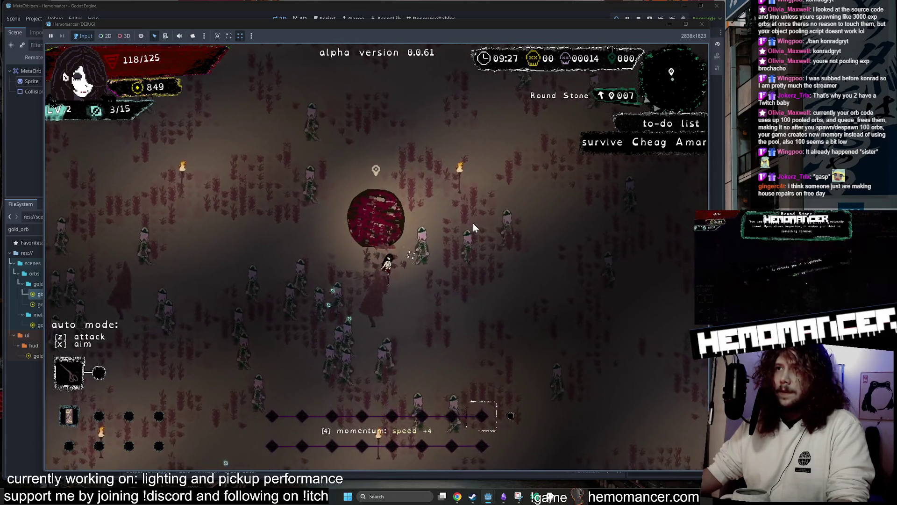
key(w)
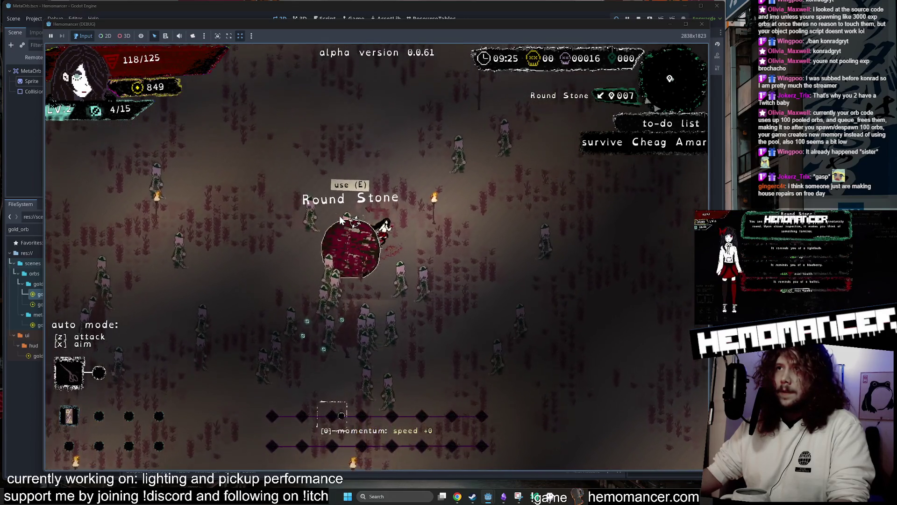
key(a)
key(w)
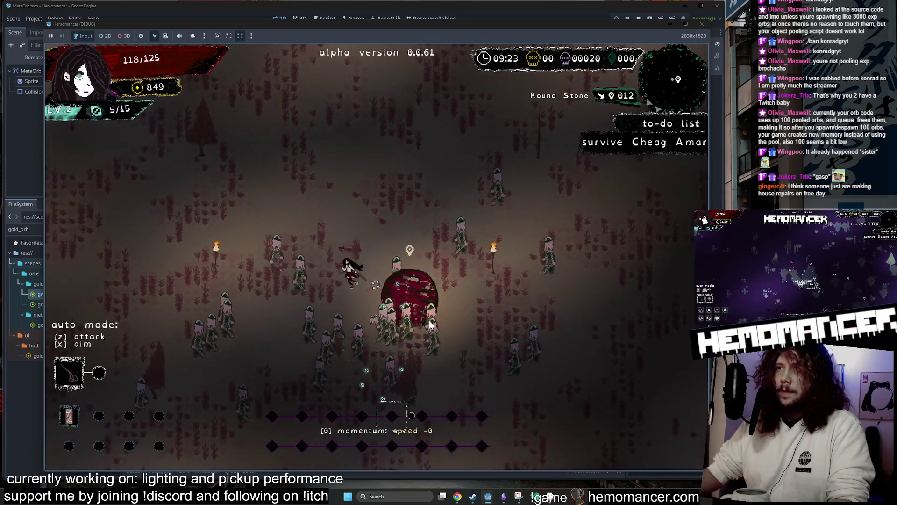
key(s)
key(d)
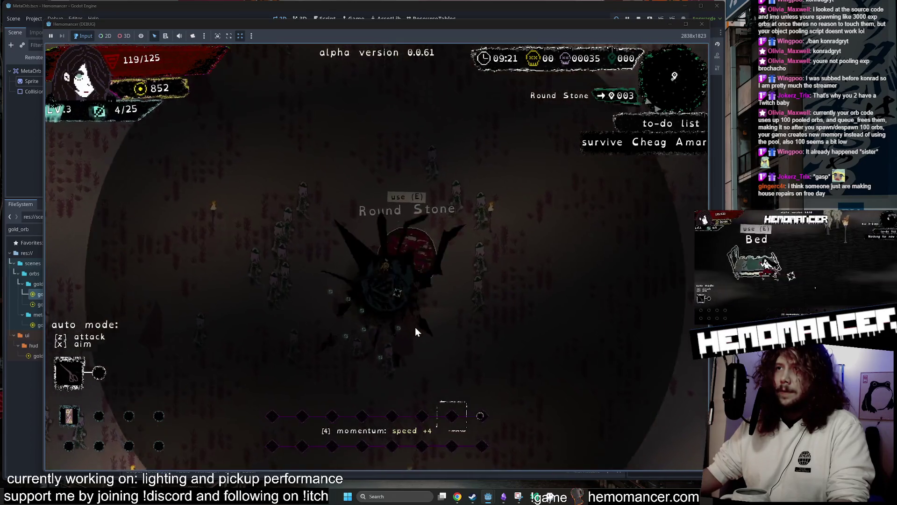
click(330, 231)
- Collect the dropped orbs and use the Round Stone, choosing blueberry for extra max health
key(s)
key(d)
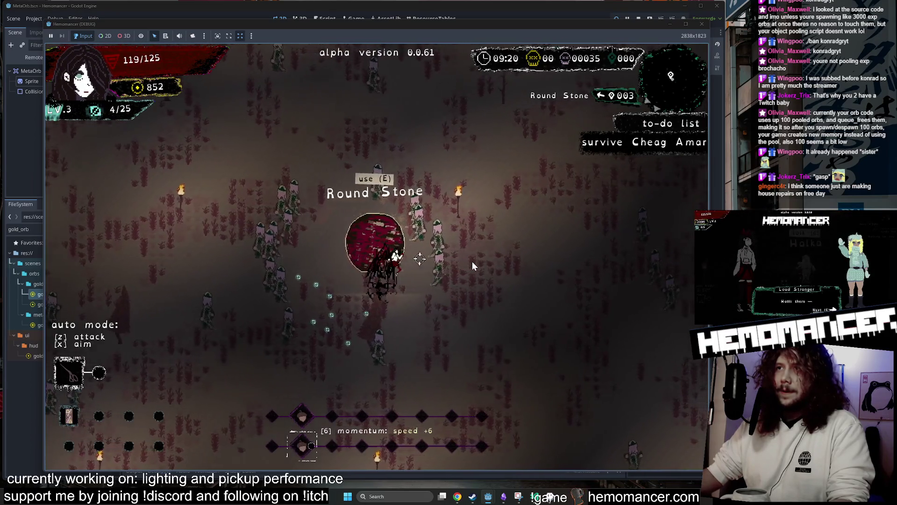
key(s)
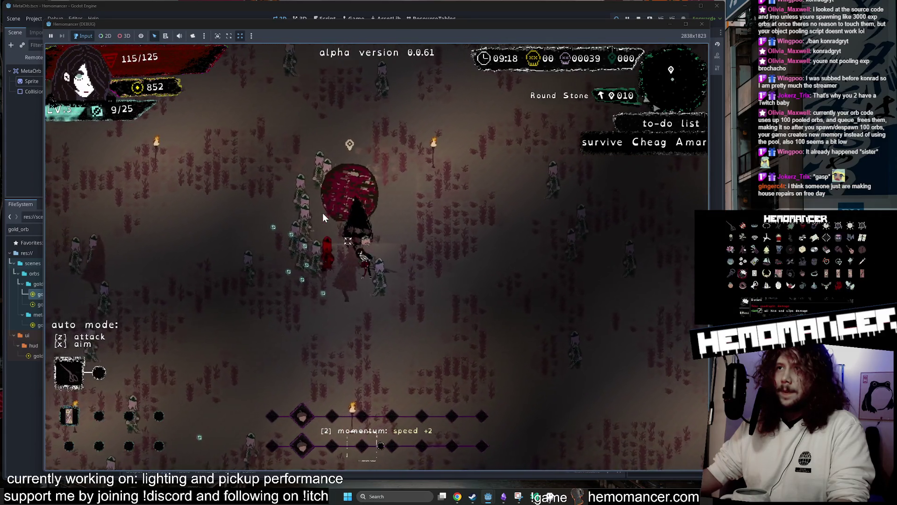
key(w)
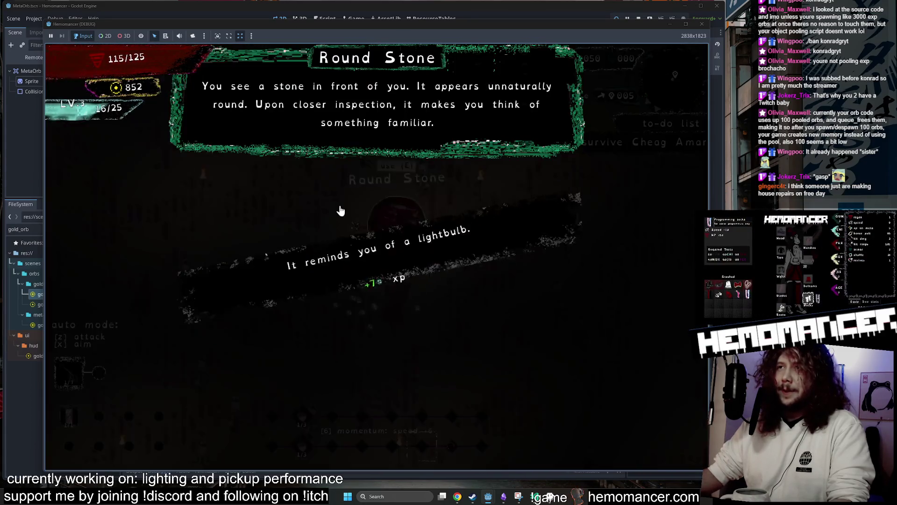
click(378, 266)
- Push up-right through the forest collecting xp orbs to level 4 and take Direct hotline
key(w)
key(a)
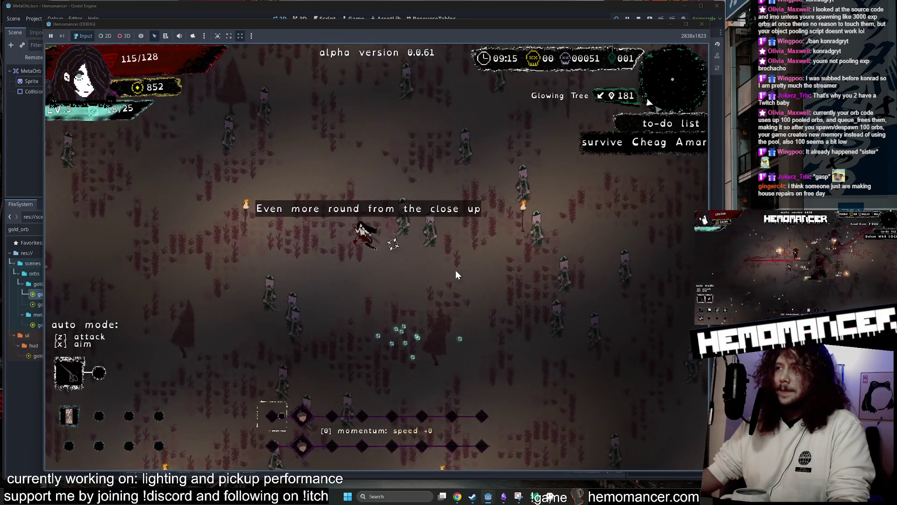
key(w)
key(d)
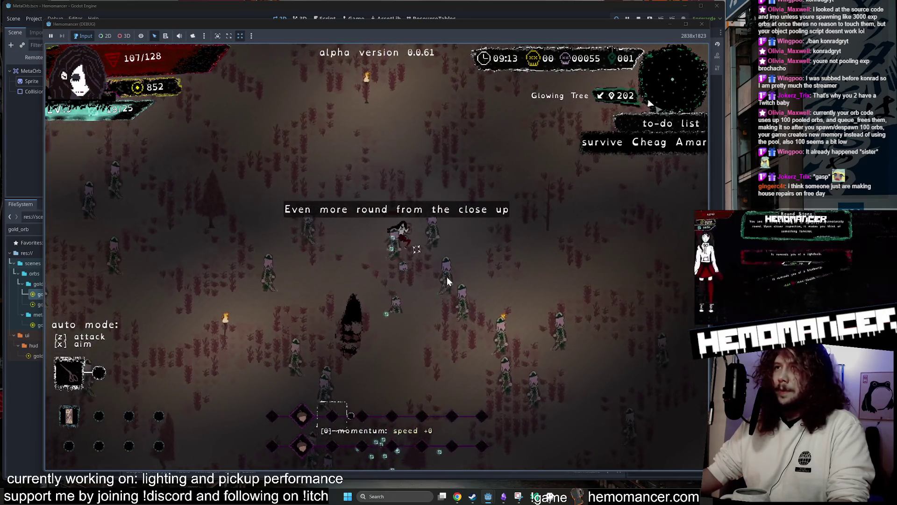
key(w)
key(d)
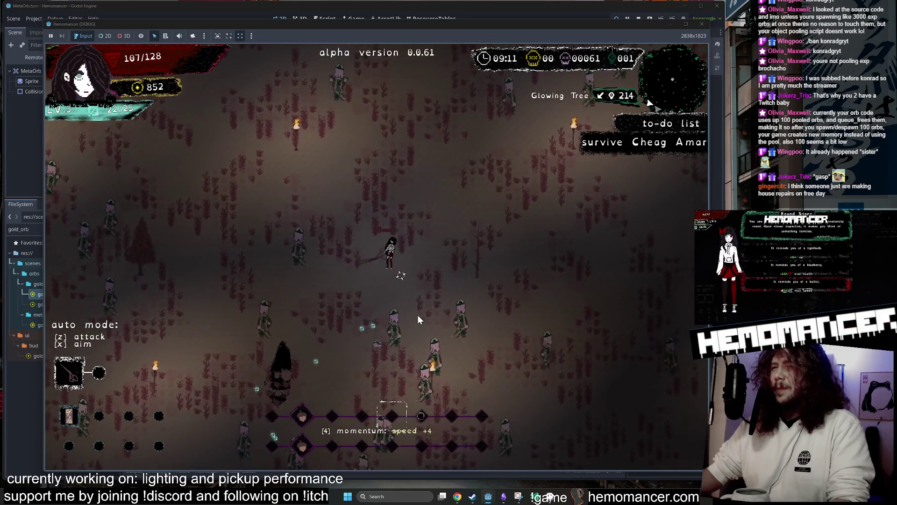
key(w)
key(d)
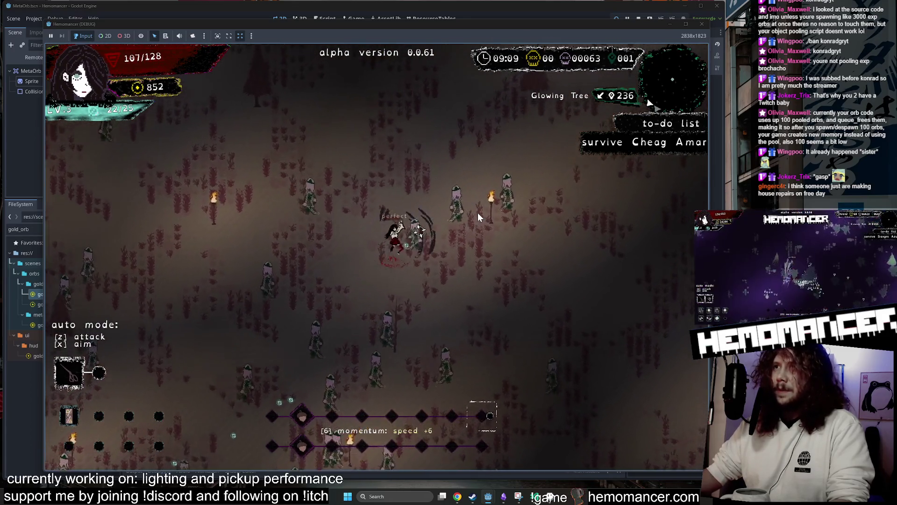
key(w)
key(d)
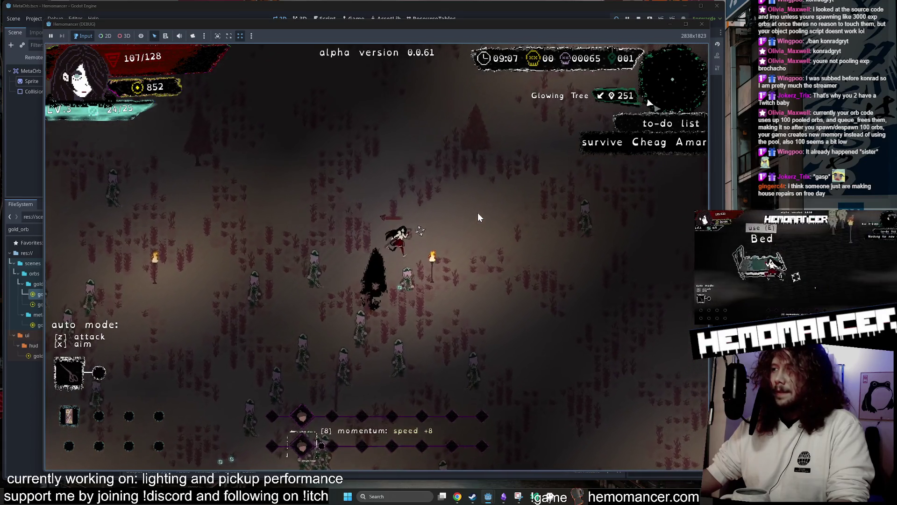
key(w)
key(d)
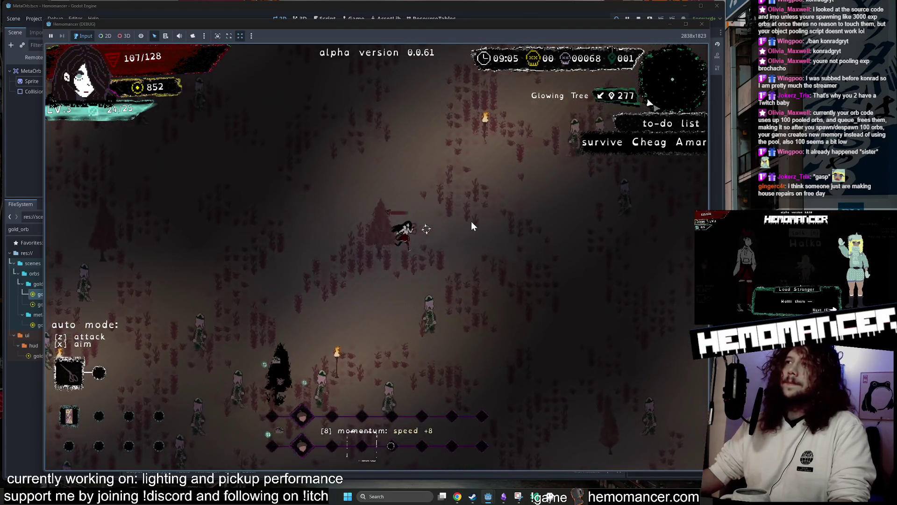
key(w)
key(d)
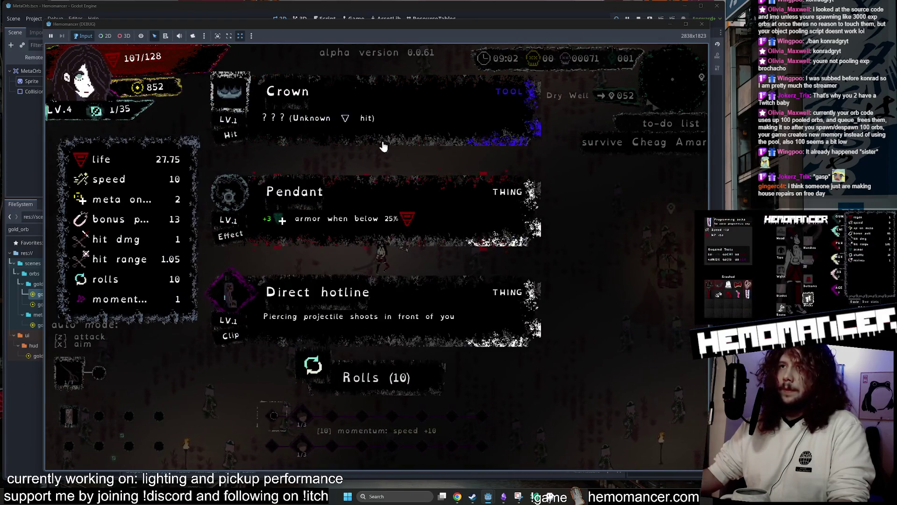
click(526, 277)
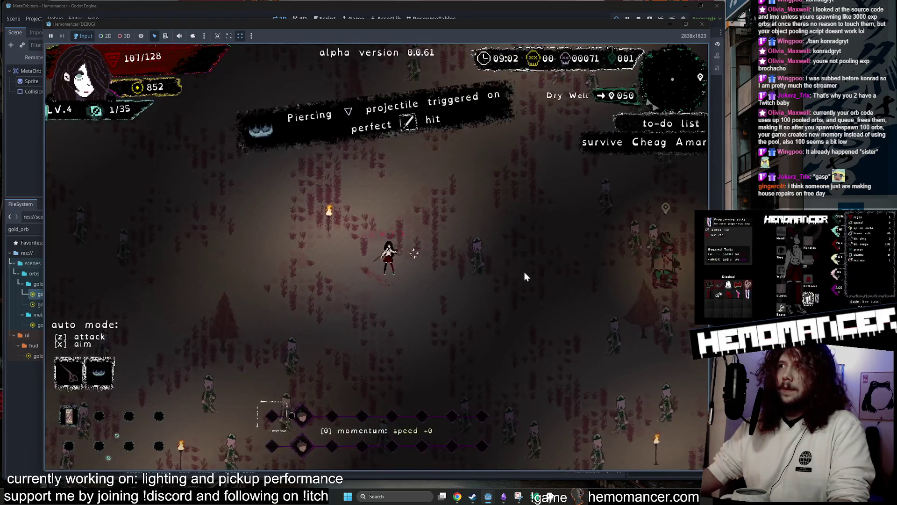
- Reach the Dry Well and take a sip of water to restore health
key(d)
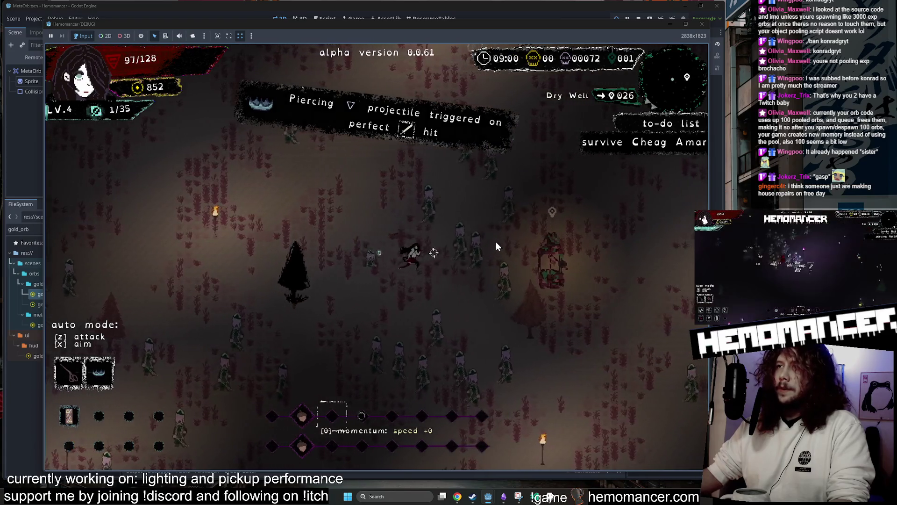
key(d)
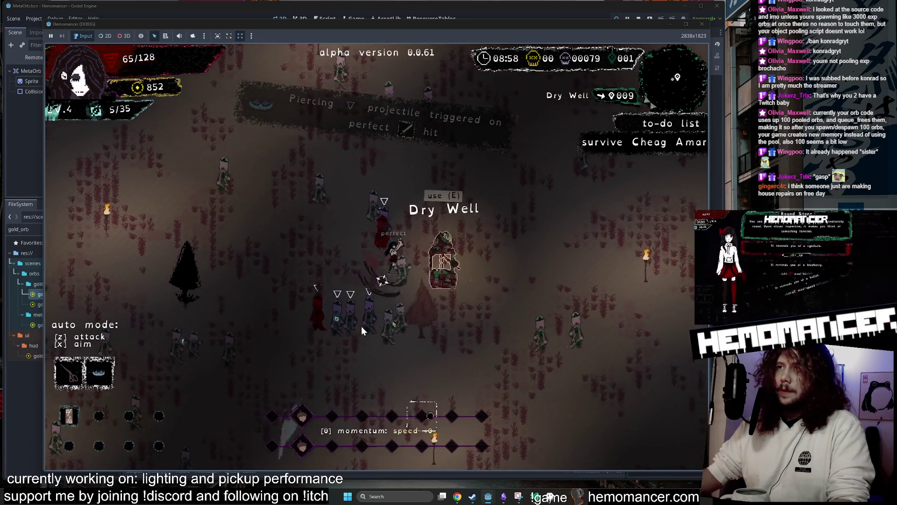
key(e)
click(381, 259)
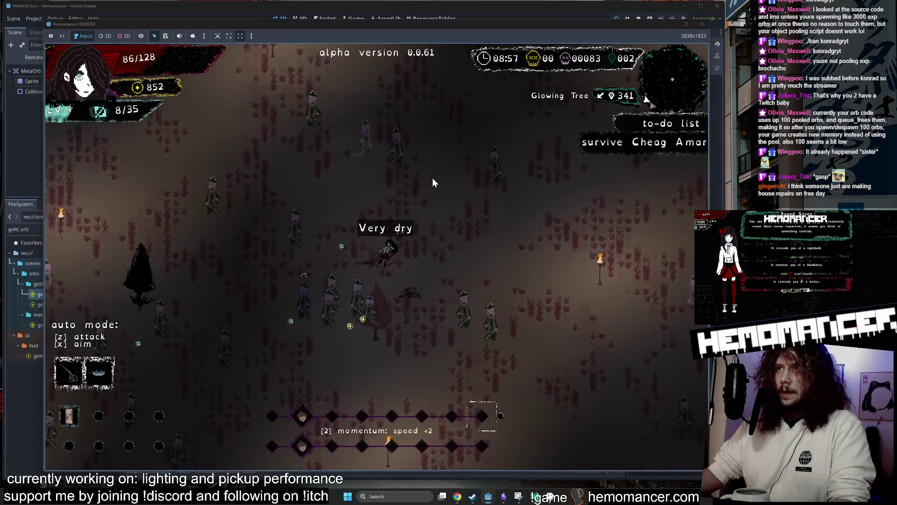
- Keep moving up-right and down-right through the enemies, collecting orbs
key(w+d)
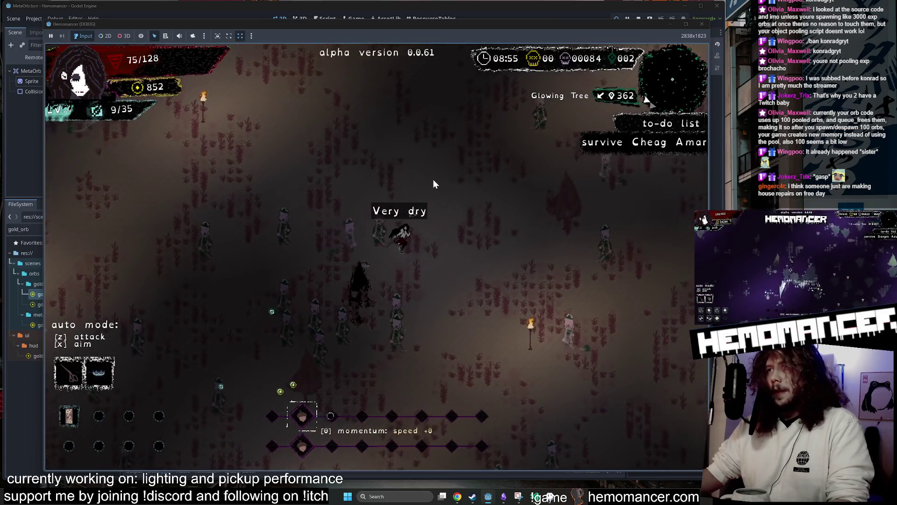
key(w+d)
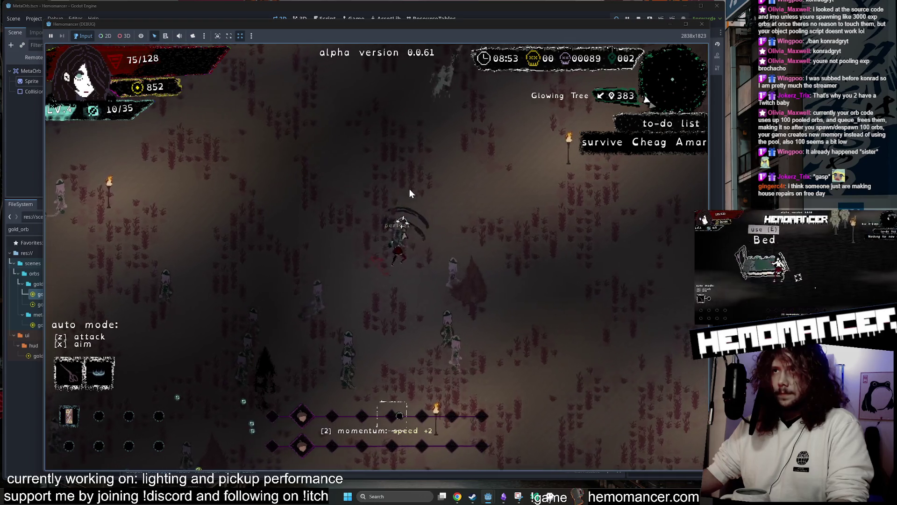
key(s+d)
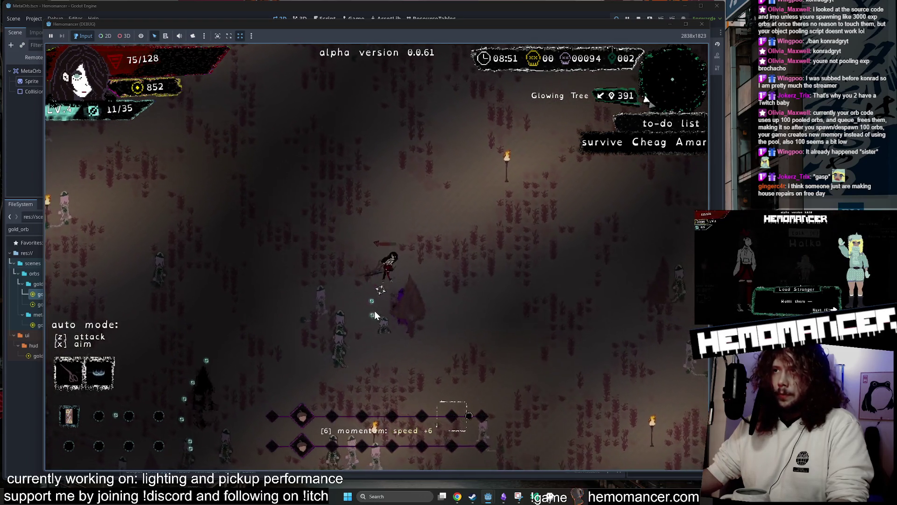
key(s+d)
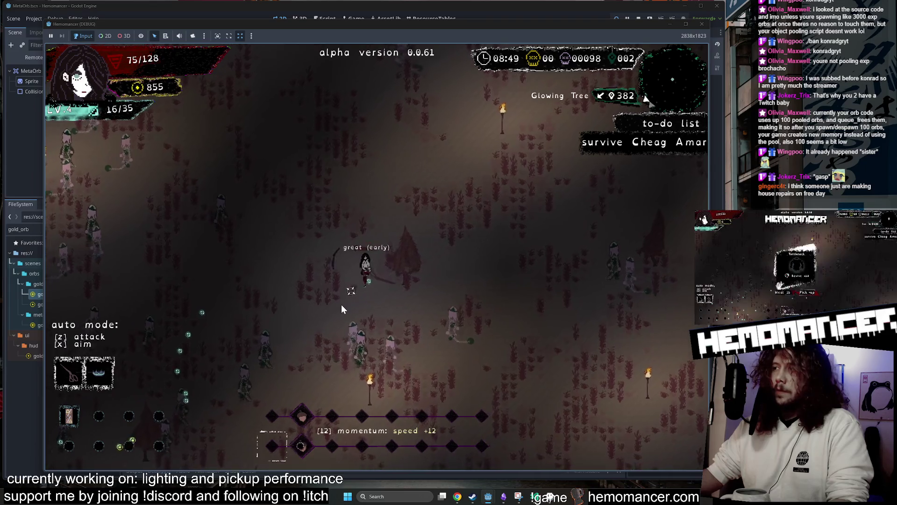
key(d)
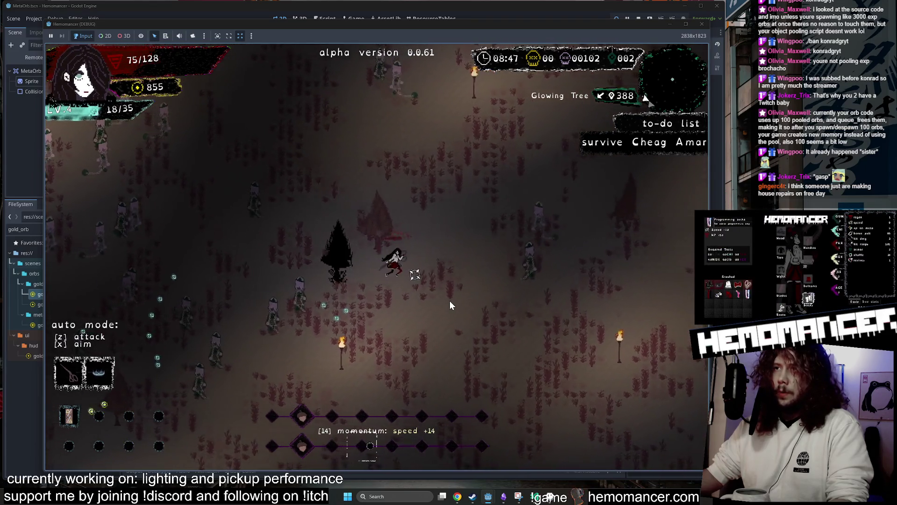
key(w+d)
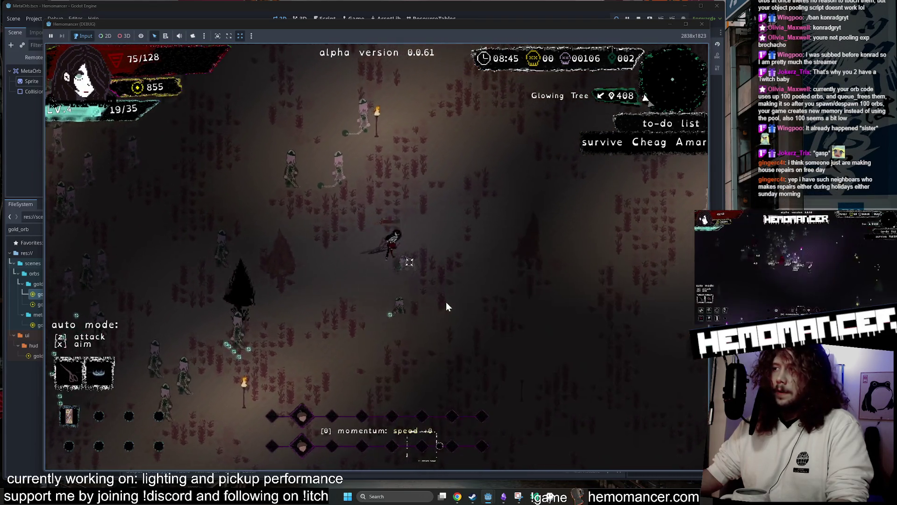
key(w+d)
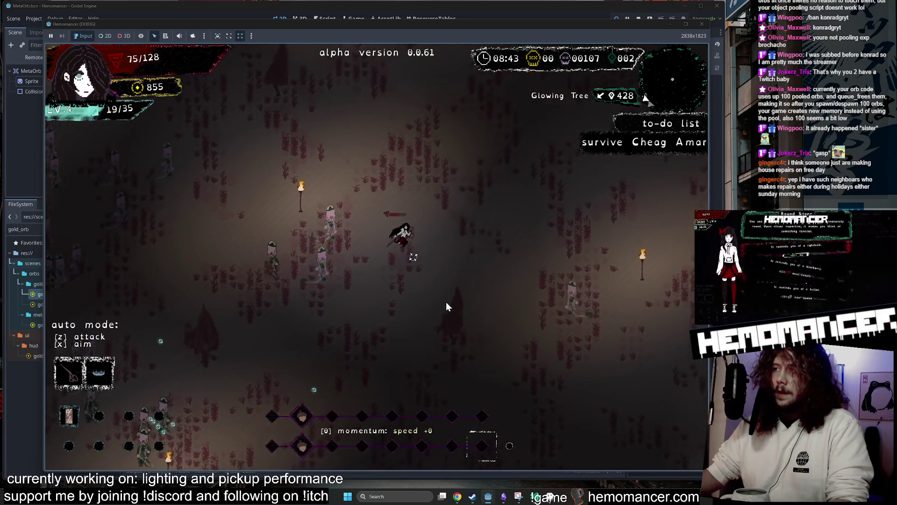
key(w+d)
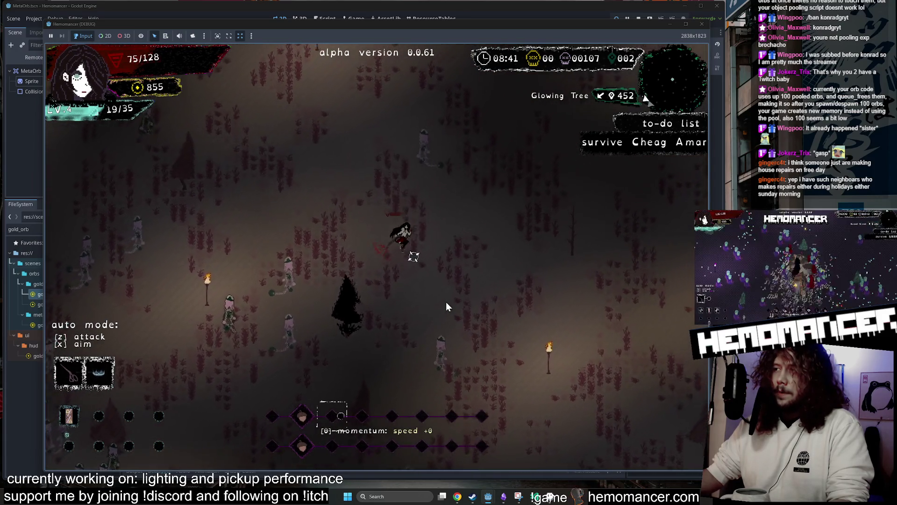
key(w+d)
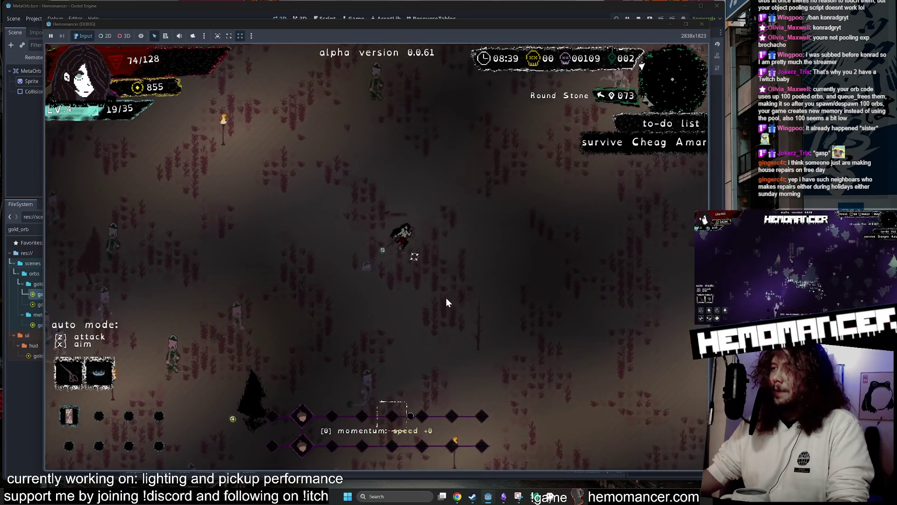
key(w+d)
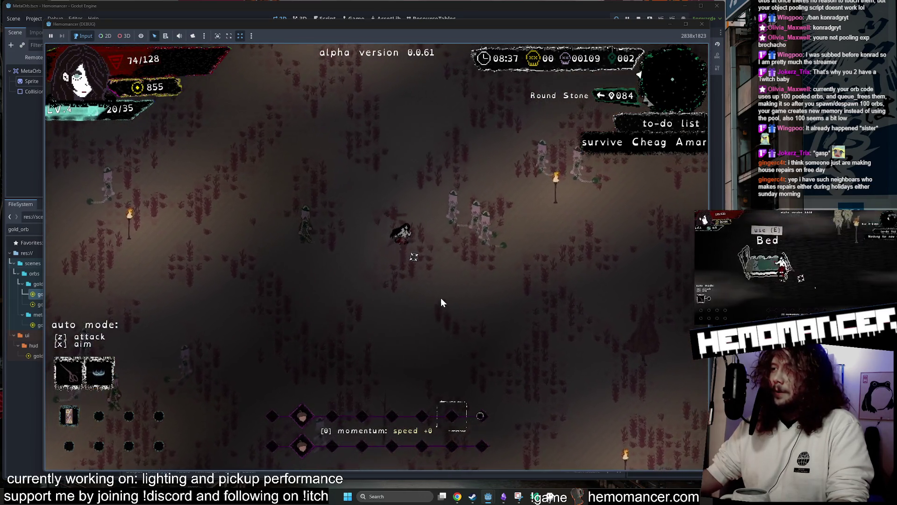
key(w+d)
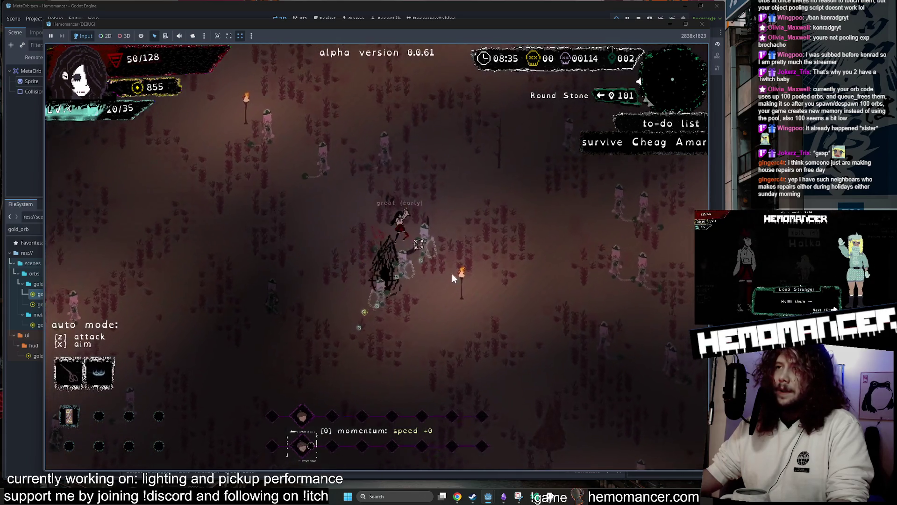
- Move right past the torch collecting pickups until leveling up, then take an upgrade card
key(d)
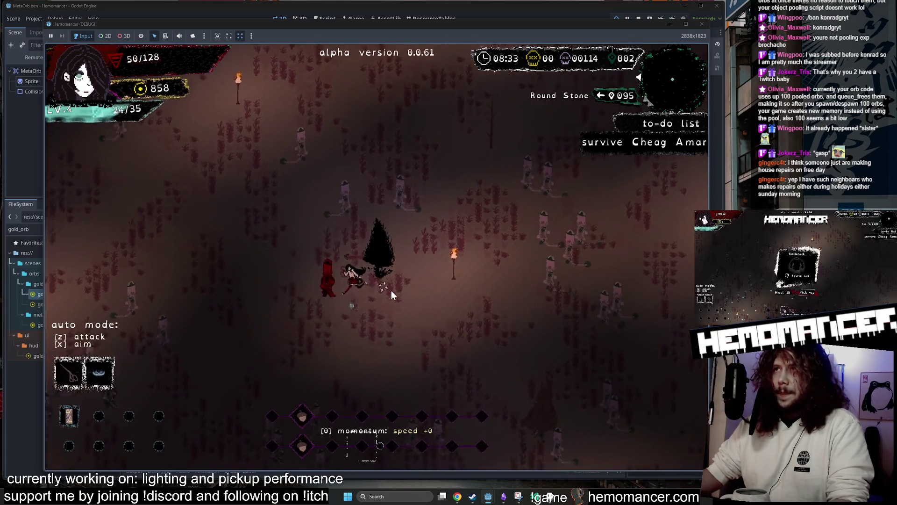
key(d)
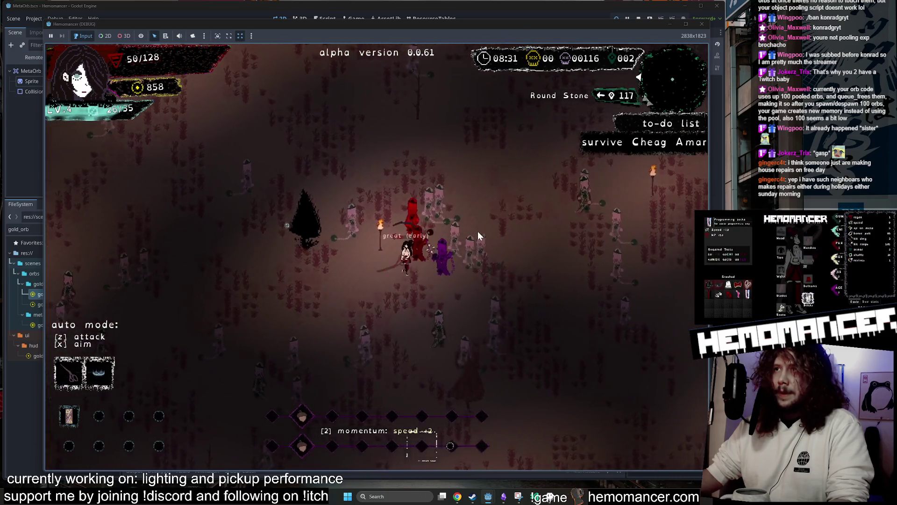
key(d)
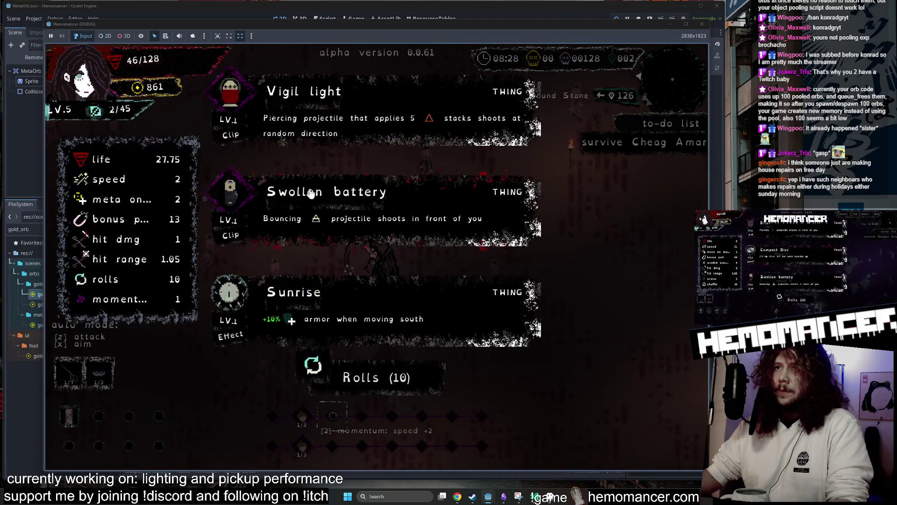
click(310, 193)
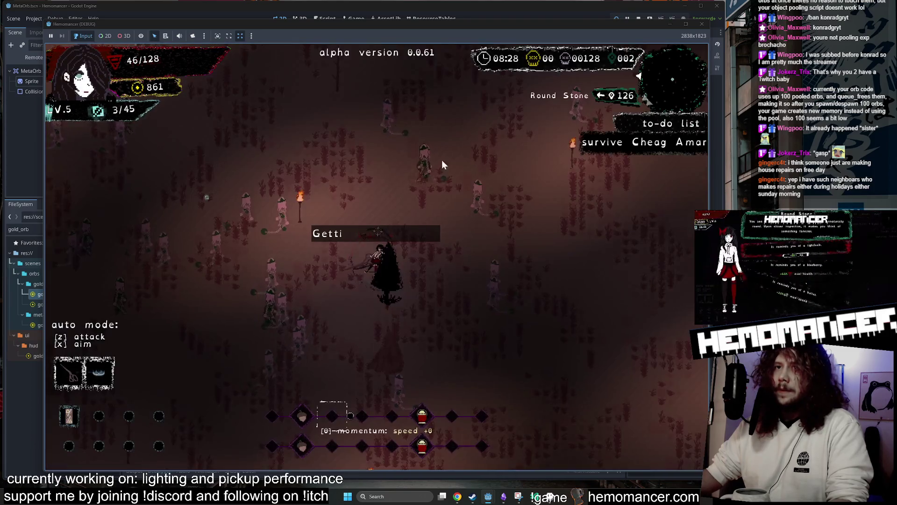
- Maneuver the character left through the enemies, attacking them along the way
key(w)
key(d)
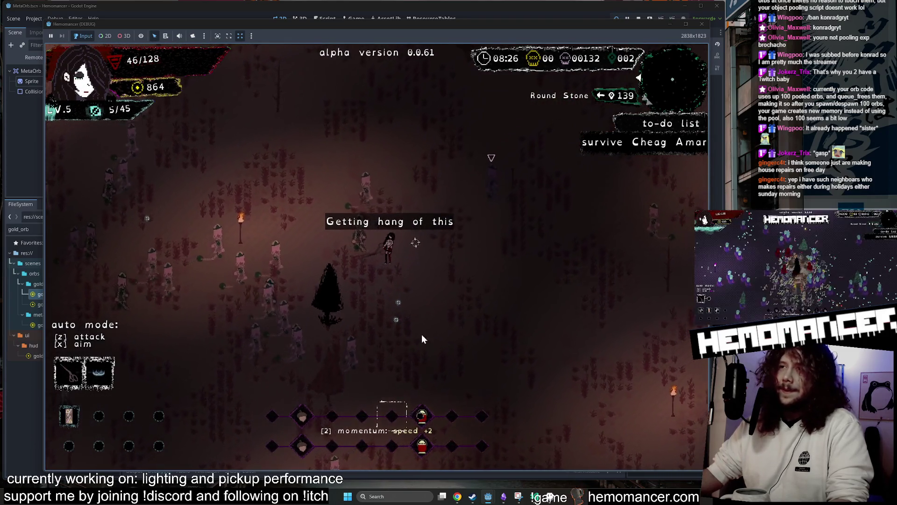
key(a)
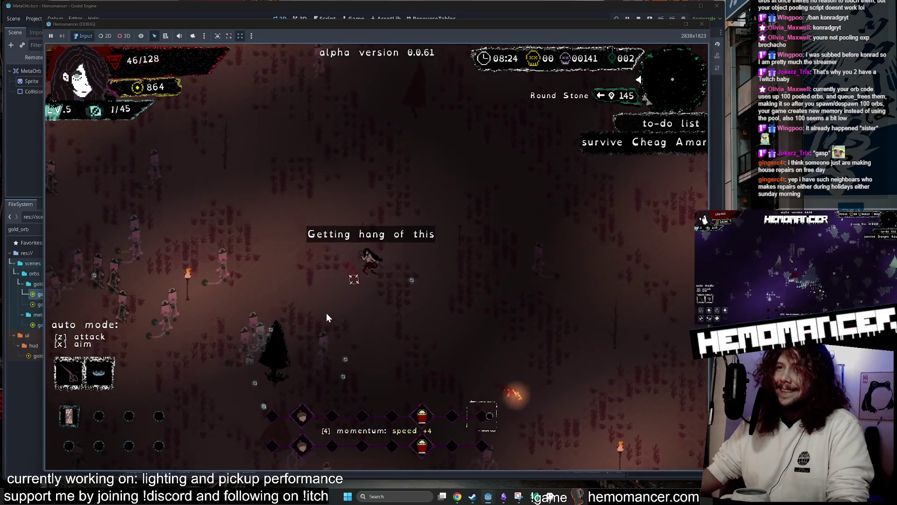
key(a)
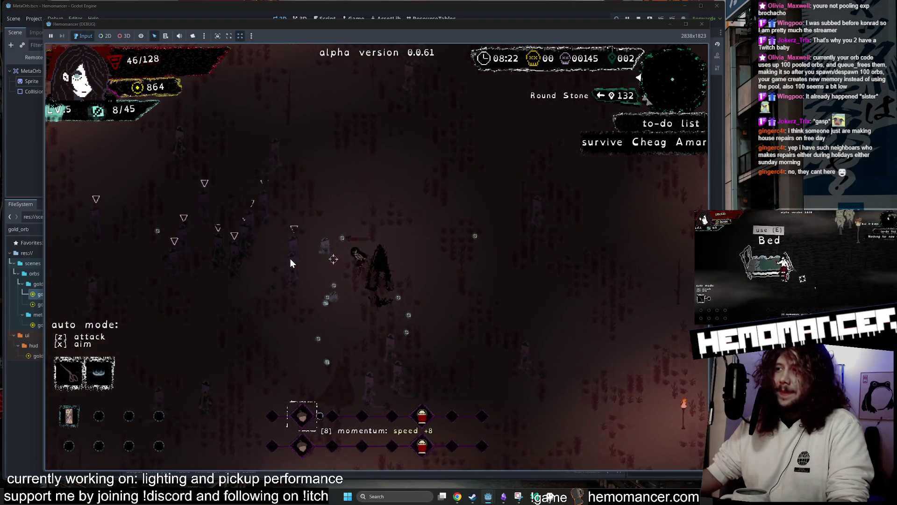
key(a)
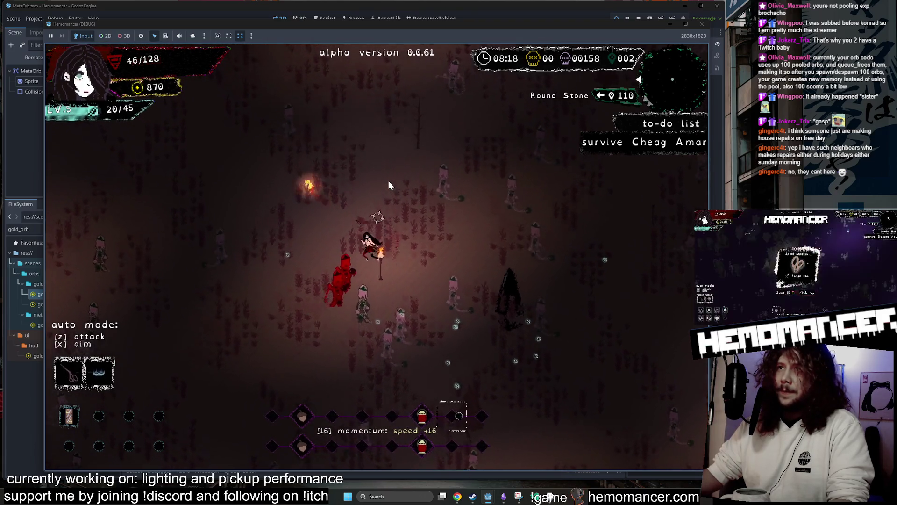
key(space)
- Keep attacking enemies and collecting orbs until the level-6 reward menu appears
key(d)
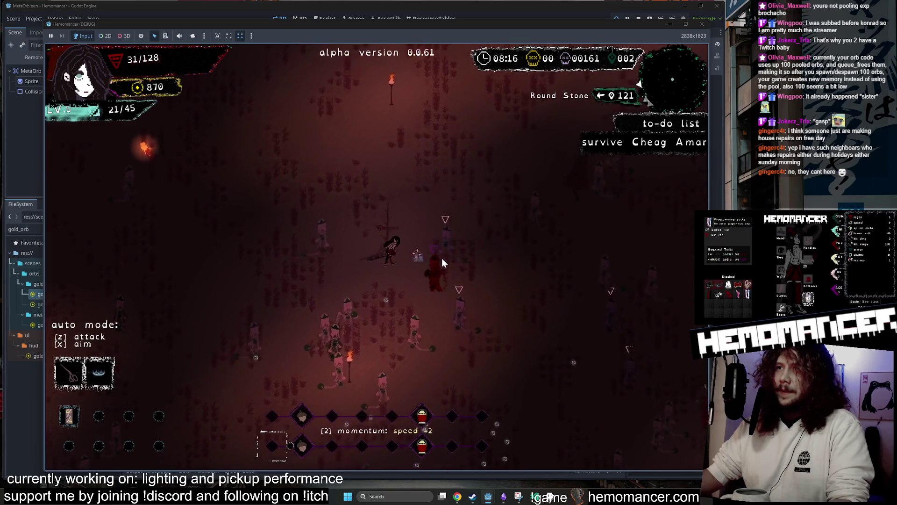
key(s)
key(a)
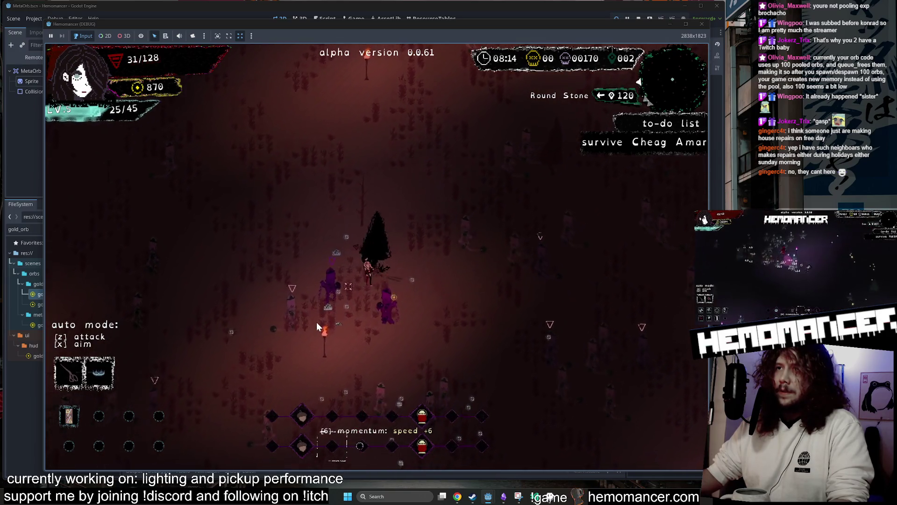
key(d)
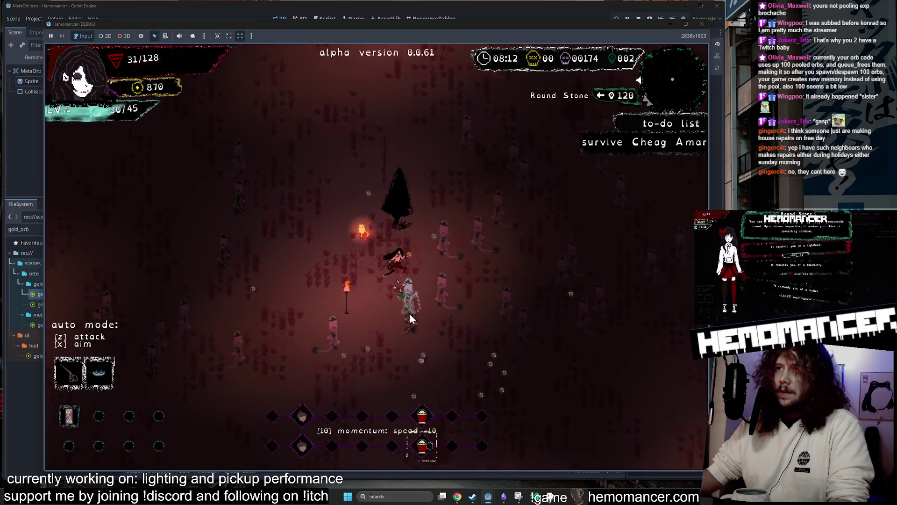
key(space)
key(w)
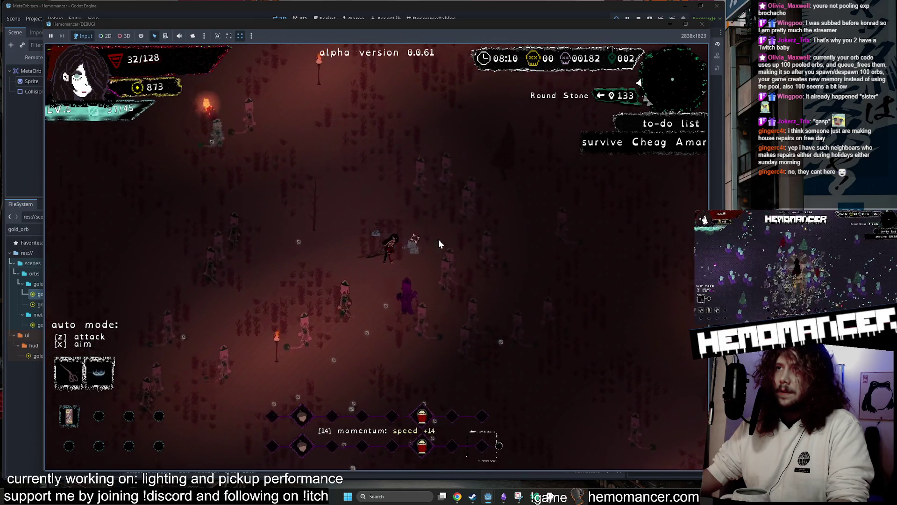
key(space)
key(d)
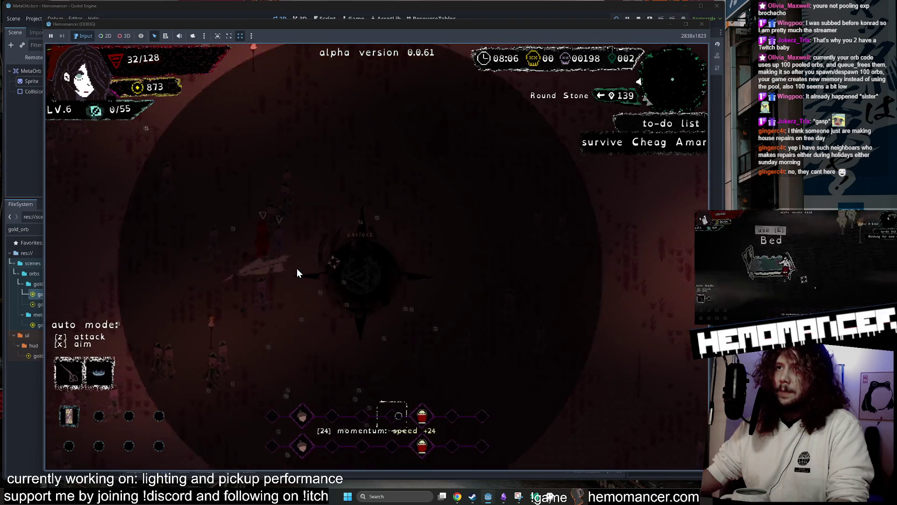
- Take the level-6 reward and play on until Haemolacria, Megaphone or Swollen battery is offered
click(381, 134)
key(a)
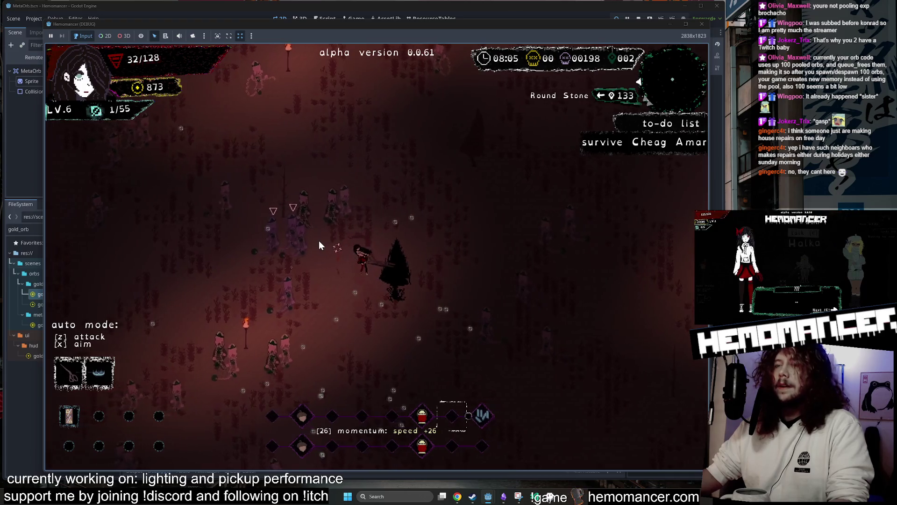
key(a)
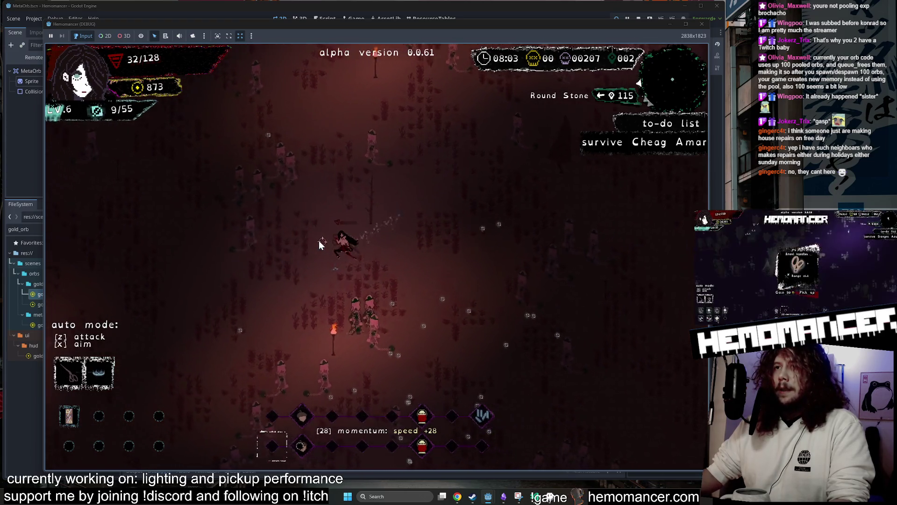
key(d)
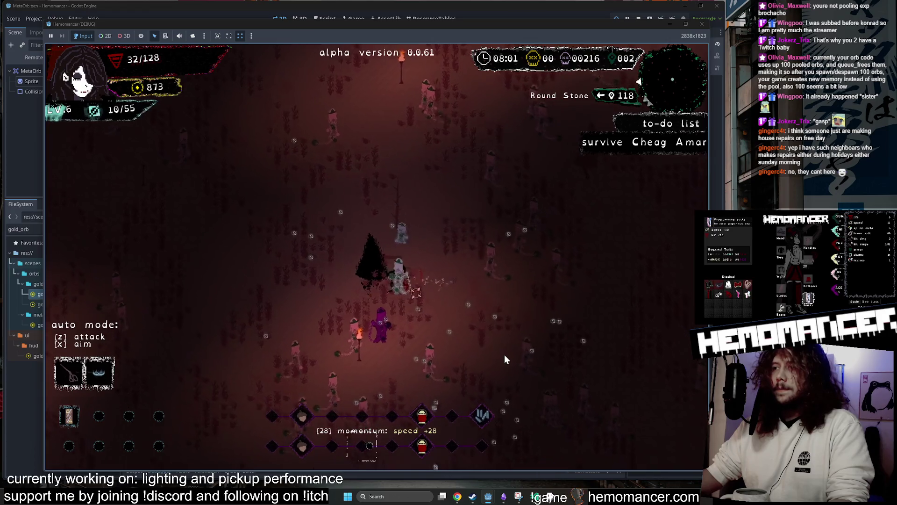
key(w)
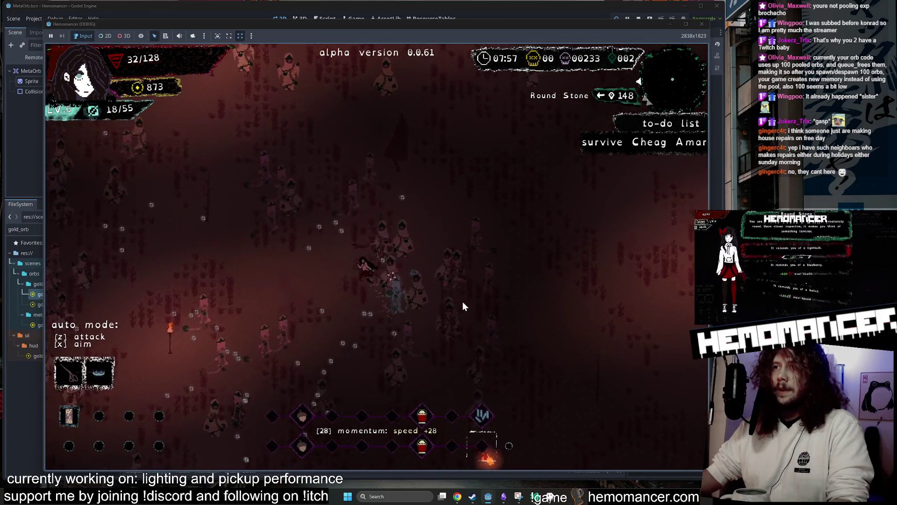
key(d)
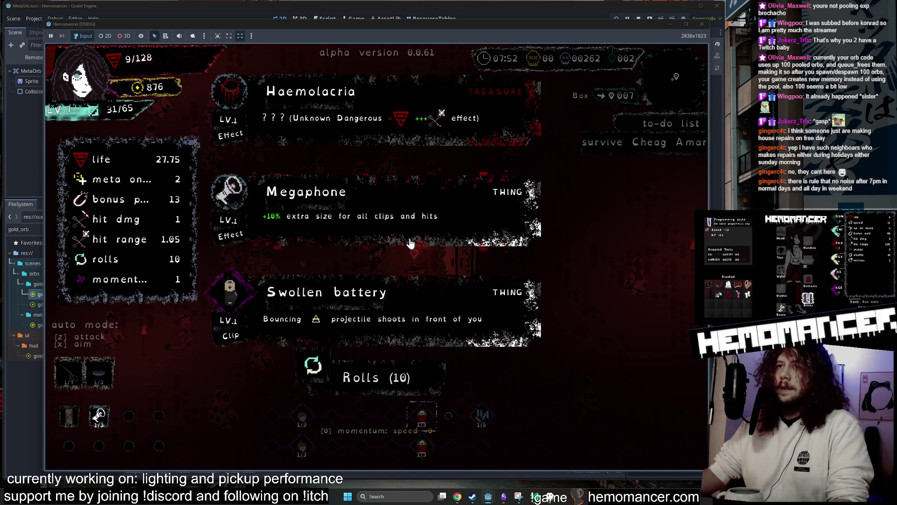
- Pick upgrades from each level-up menu, including Ice cream, resuming at level 9 with 888 gold
click(410, 243)
click(355, 349)
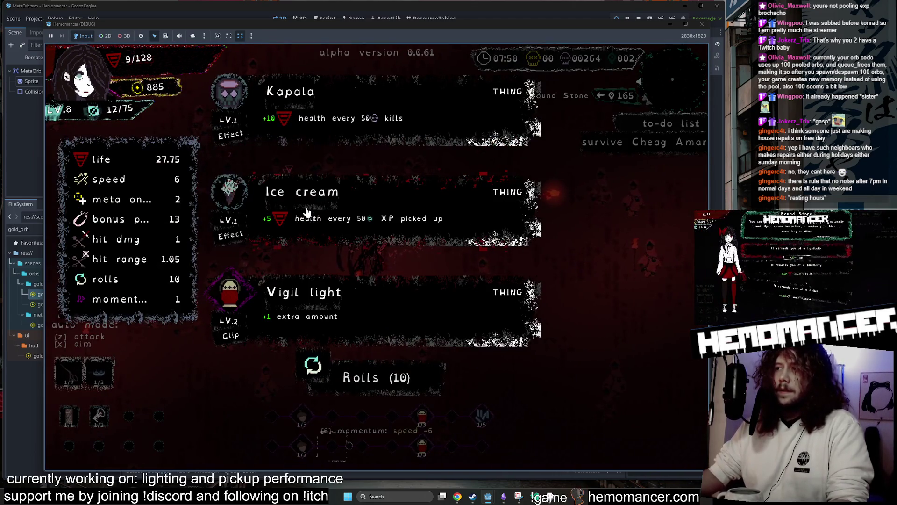
click(306, 210)
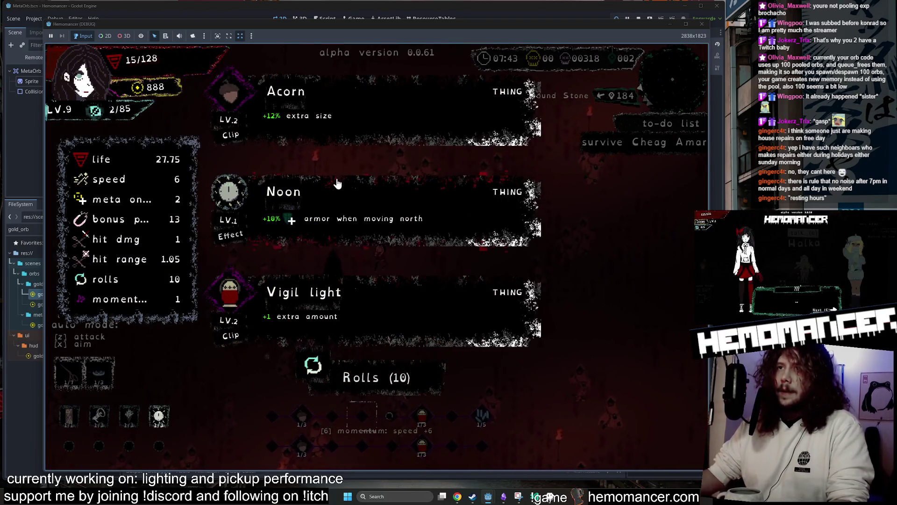
click(338, 182)
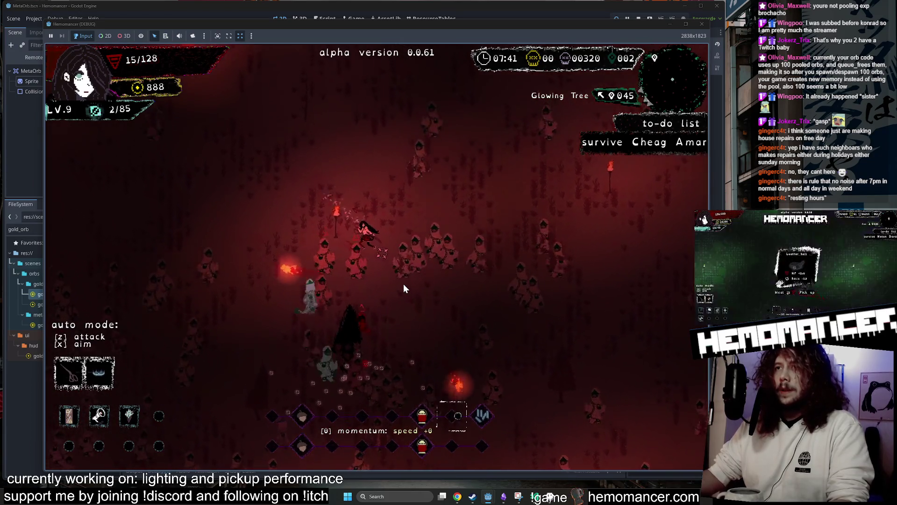
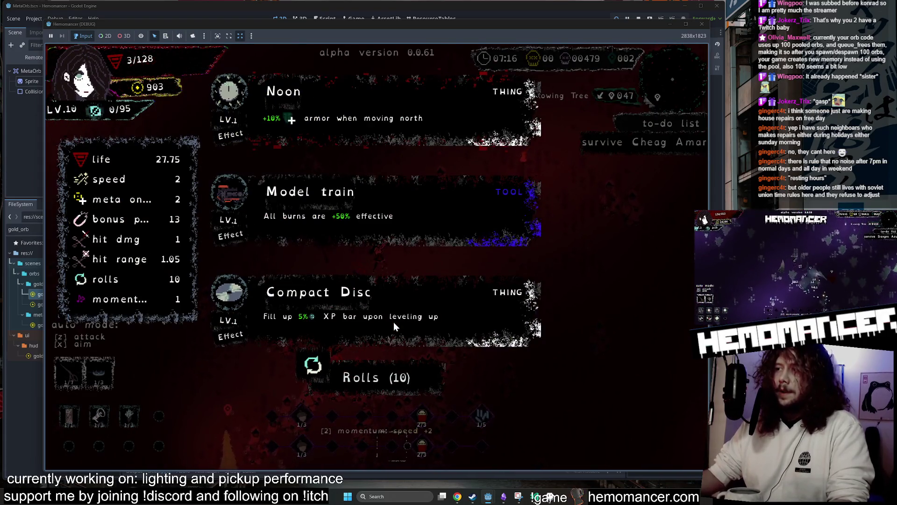
- Reroll the level-up cards three times, take Orange, sip from the Dry Well, pick another upgrade
click(329, 356)
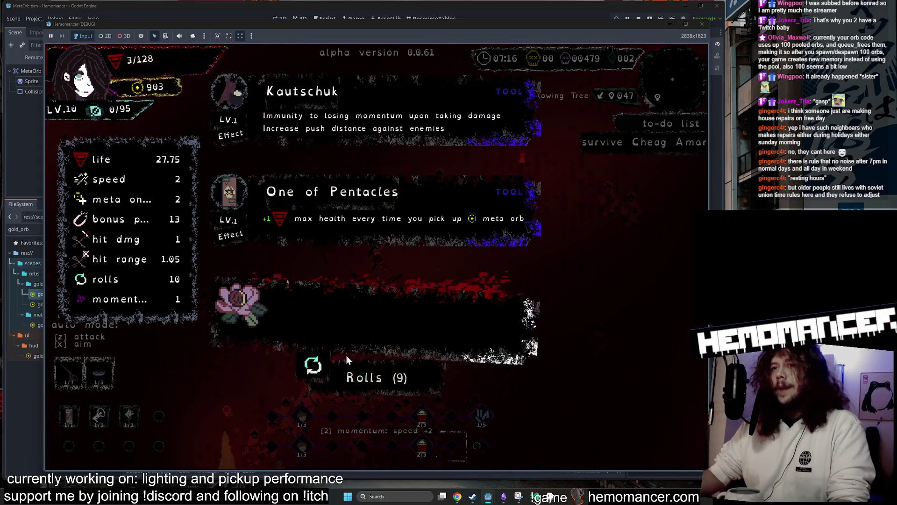
click(349, 371)
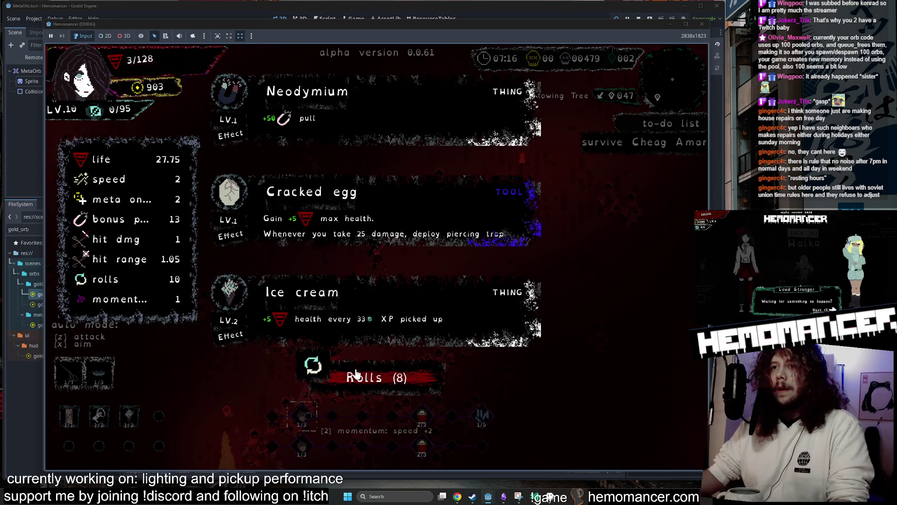
click(353, 363)
click(346, 127)
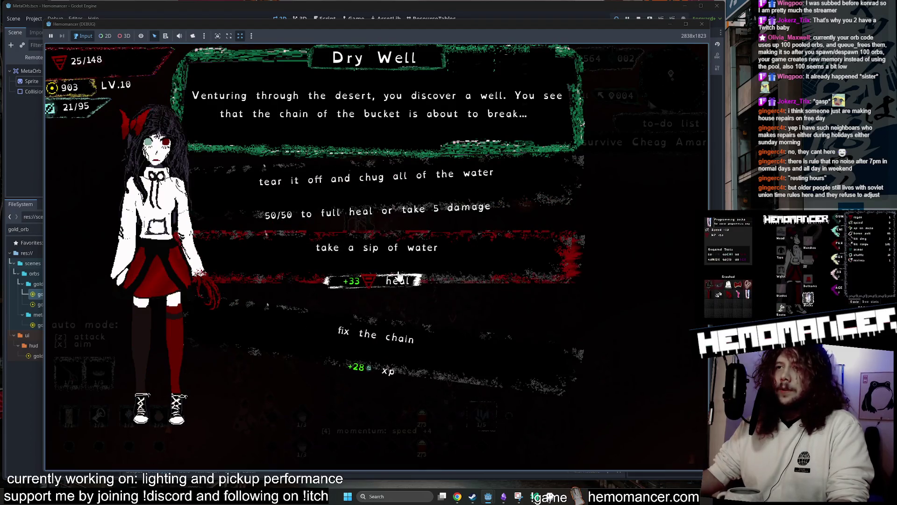
click(398, 276)
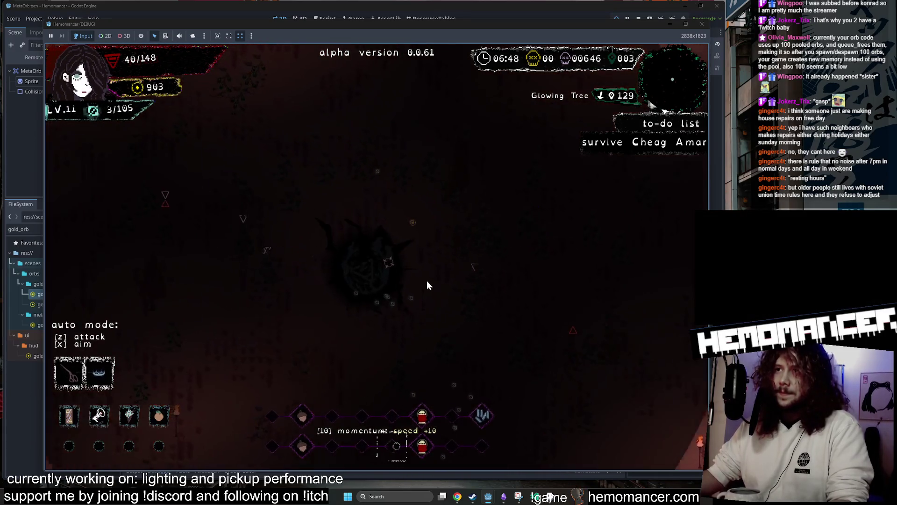
click(405, 228)
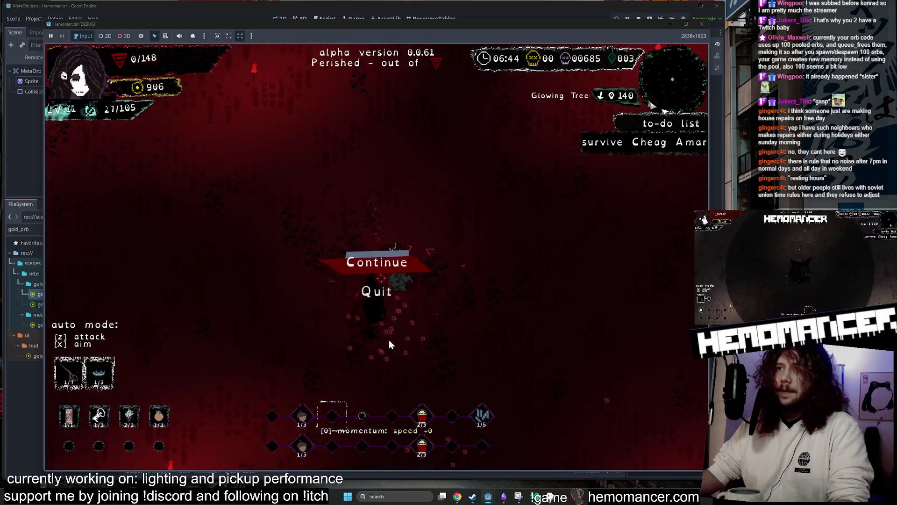
- Continue past the death screen to the hub and briefly check the gold_orb sprite in Aseprite
click(391, 262)
key(w)
key(a)
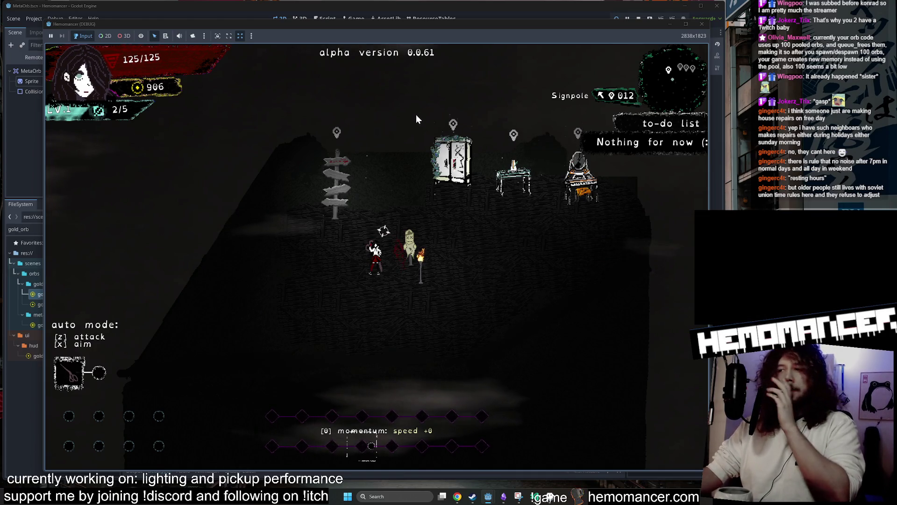
click(554, 498)
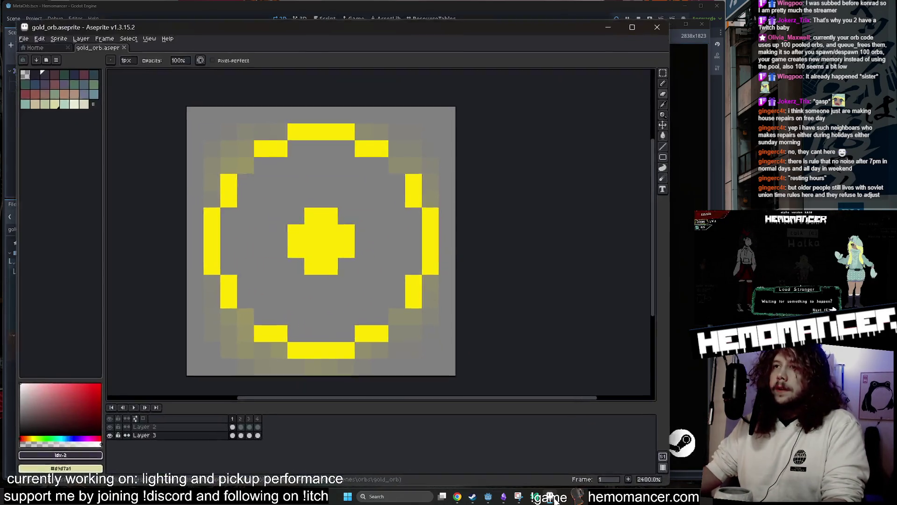
click(555, 499)
- Walk to the signpole and start a new run in Cheag Amar
click(257, 248)
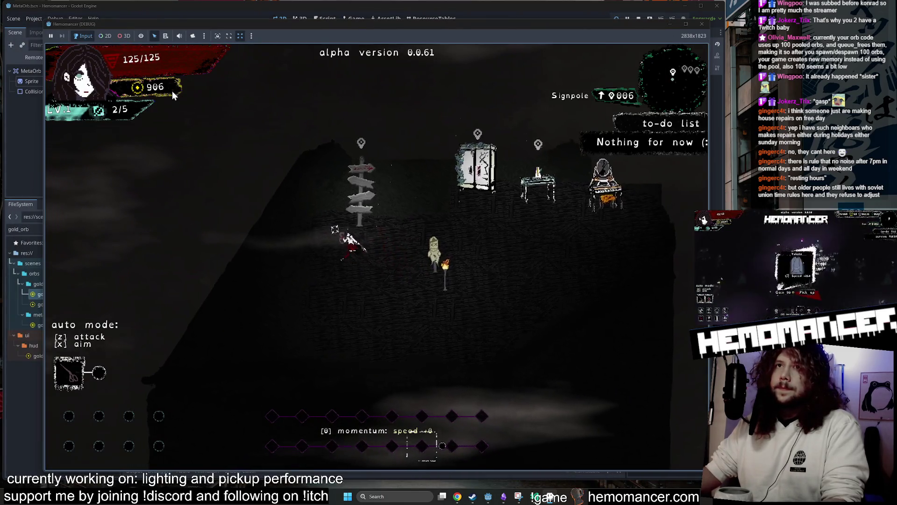
click(329, 266)
key(Return)
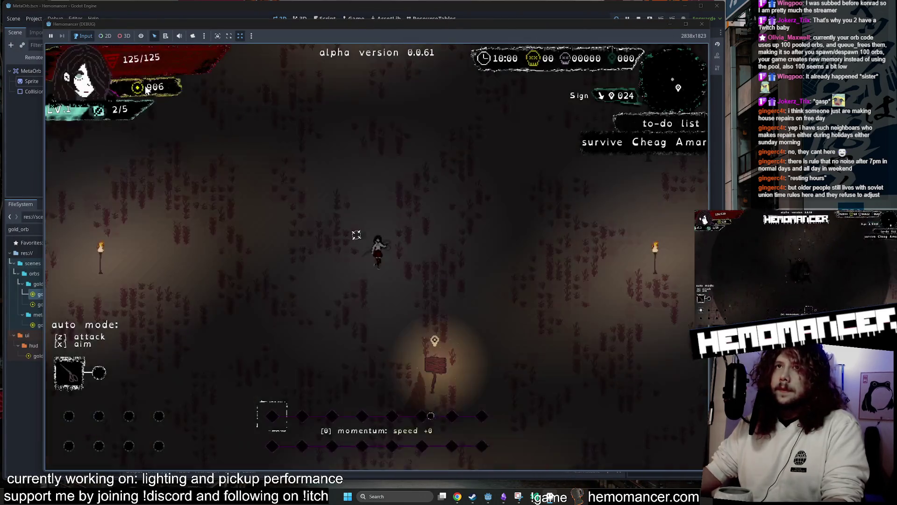
- Walk the character up-right through Cheag Amar toward the Glowing Tree
key(w+d)
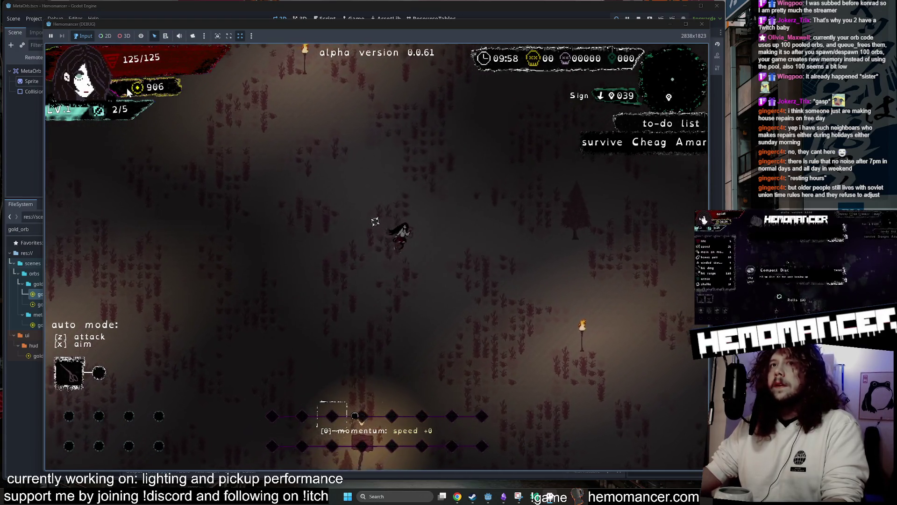
key(w+d)
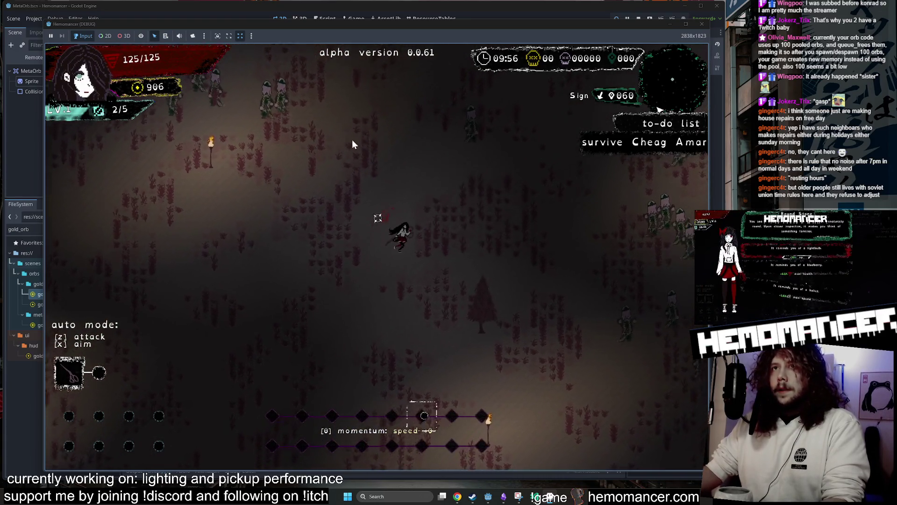
key(w+d)
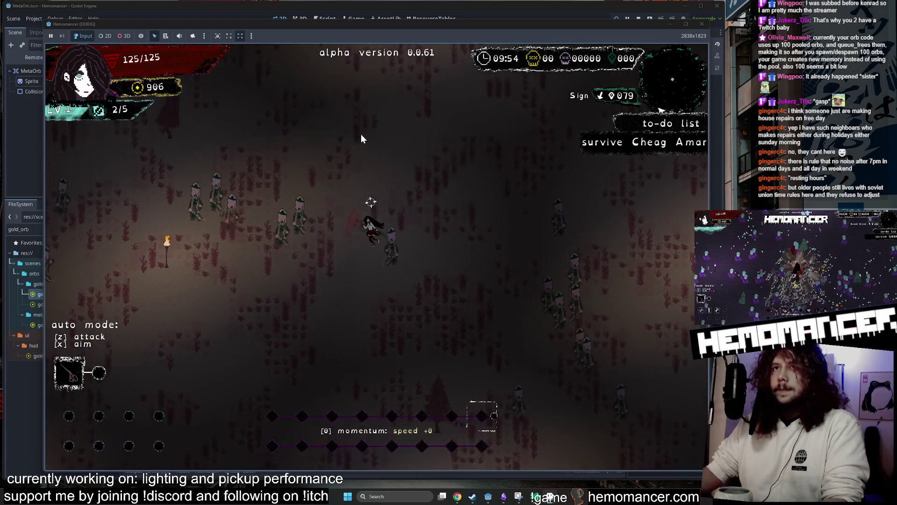
key(w+d)
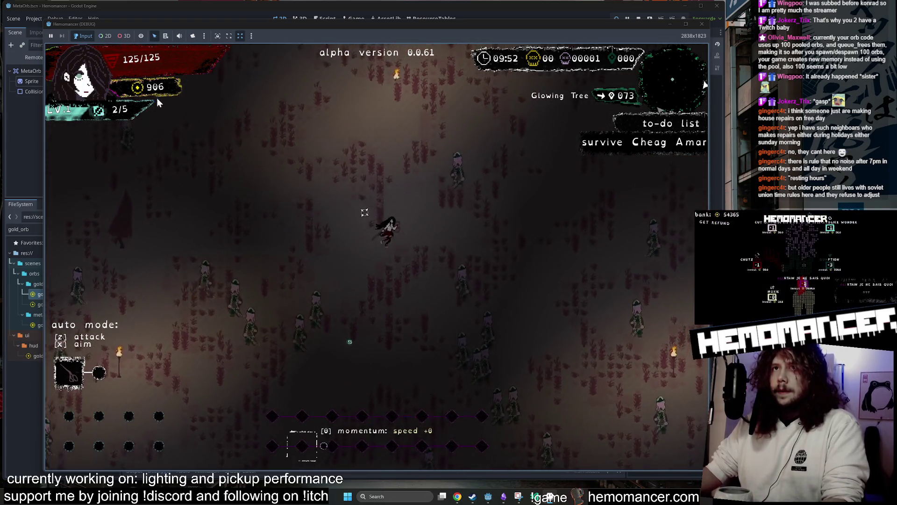
key(w+d)
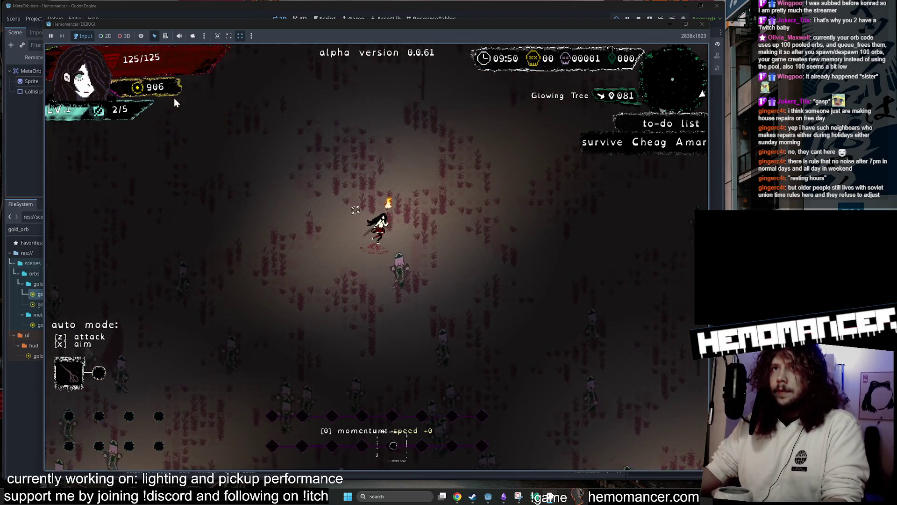
key(w+d)
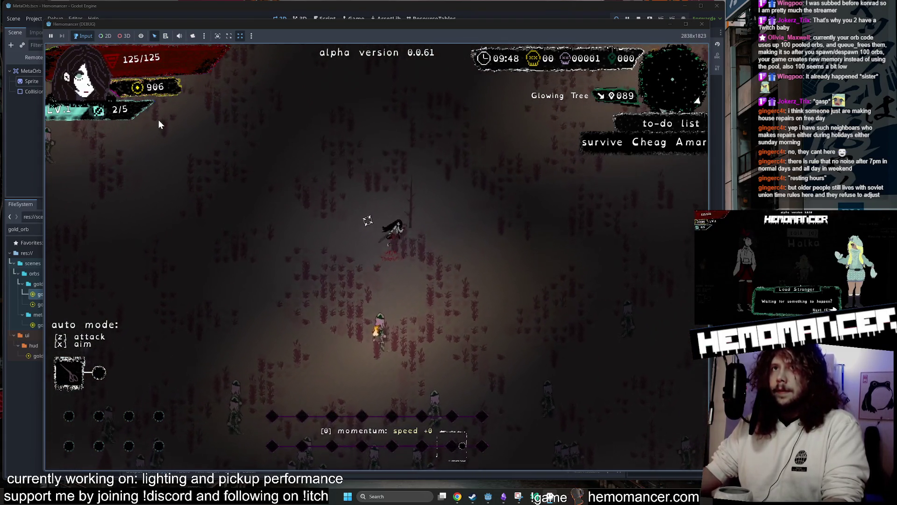
key(s+d)
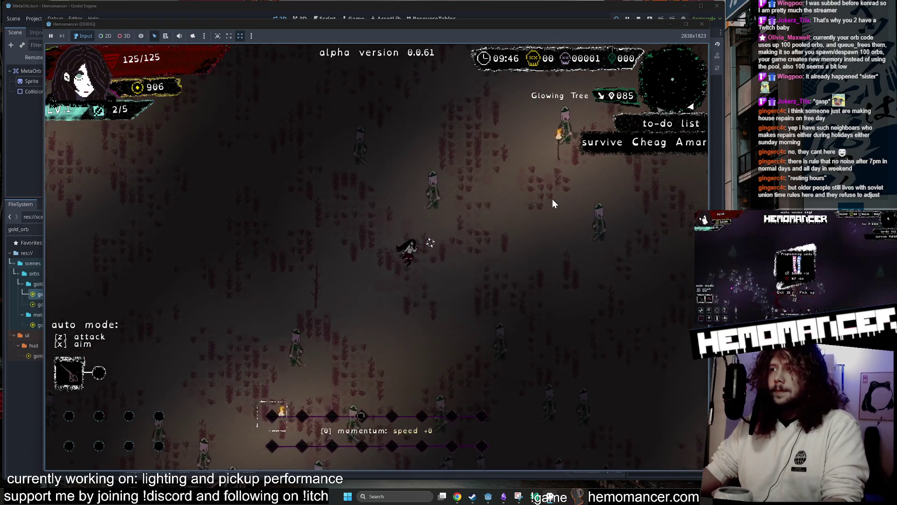
key(d)
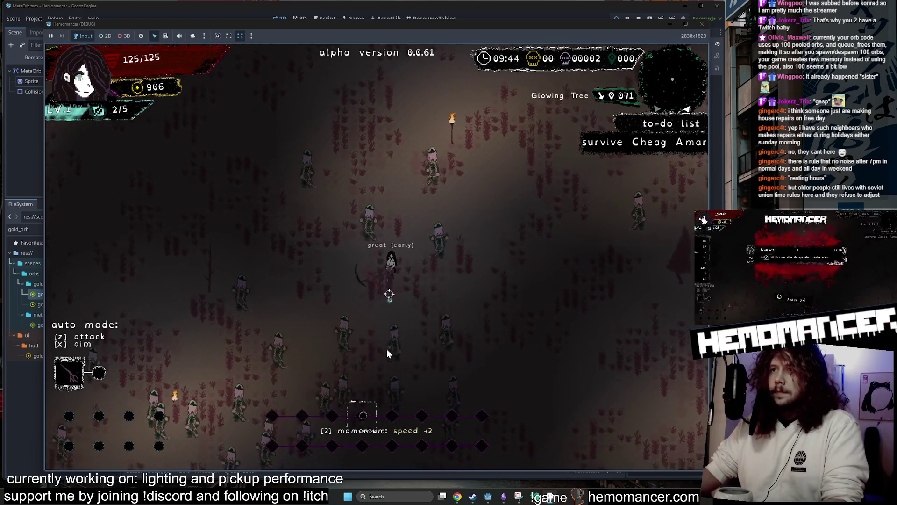
- Pick the level-2 upgrade, walk up to the Box, and open the pause menu
key(Escape)
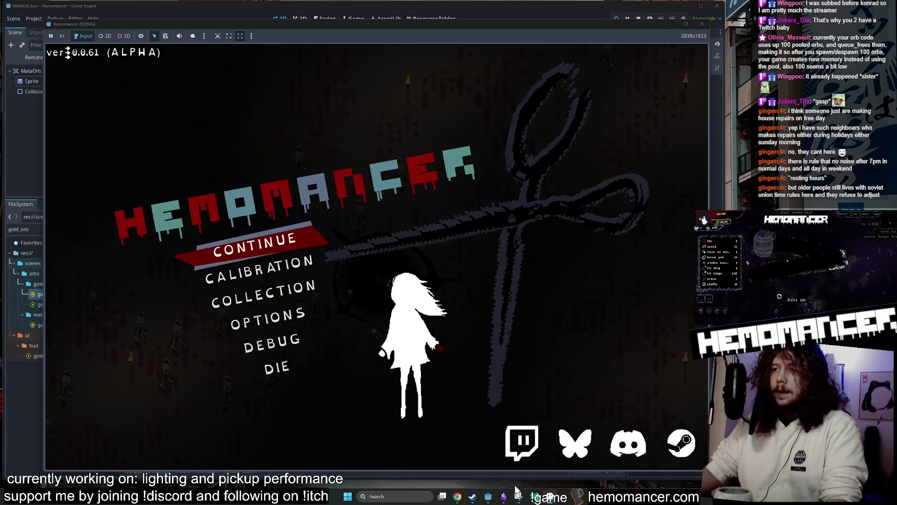
click(280, 242)
key(Escape)
click(279, 239)
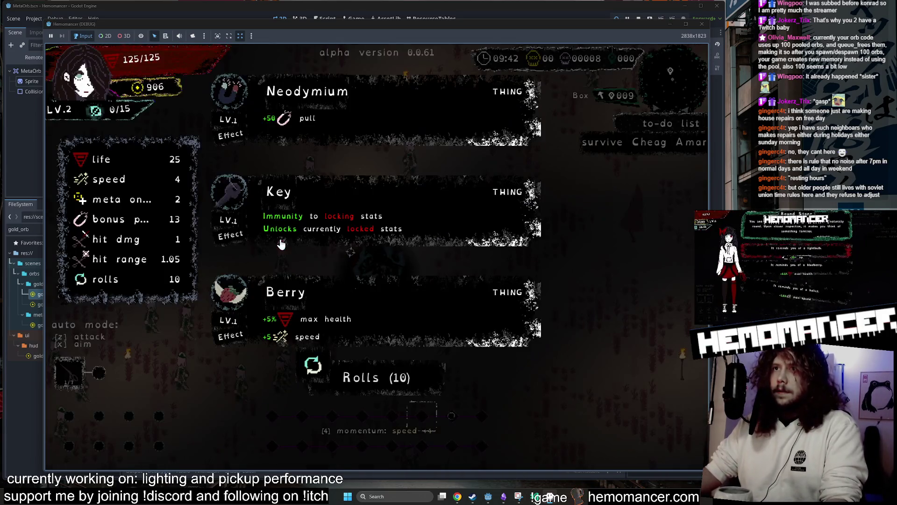
click(339, 97)
key(w)
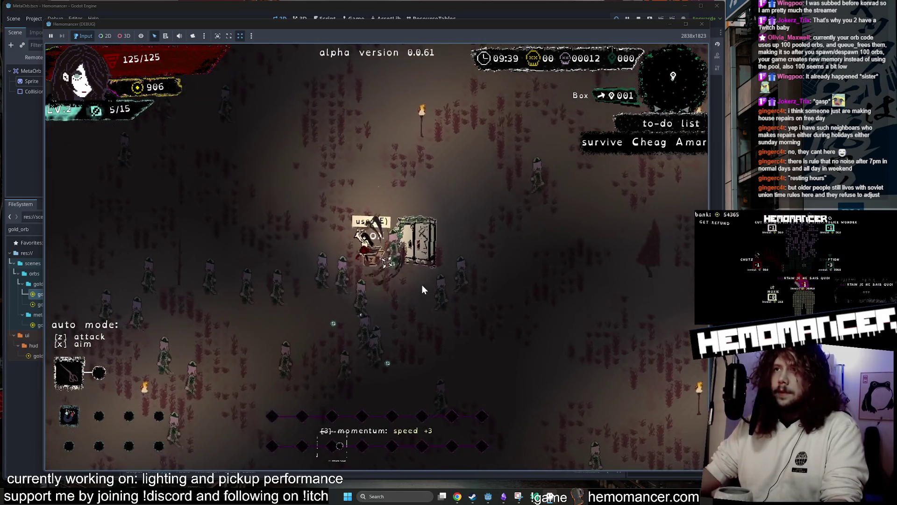
key(Escape)
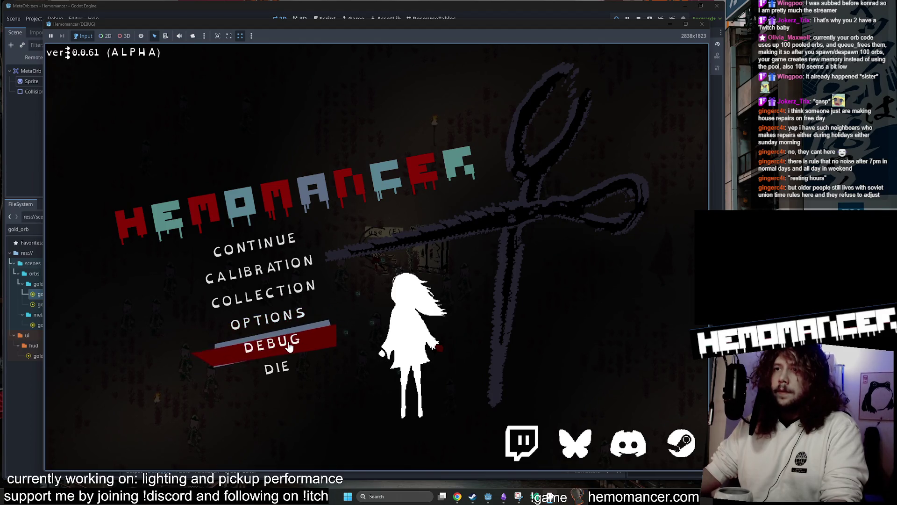
- Spawn a Box from the DEBUG panel's interaction list and resume the run
click(276, 344)
click(255, 148)
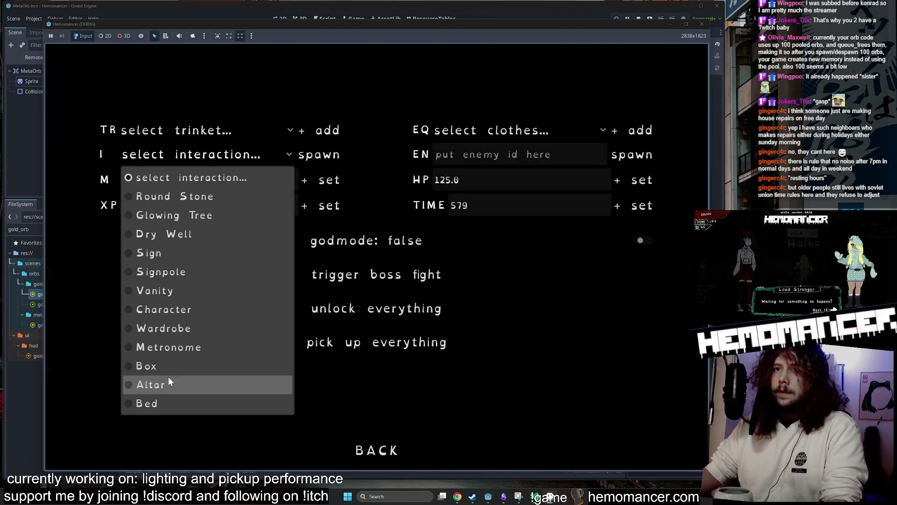
click(146, 366)
click(377, 450)
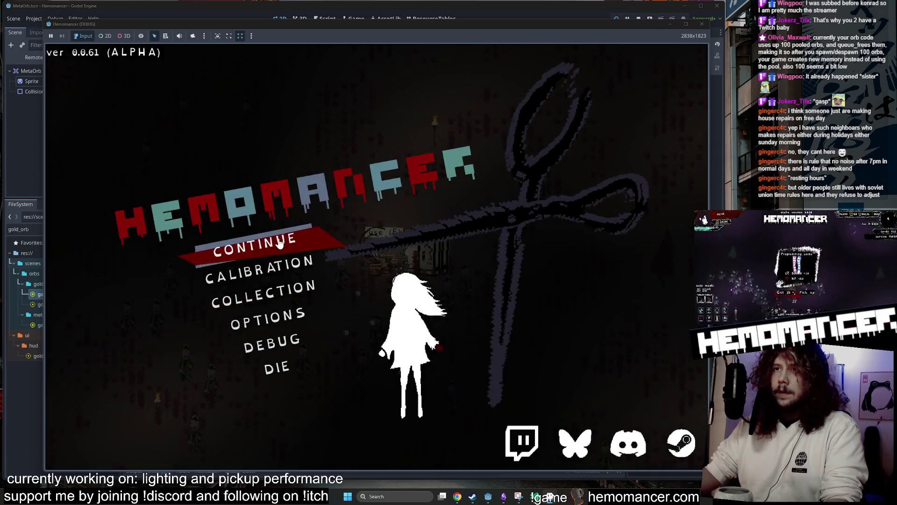
click(277, 249)
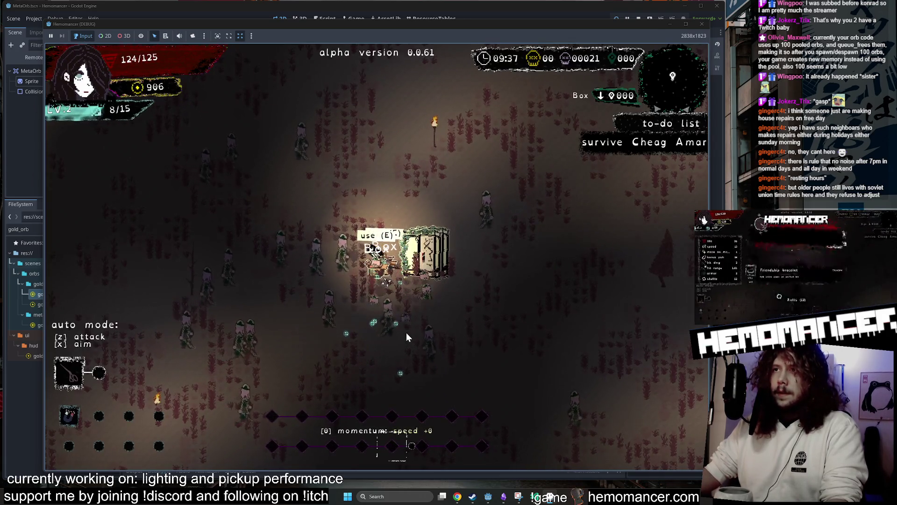
- Pause again, spawn another Box via DEBUG, resume, and take the Orange stone ring
key(Escape)
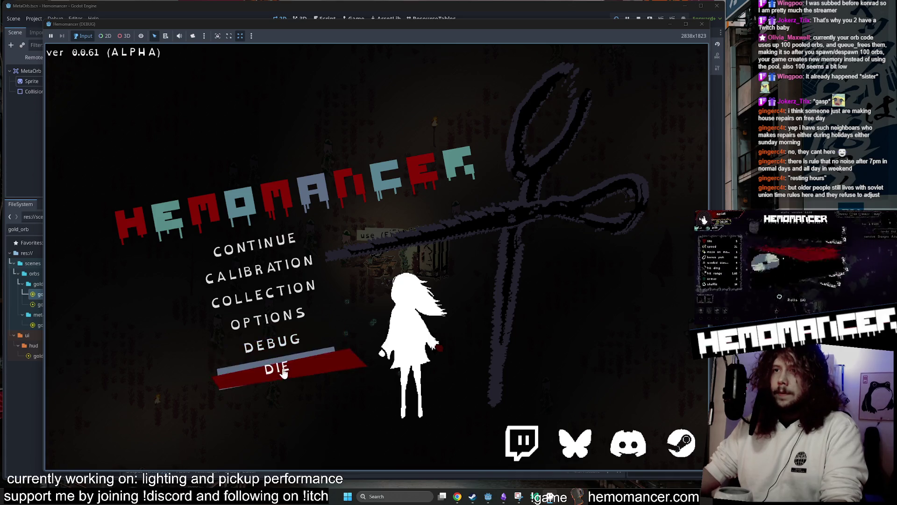
click(273, 342)
click(242, 151)
click(201, 365)
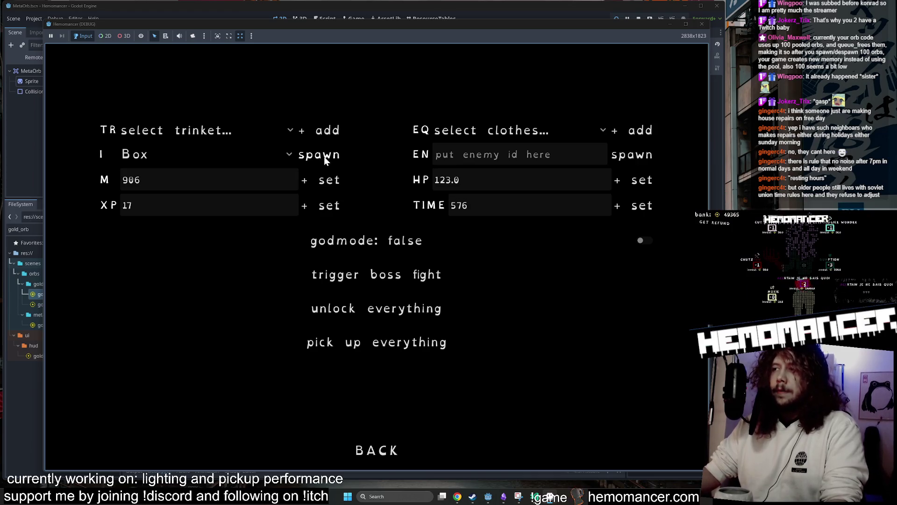
click(376, 450)
click(264, 238)
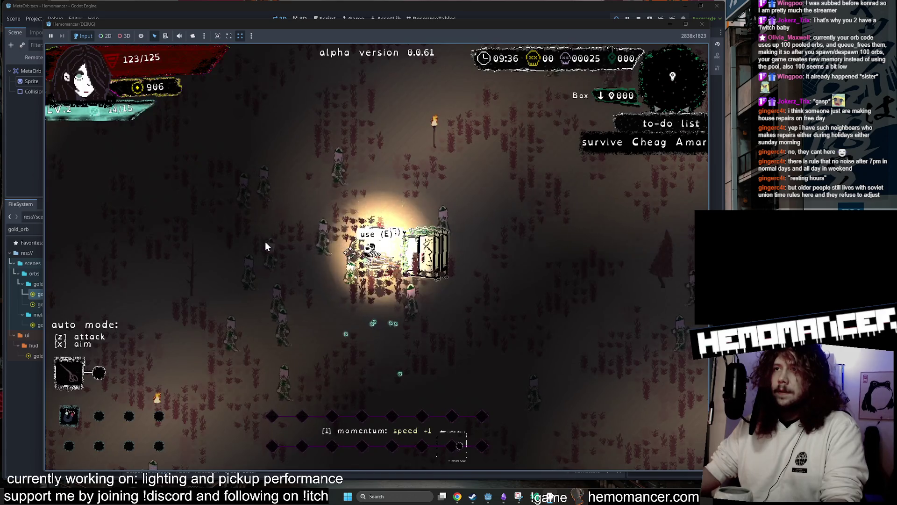
click(309, 229)
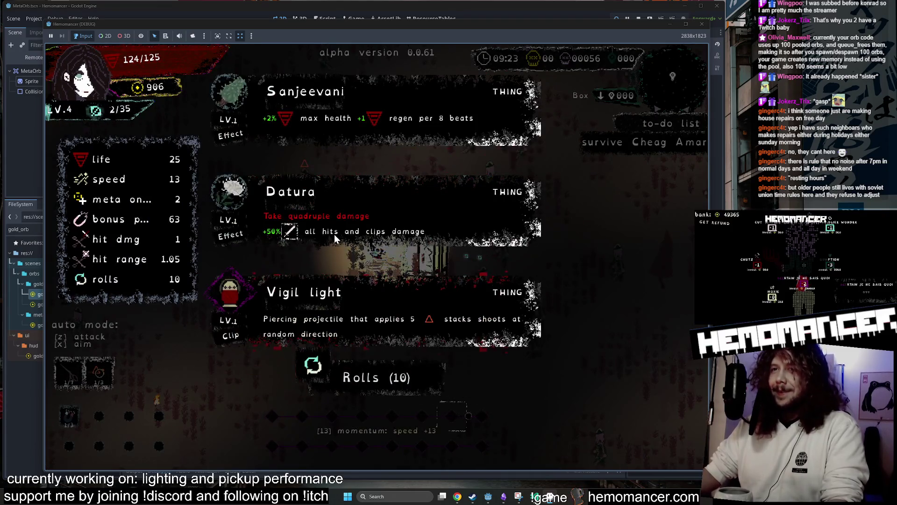
- Take Sanjeevani, the Blood drop, and the Steel blades and Dirty white shoes chest rewards
click(377, 132)
key(e)
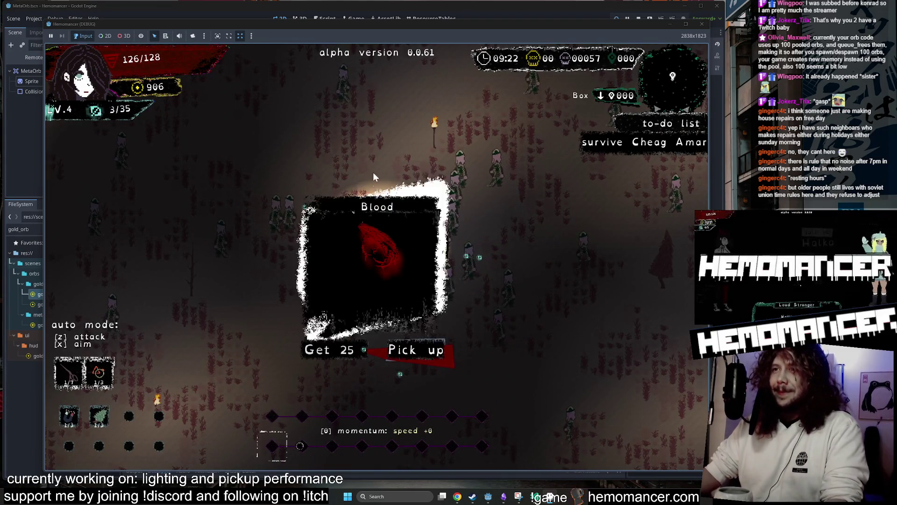
click(338, 348)
key(e)
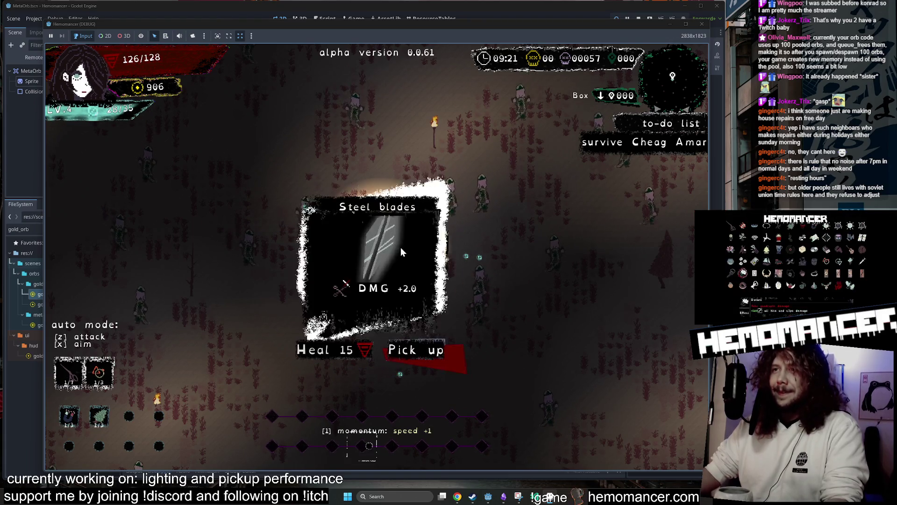
click(347, 349)
key(e)
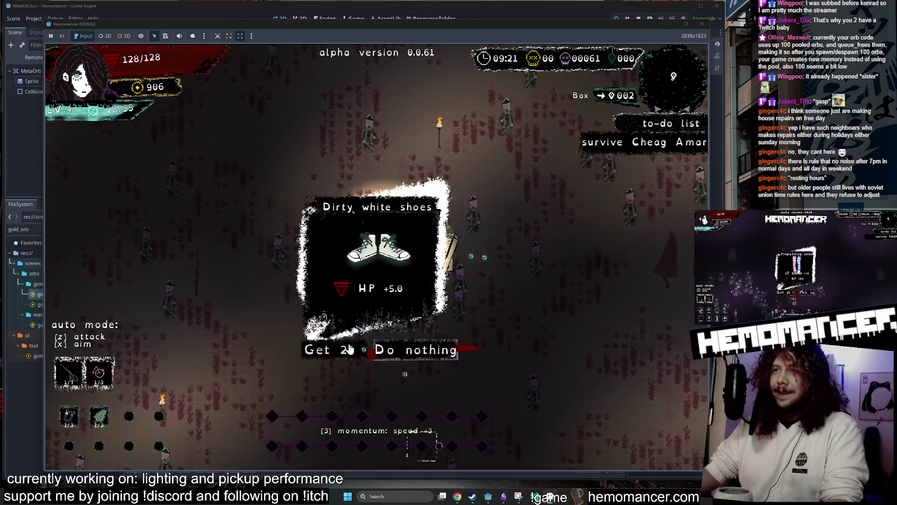
click(348, 349)
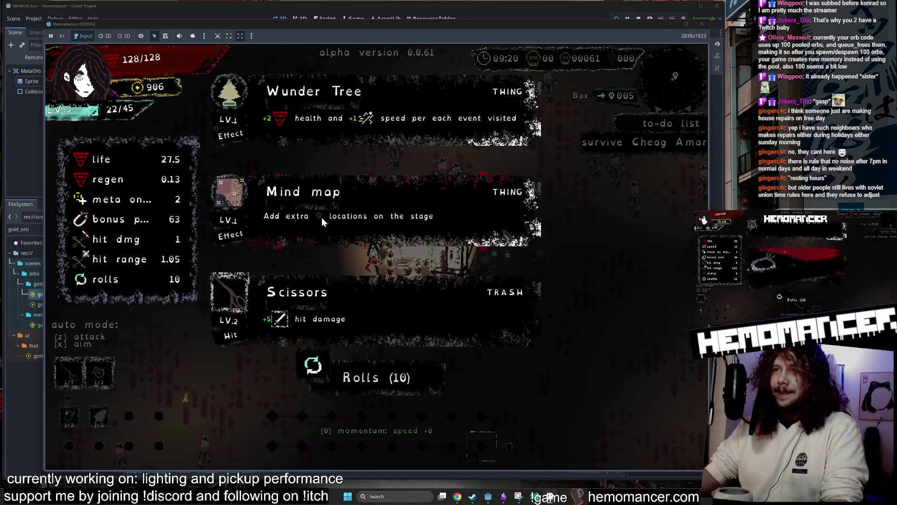
- Choose Mind map, walk to the box for the Barrel reward, then pause the game
click(322, 217)
key(s)
key(d)
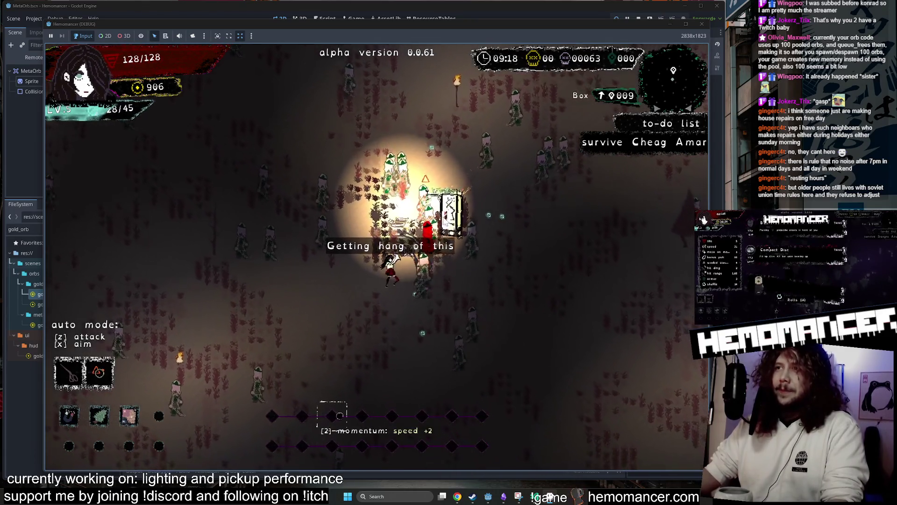
key(w)
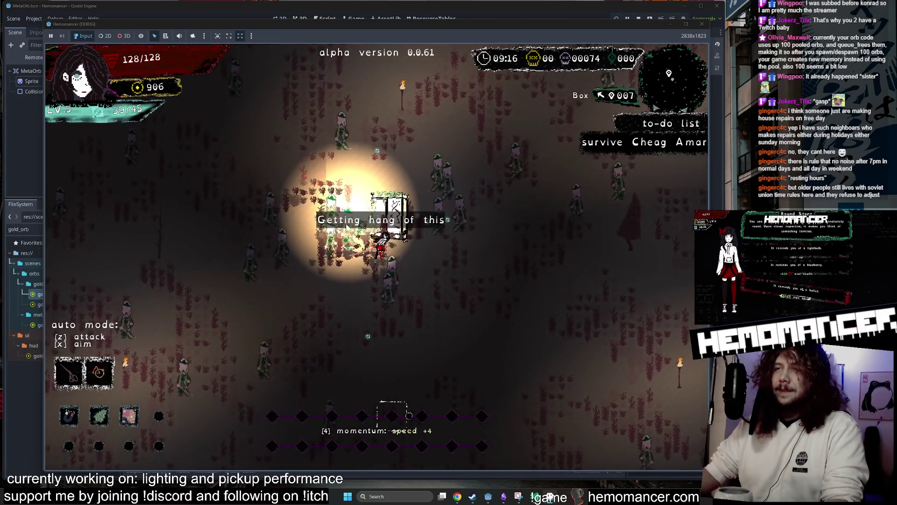
key(e)
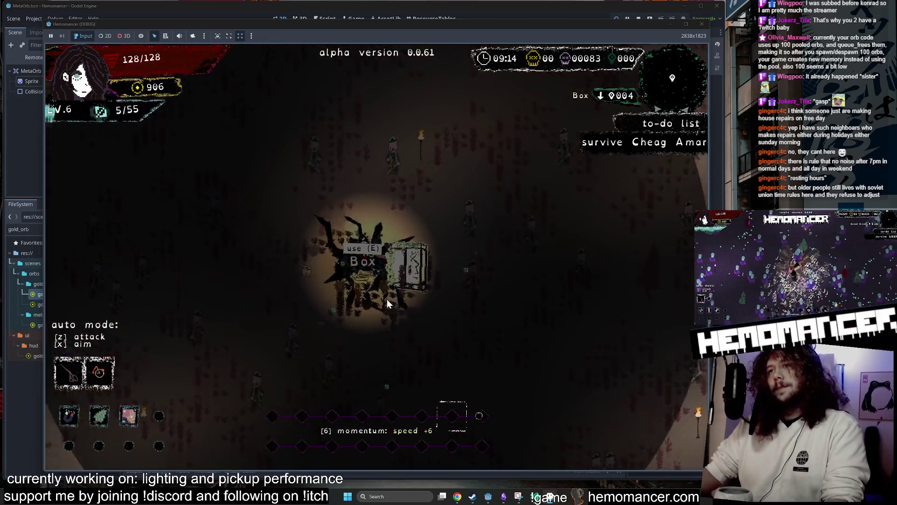
click(321, 201)
key(d)
key(s)
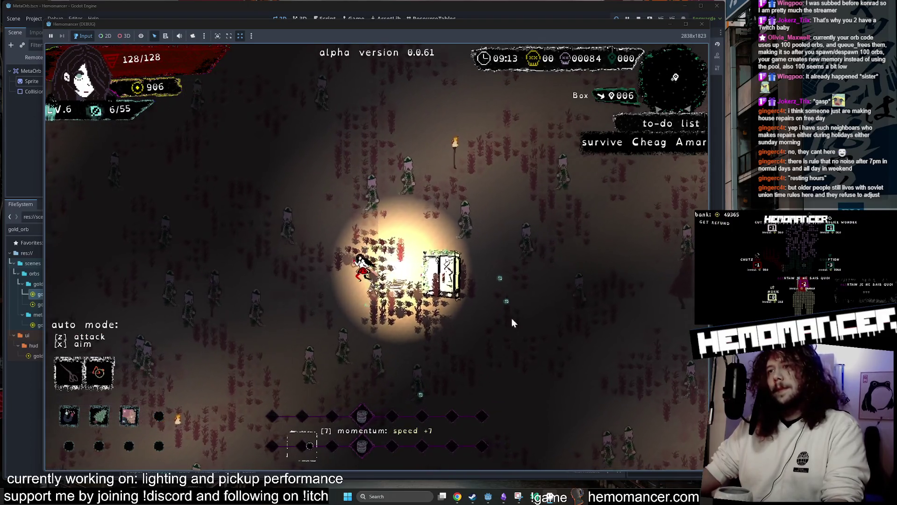
key(Escape)
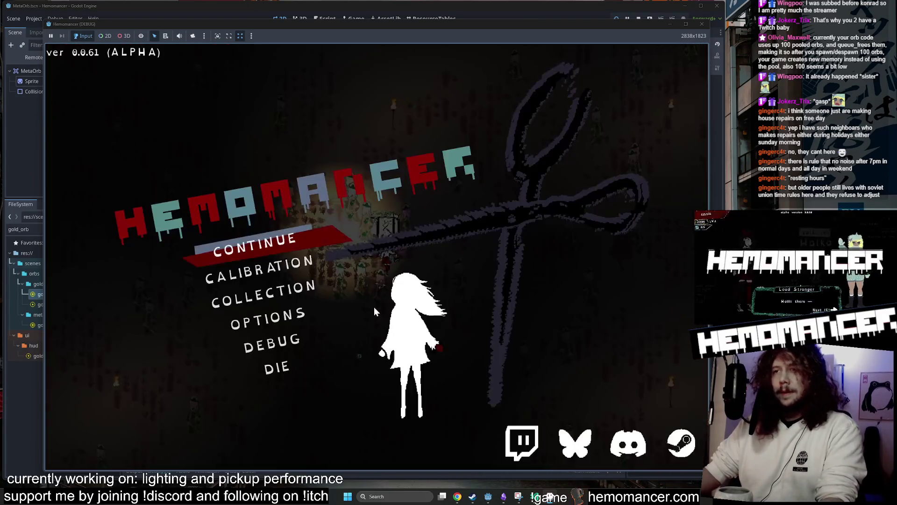
- Look at the DEBUG screen, resume the run, and take gold from the Starverse shoes card
click(293, 345)
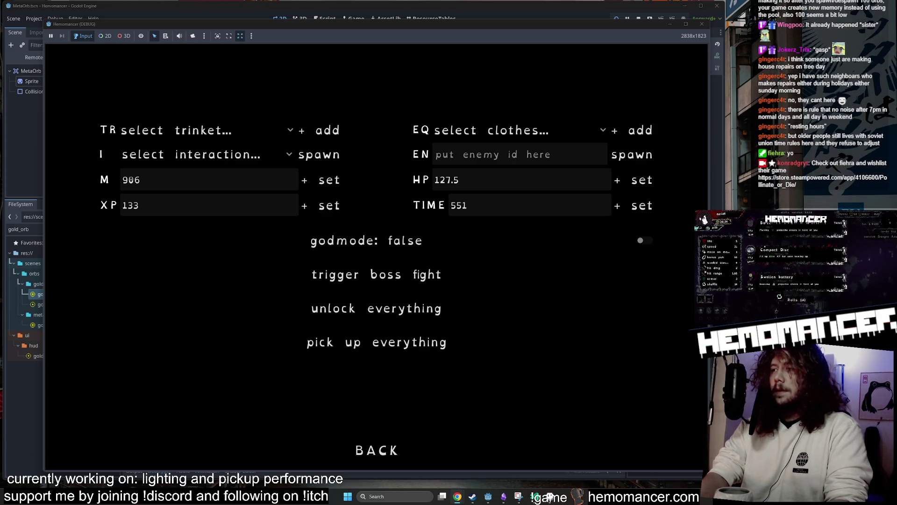
click(386, 449)
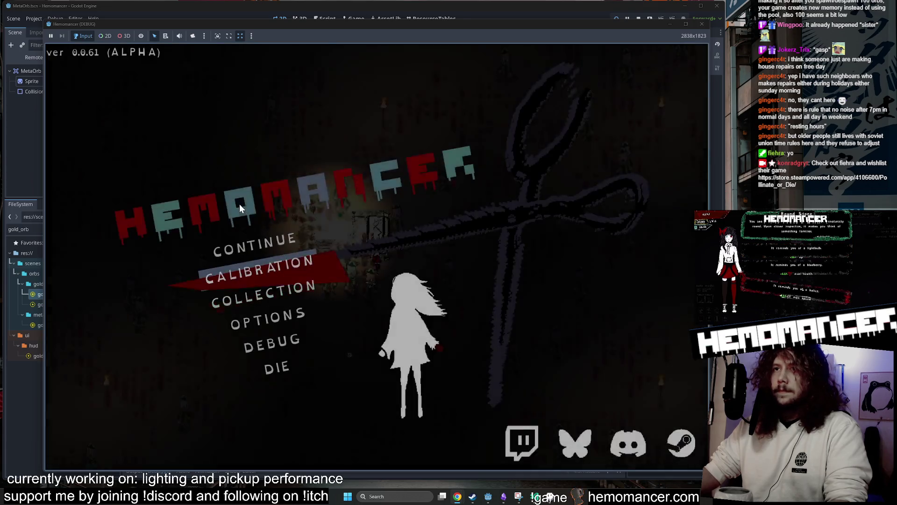
click(268, 239)
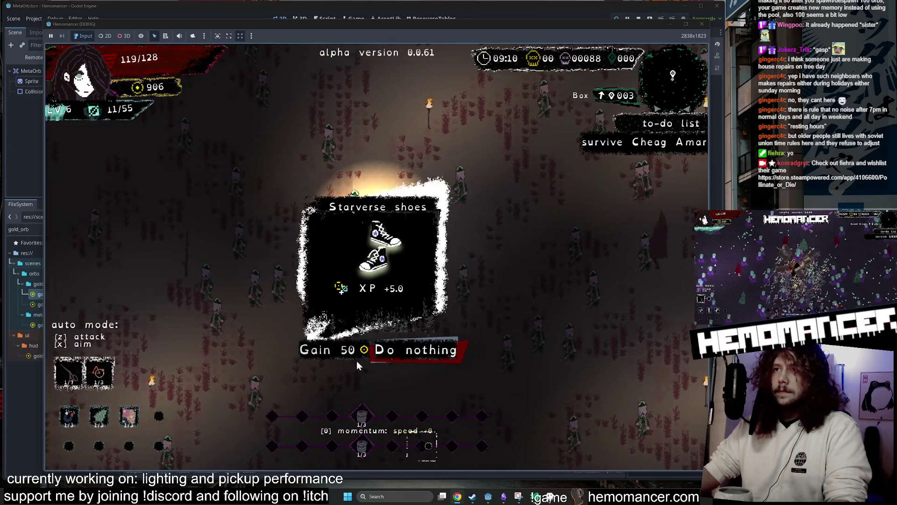
click(357, 354)
- Move around the lit box and choose a level-up item for the fourth slot
key(d)
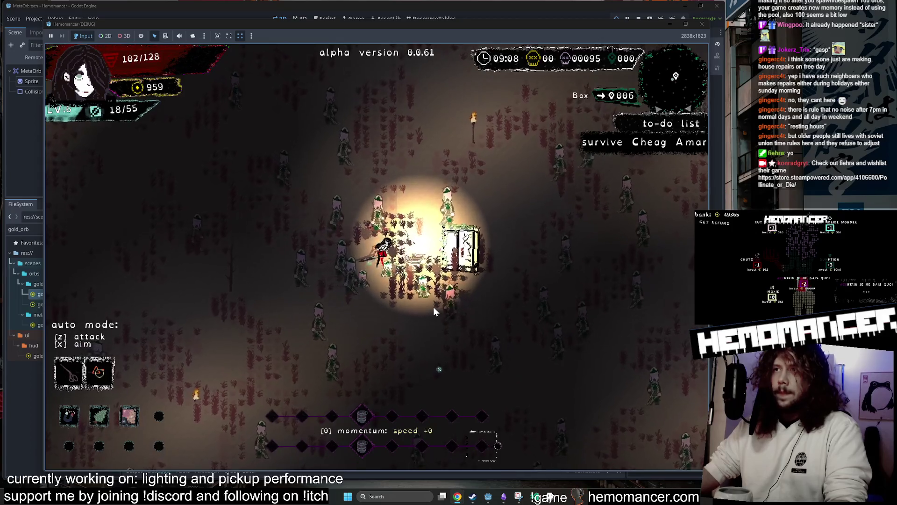
key(a)
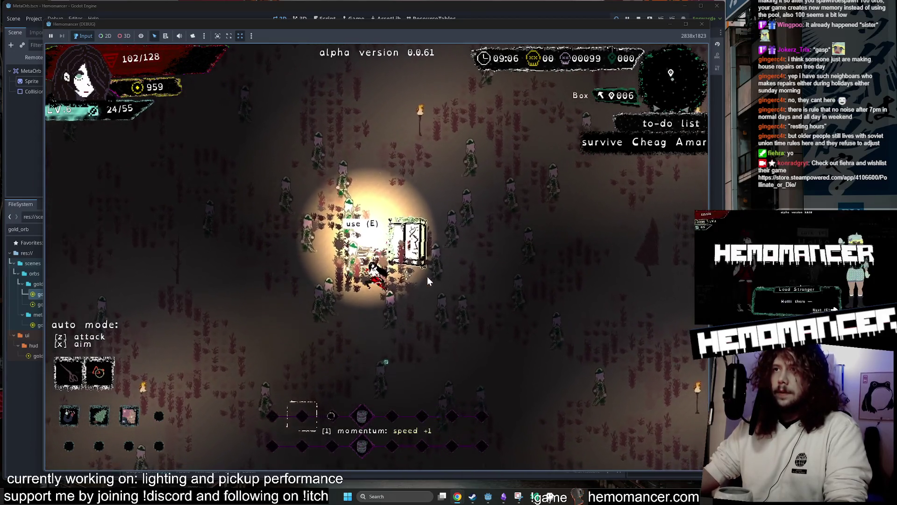
key(w)
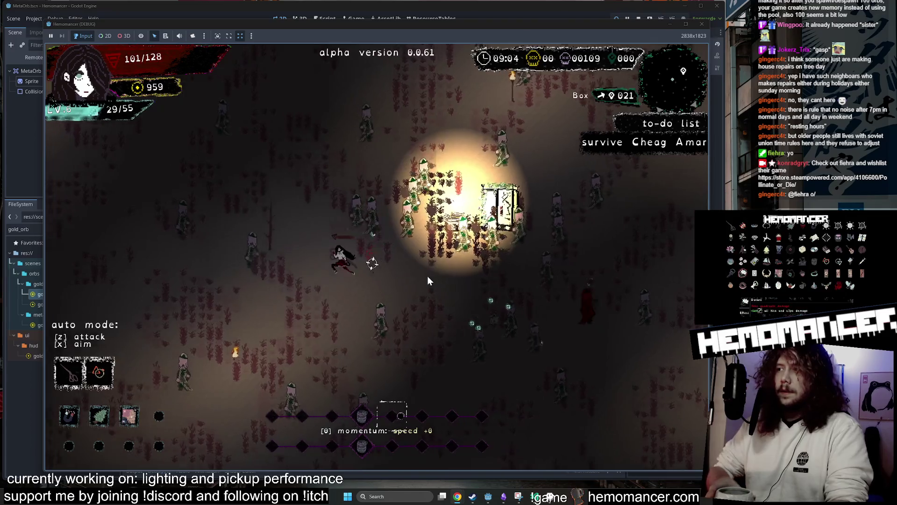
key(d)
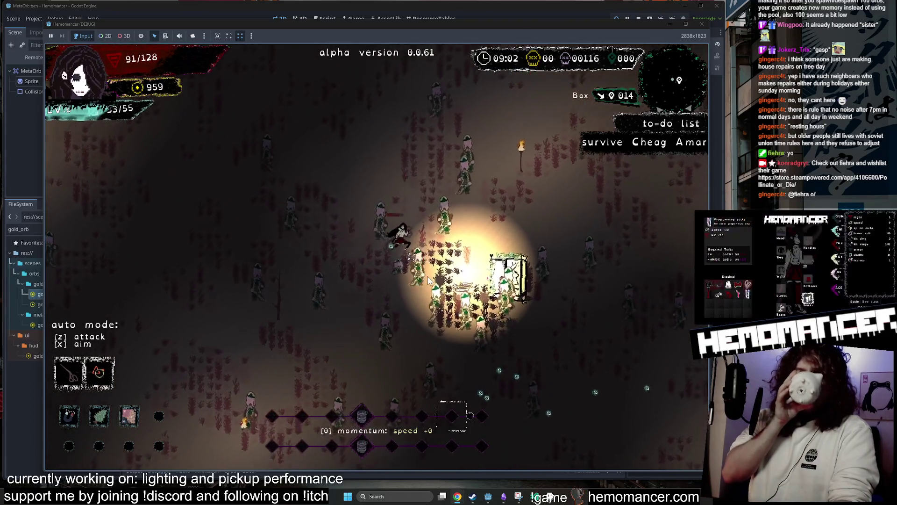
key(s)
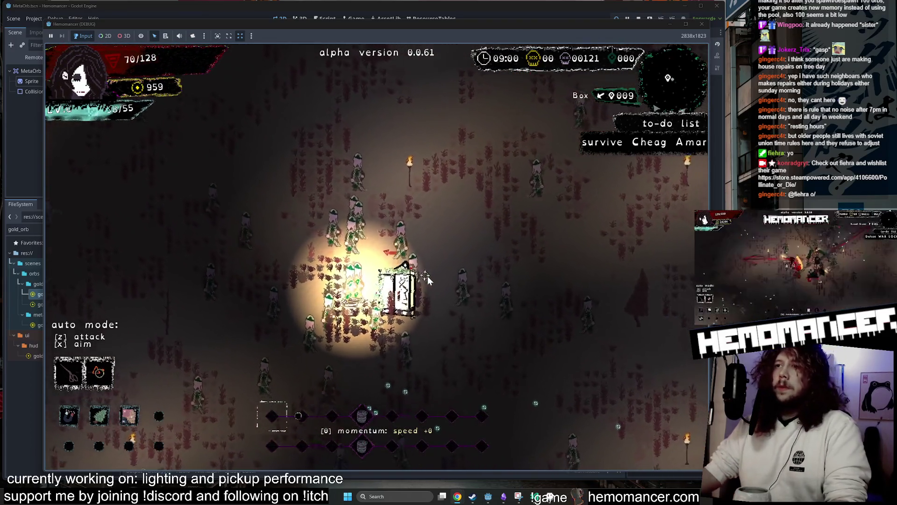
key(s)
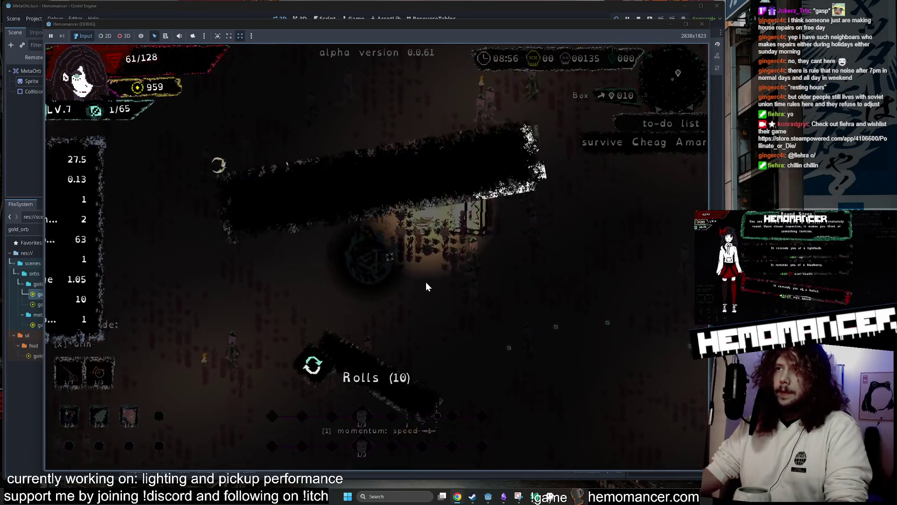
click(411, 206)
- Walk the player through the horde to the Round Stone and interact with it
key(d)
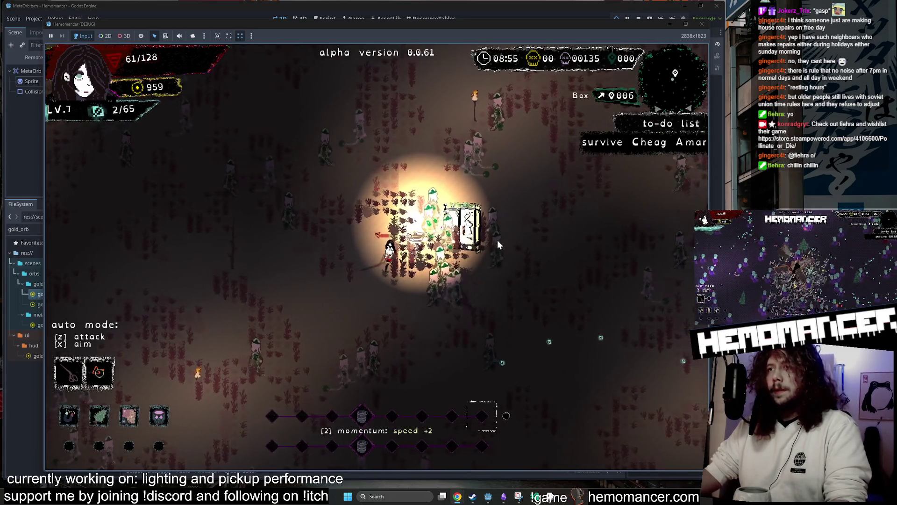
key(d)
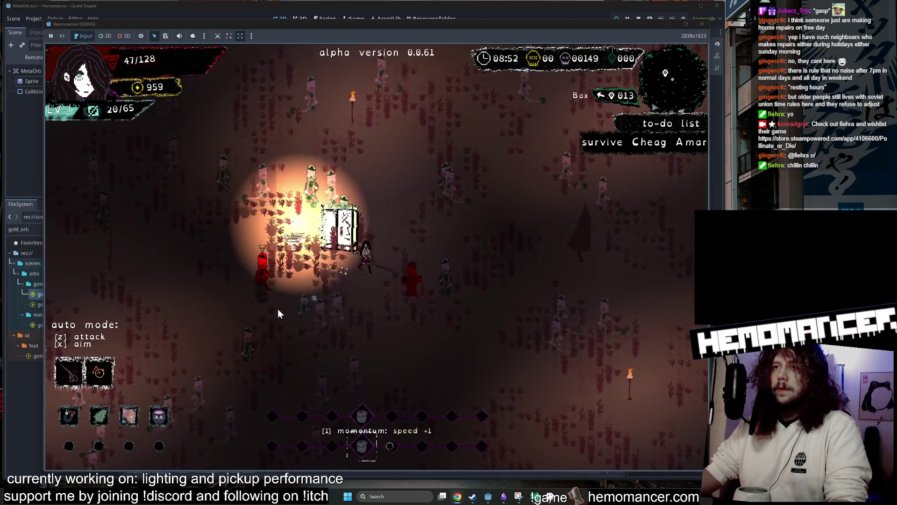
key(a)
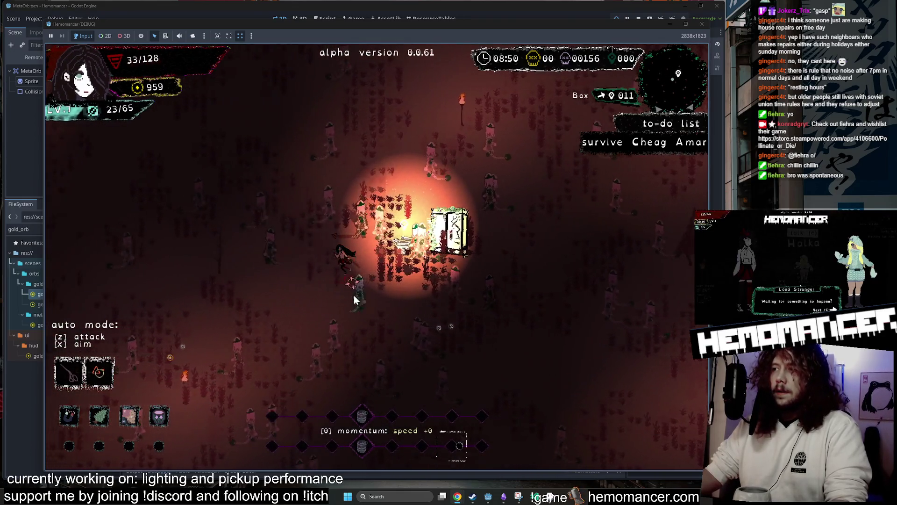
key(a)
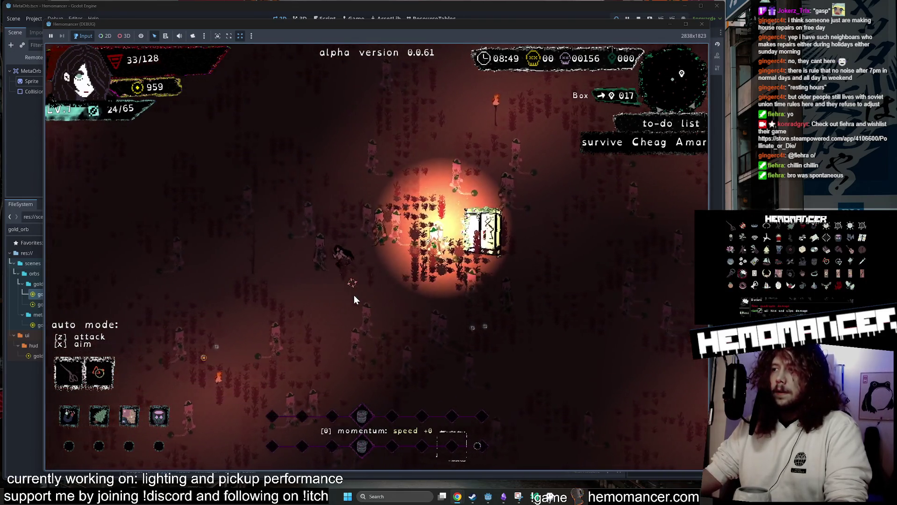
key(w)
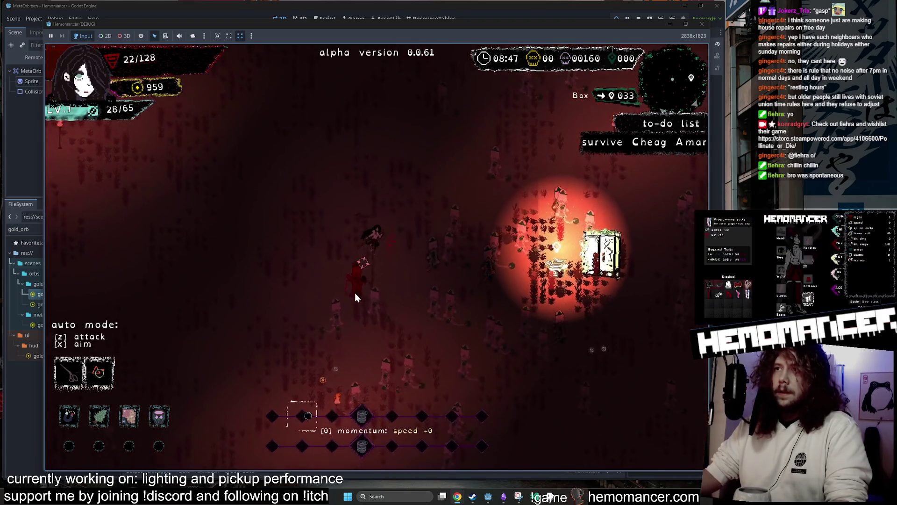
key(w)
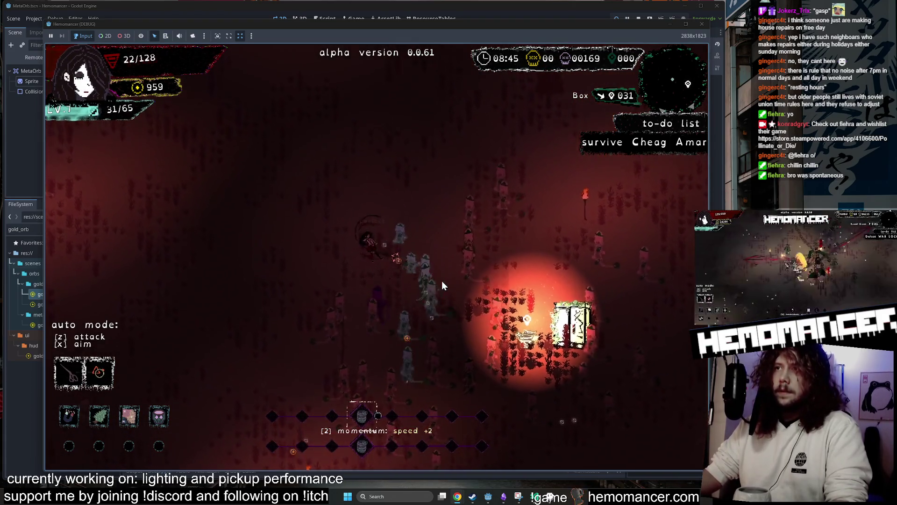
key(w)
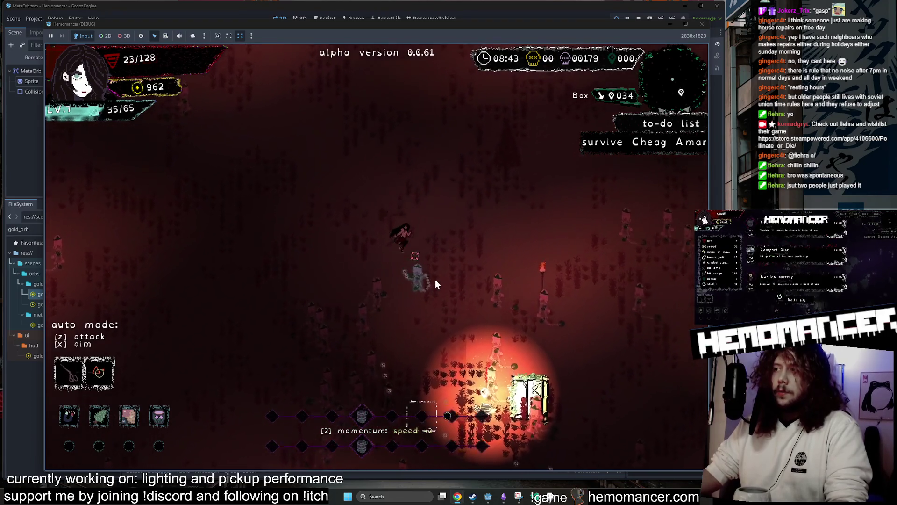
key(w)
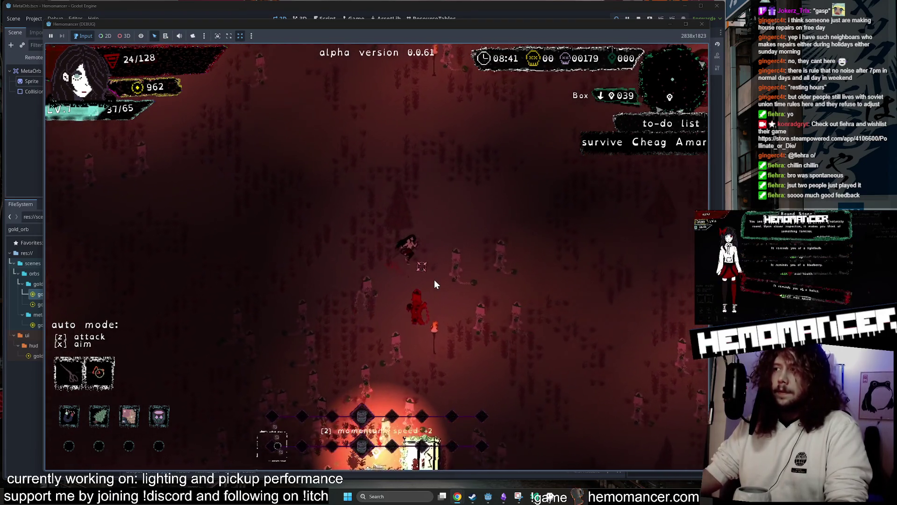
key(d)
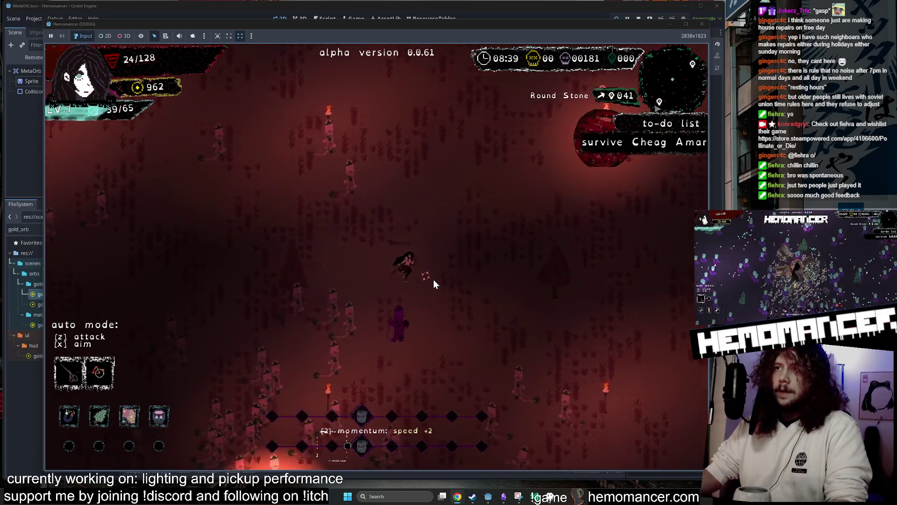
key(w)
key(d)
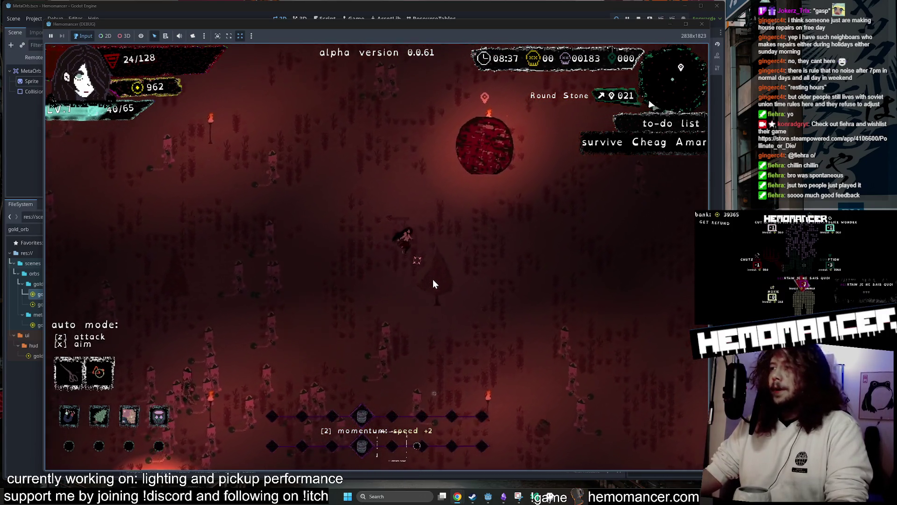
key(e)
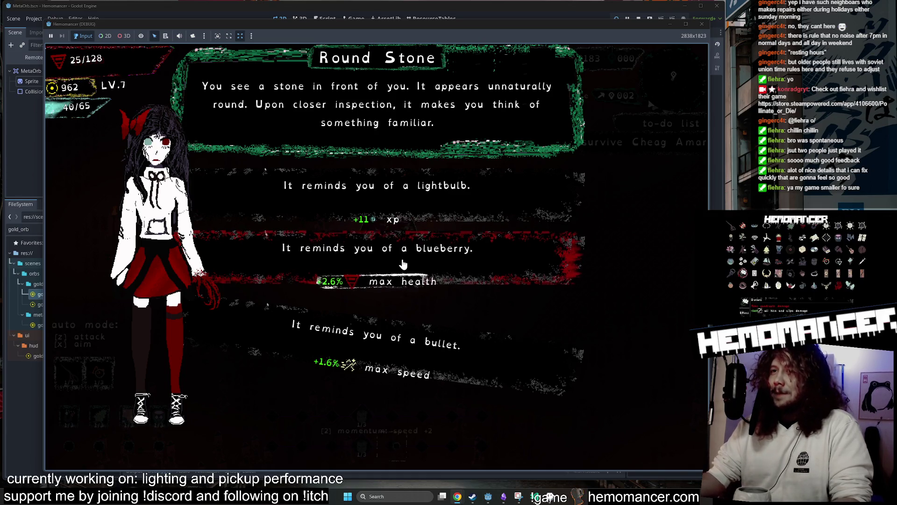
- Take the Round Stone's blueberry max-health option and the Glowing Tree's resilience option
click(403, 264)
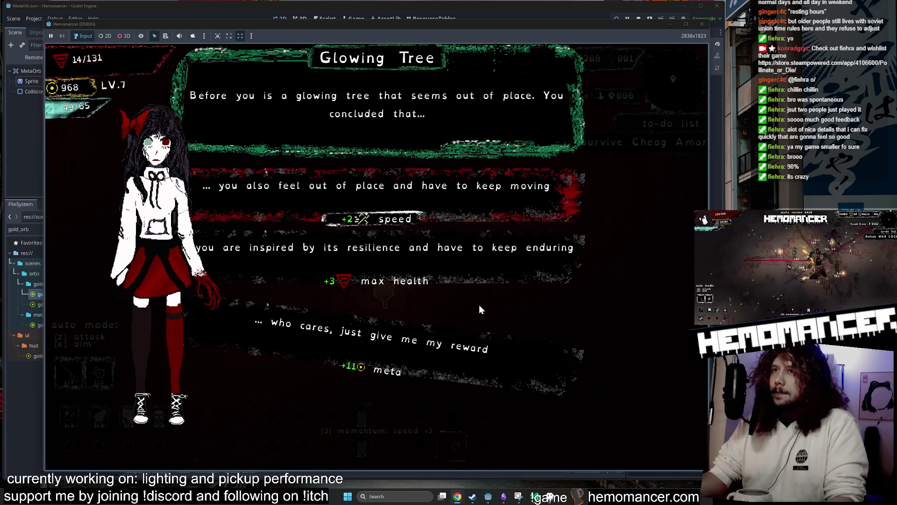
click(444, 274)
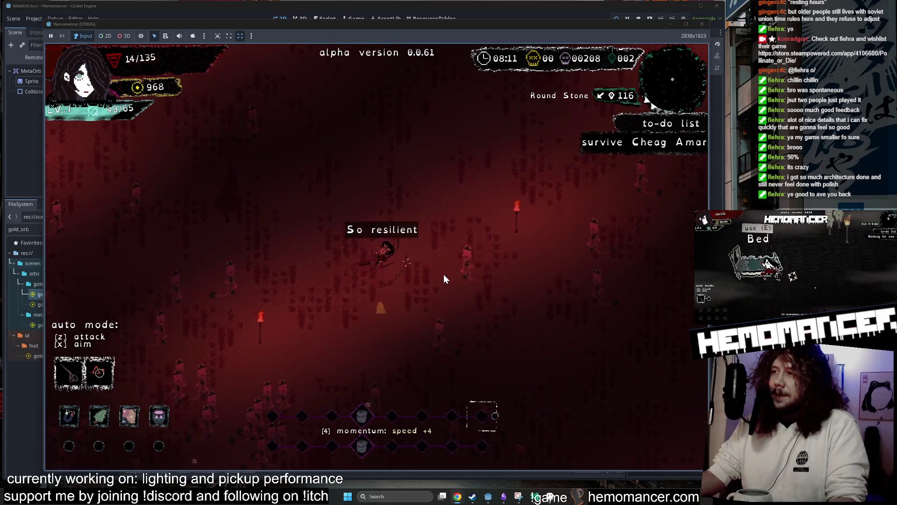
- Walk up-left to the Dry Well and take a sip to restore health
key(w)
key(a)
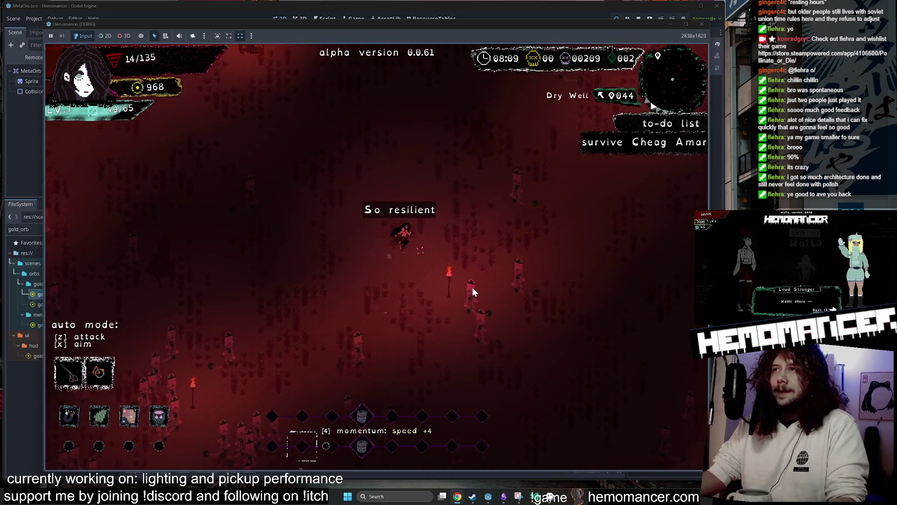
key(w)
key(a)
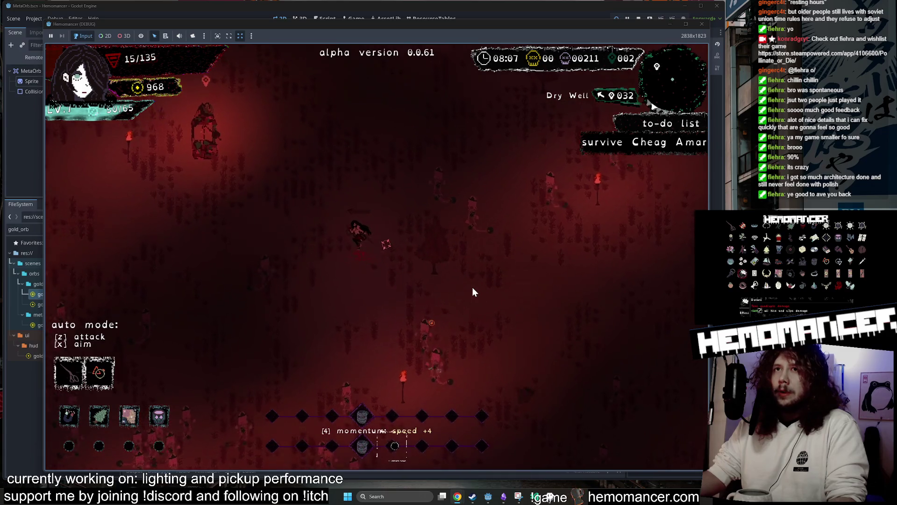
key(w)
key(a)
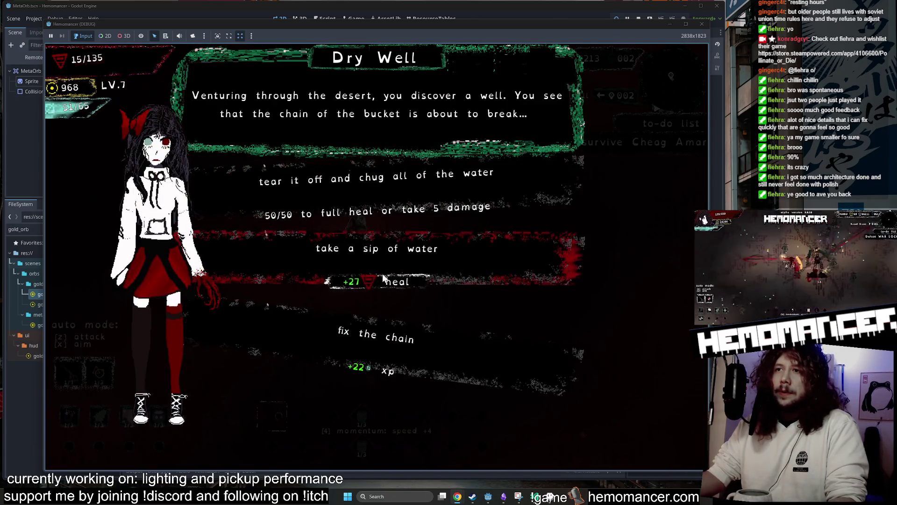
click(383, 277)
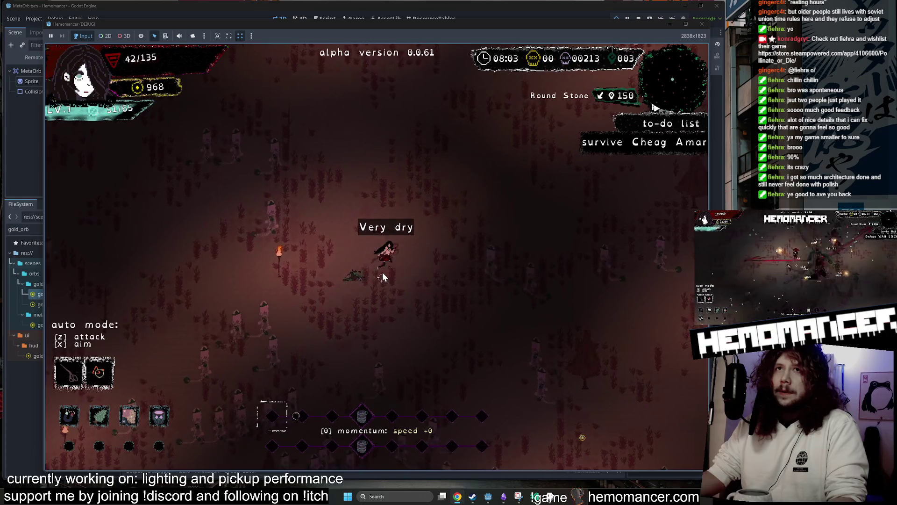
- Walk up-right to the Glowing Tree until the character reaches level 8
key(w)
key(d)
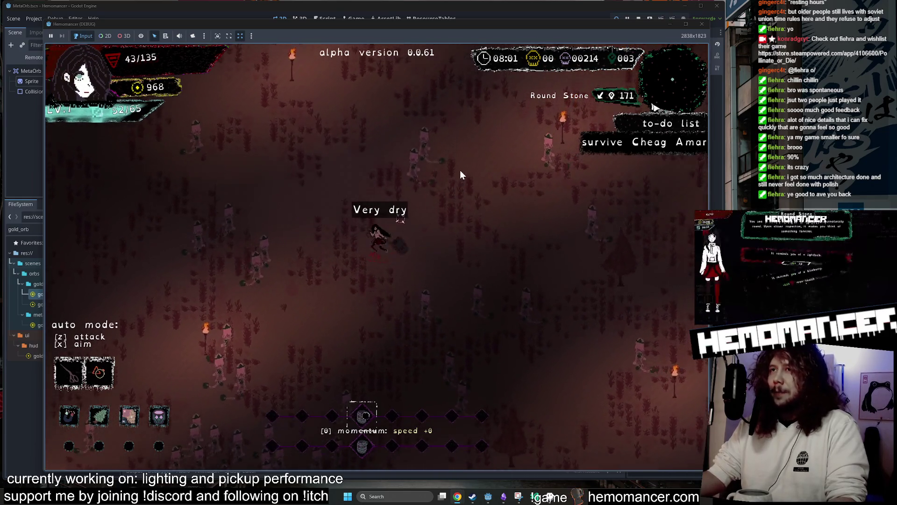
key(w)
key(d)
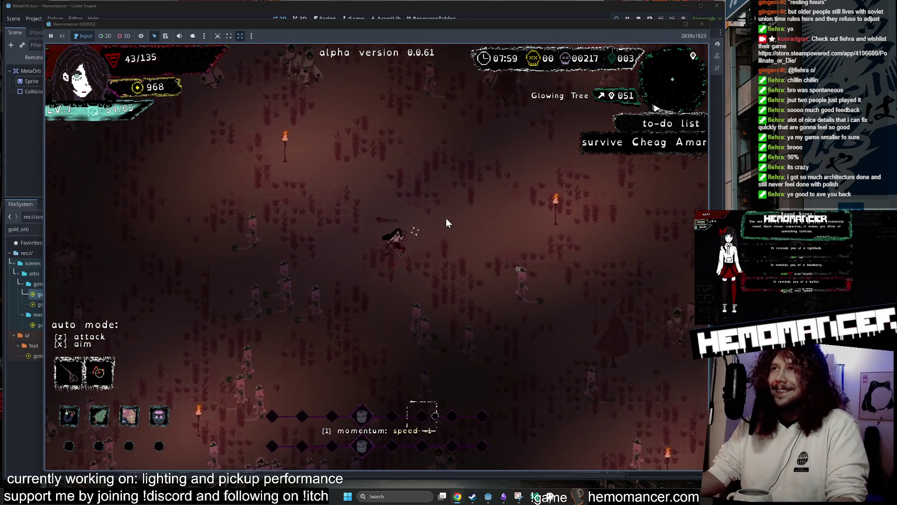
key(w)
key(d)
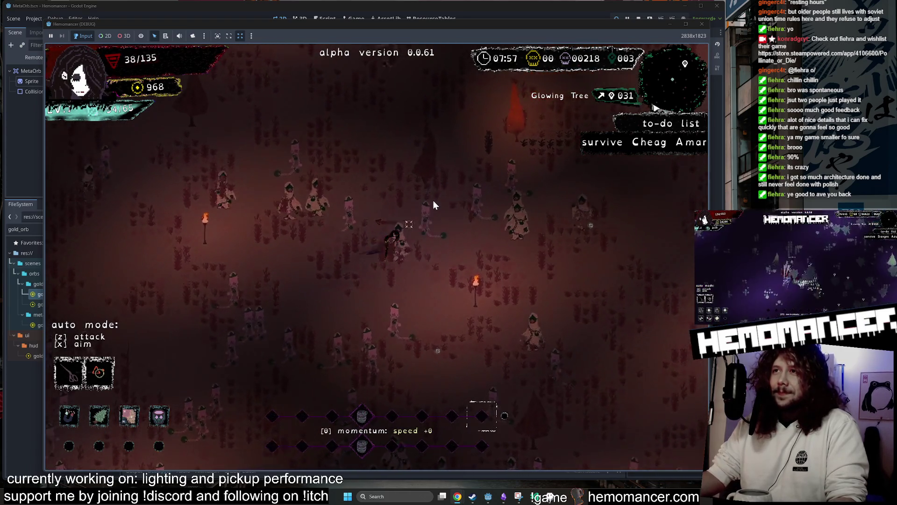
key(w)
key(d)
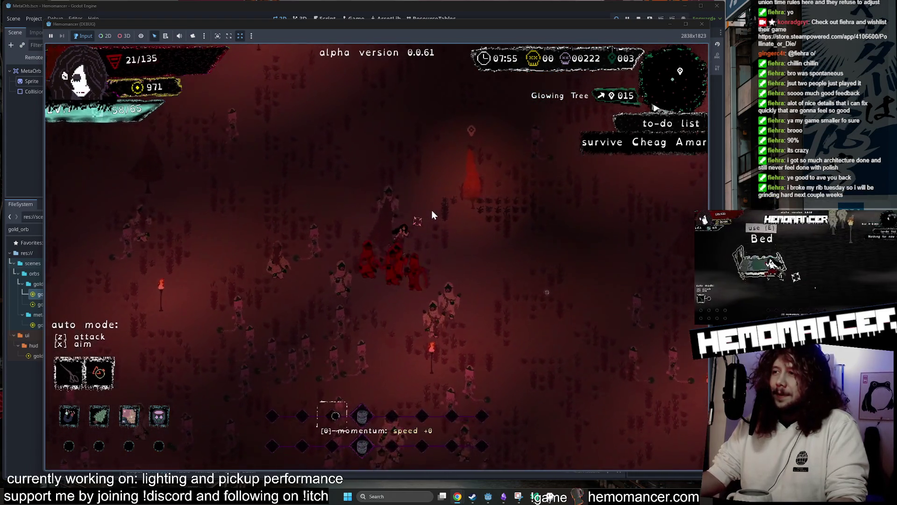
key(w)
key(d)
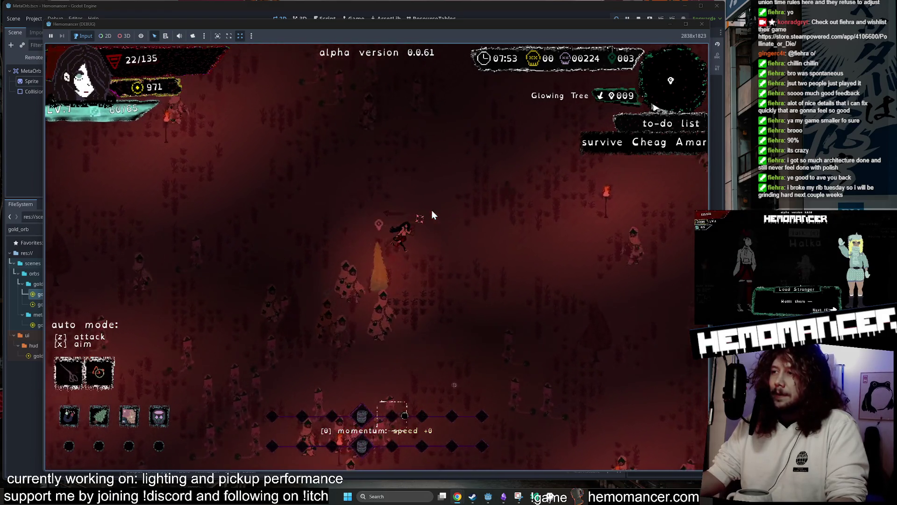
key(s)
key(a)
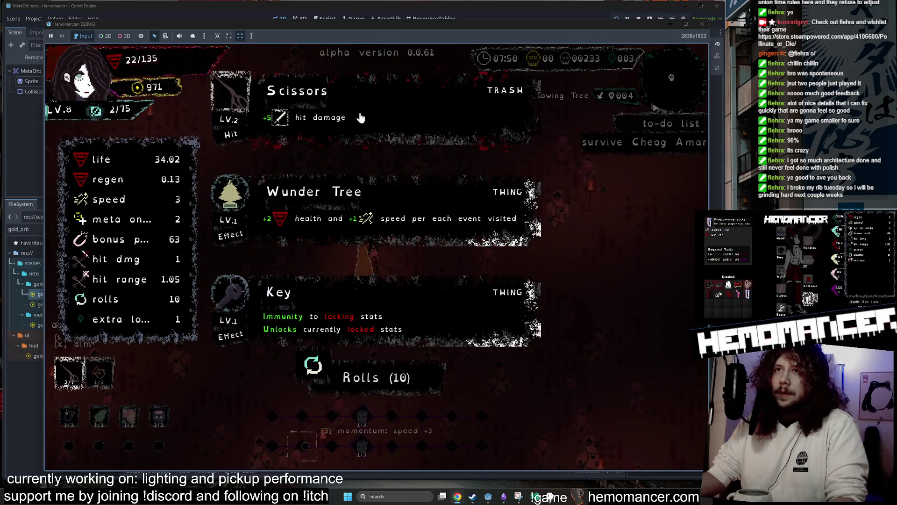
- Take Scissors, accept the Glowing Tree's +3 max health blessing, and continue after perishing
click(360, 114)
key(e)
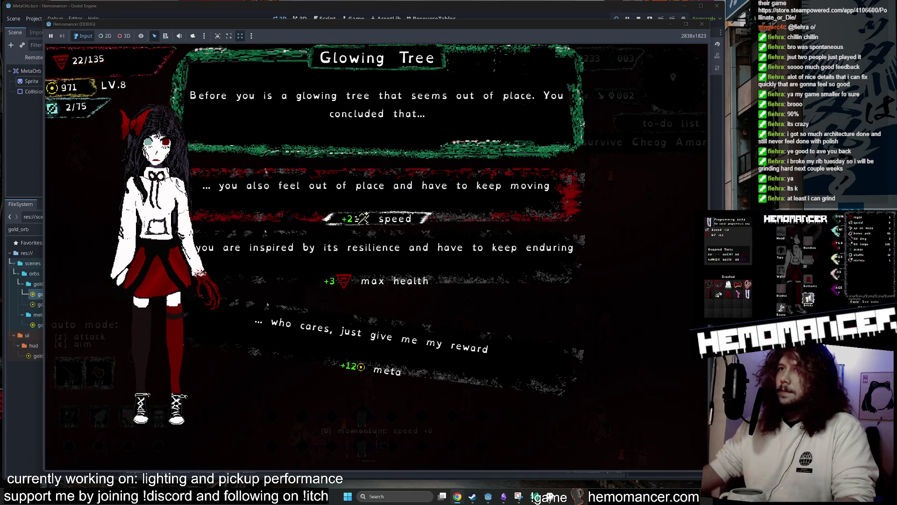
key(Down)
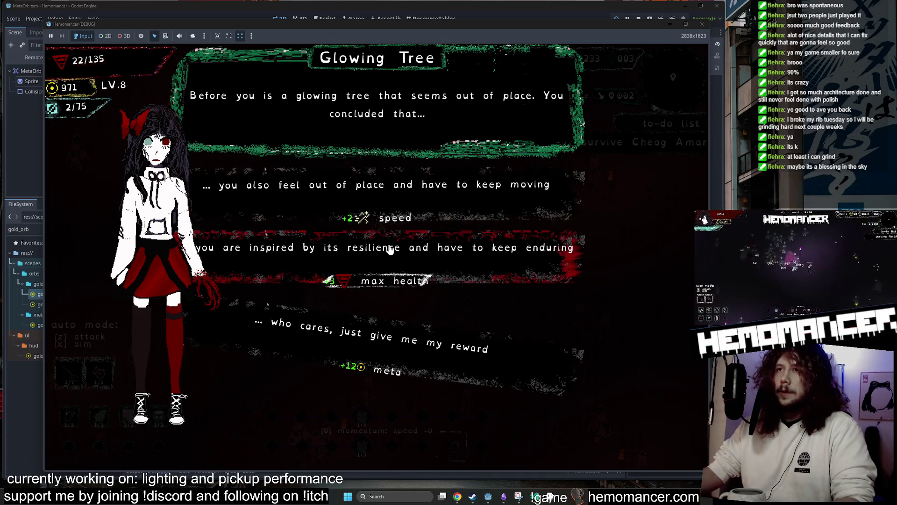
key(Return)
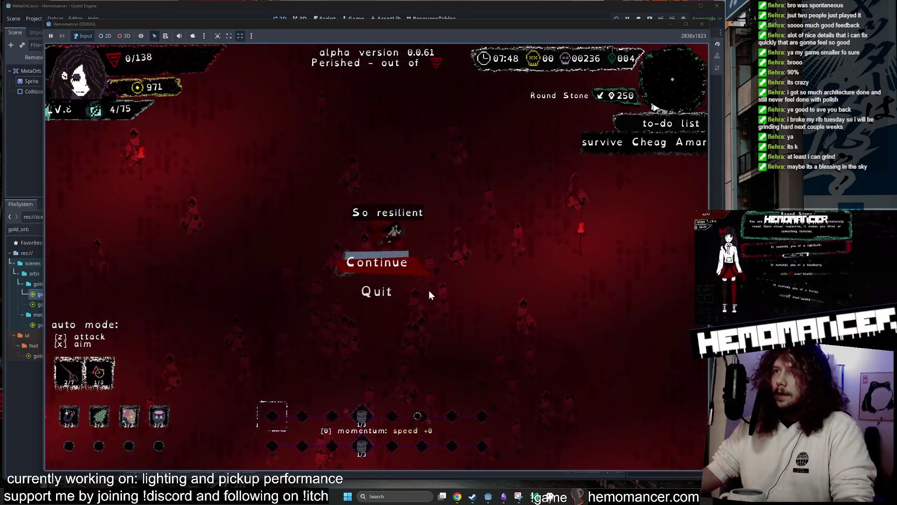
click(372, 274)
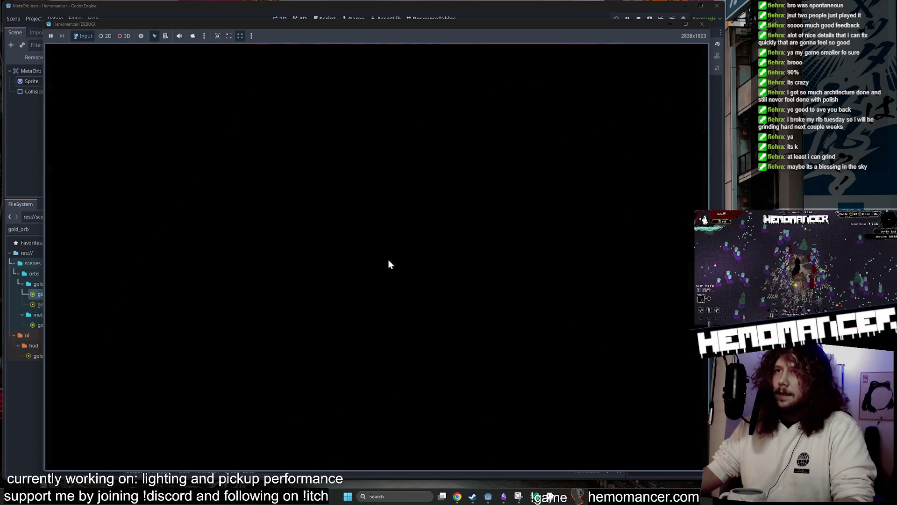
- Walk the new character around the hub up to the Signpole, then open the pause menu
key(d)
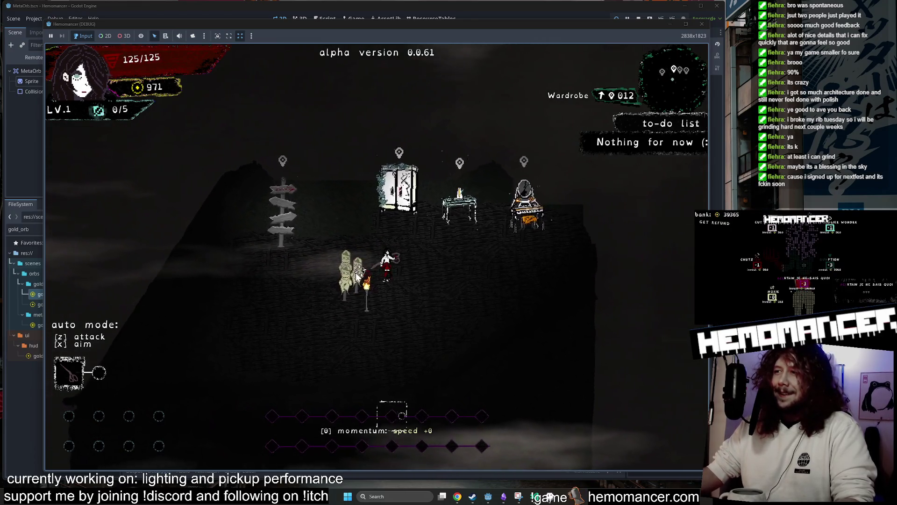
key(a)
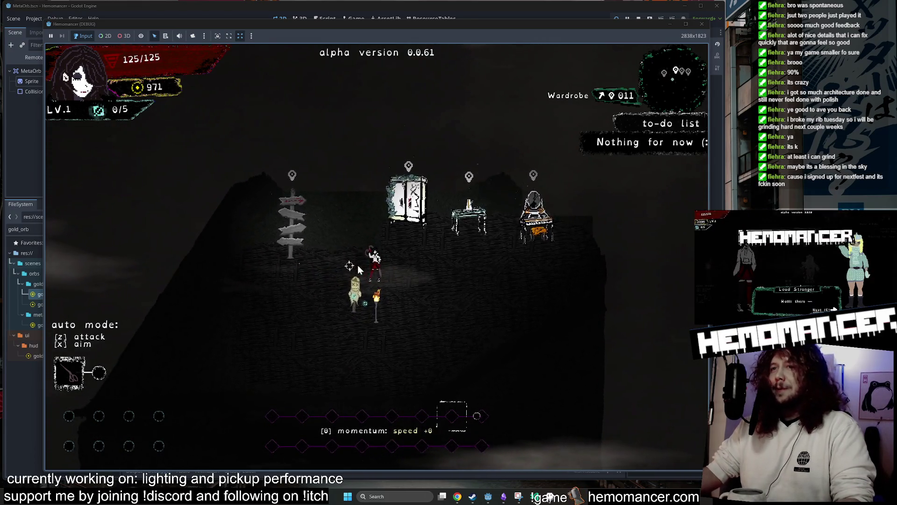
key(s)
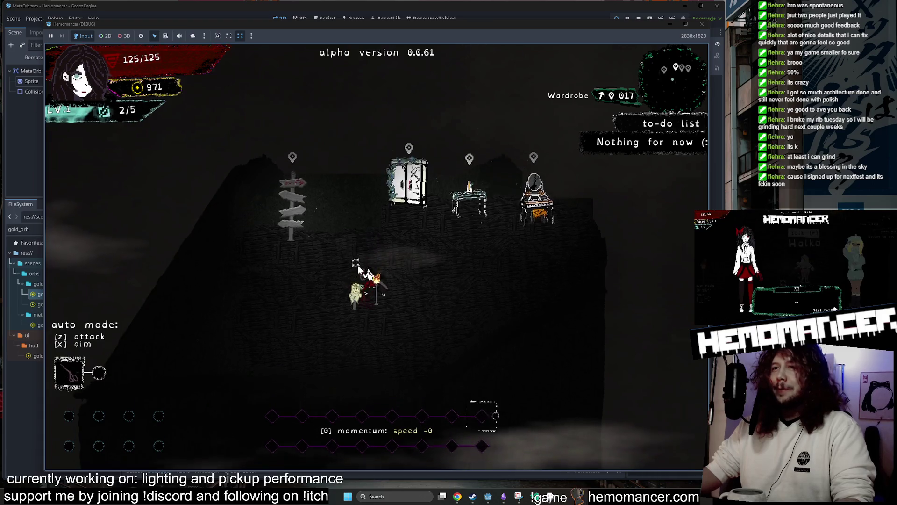
key(a)
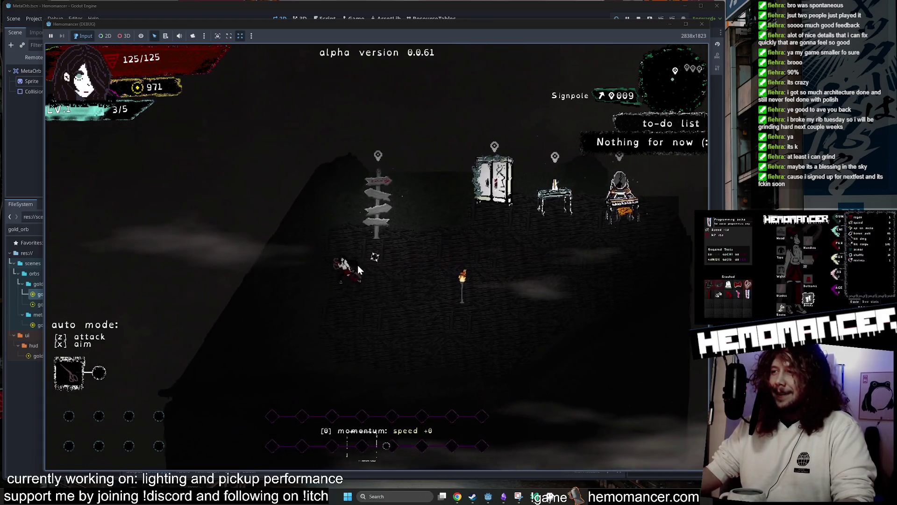
key(d)
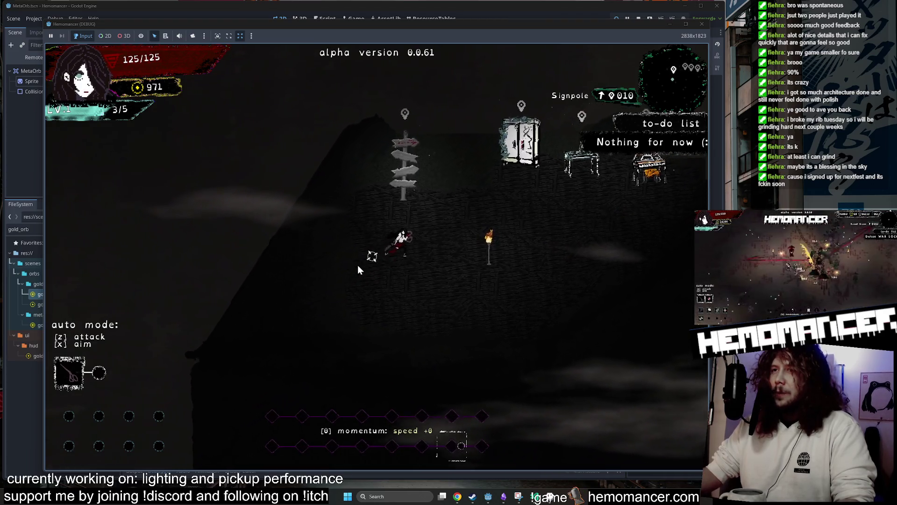
key(w)
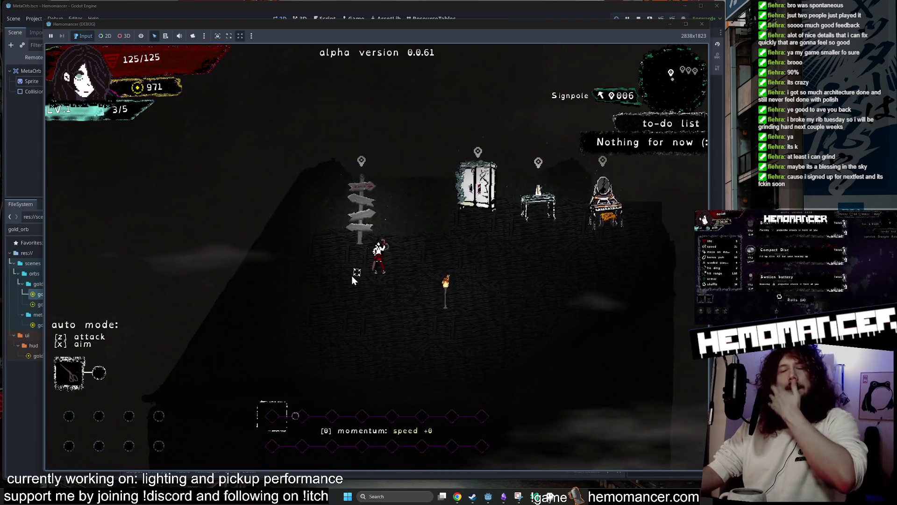
key(w)
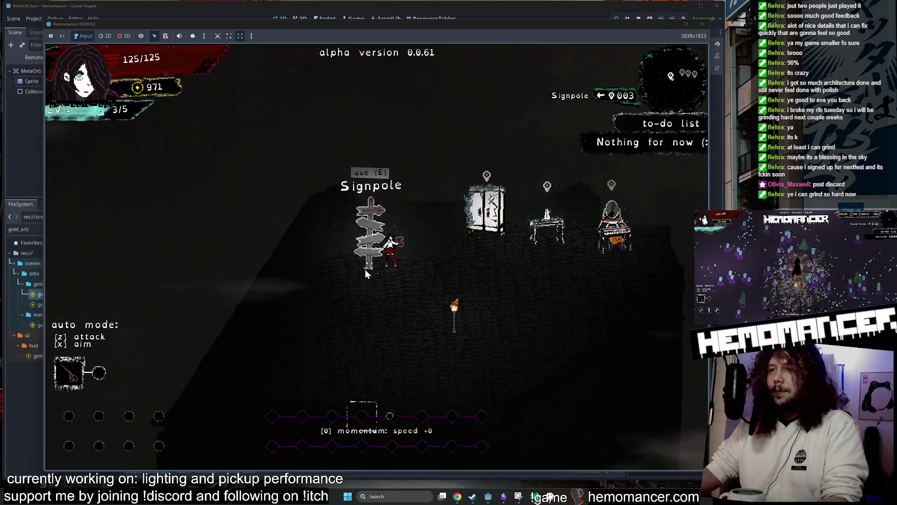
key(Escape)
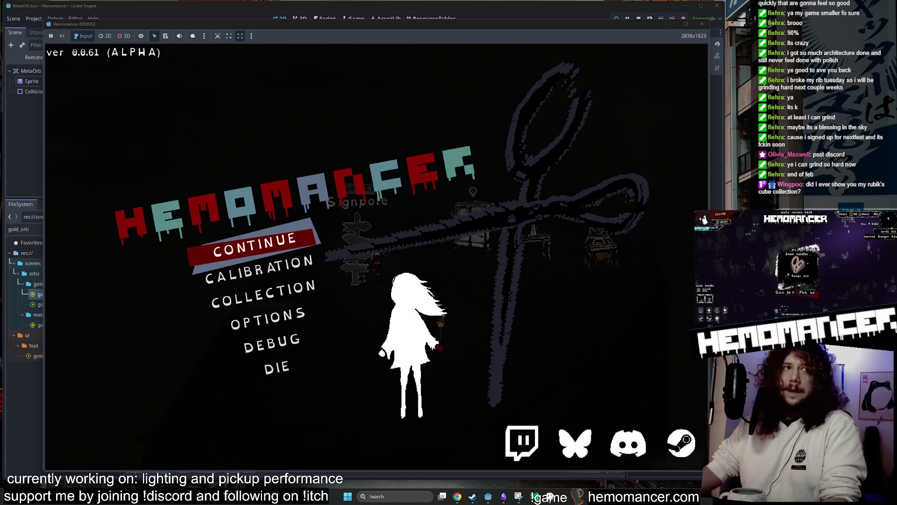
- Enlarge and zoom into the shared code screenshot, then minimize the running Hemomancer game
mouse_move(140, 327)
mouse_down()
mouse_move(332, 125)
mouse_move(347, 124)
mouse_up()
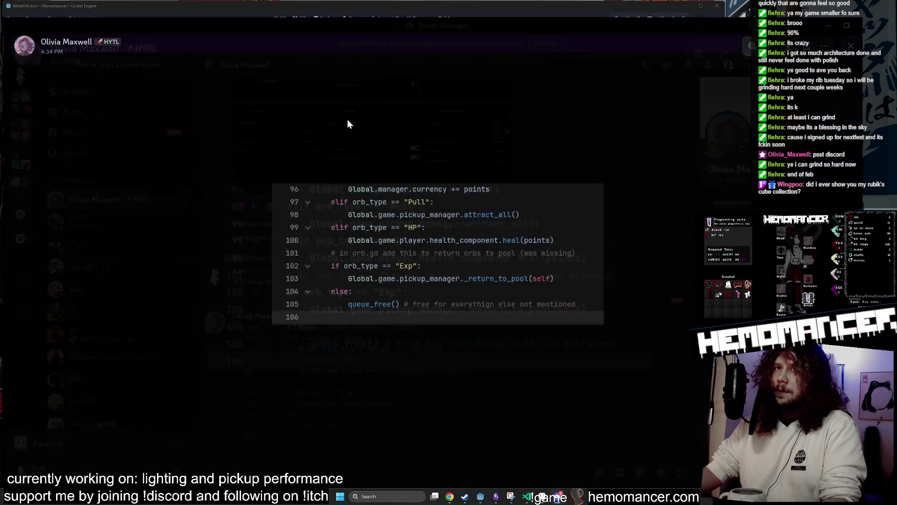
click(397, 231)
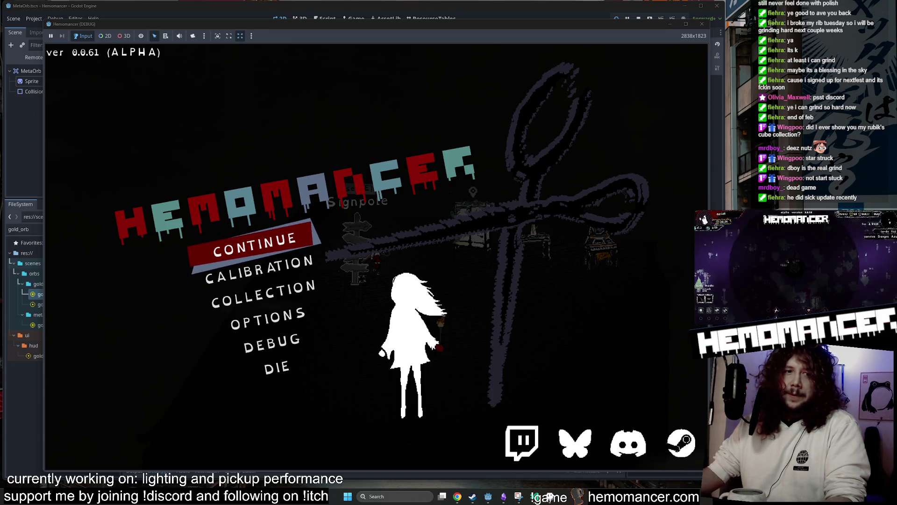
click(674, 26)
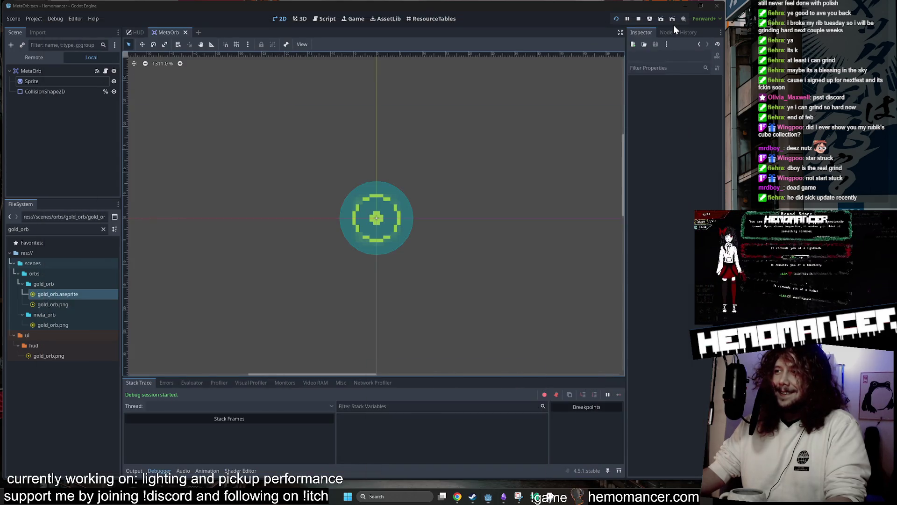
- Clear the FileSystem filter so the full project tree is shown
scroll(554, 201, down, 2)
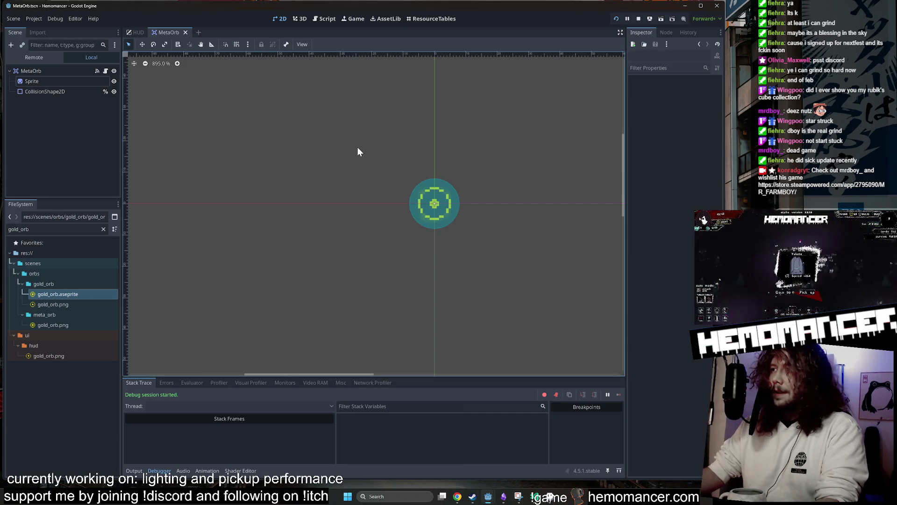
scroll(415, 130, down, 1)
scroll(404, 147, right, 2)
scroll(318, 187, down, 1)
scroll(315, 180, left, 2)
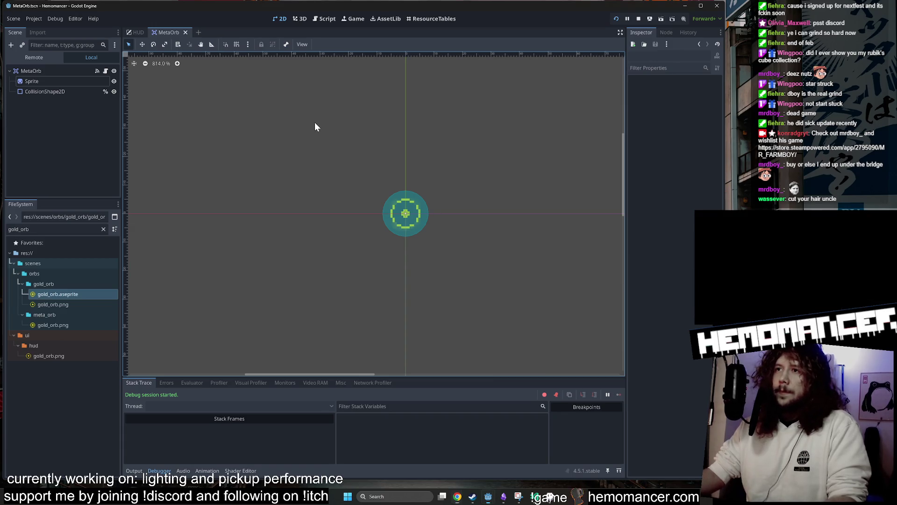
scroll(282, 144, up, 1)
scroll(467, 154, down, 1)
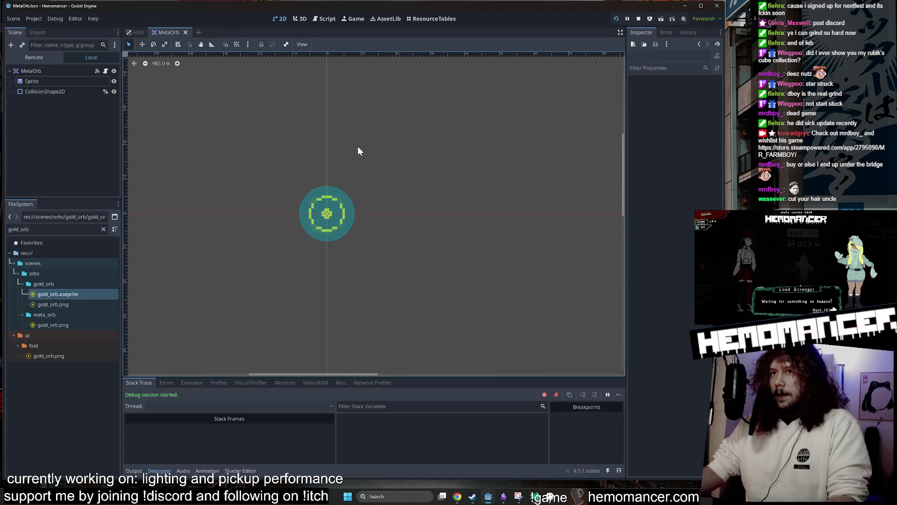
scroll(410, 138, up, 2)
click(104, 229)
- Collapse the items, exp_orb, gold_orb and meta_orb subfolders, then fold up orbs and scenes
double_click(30, 314)
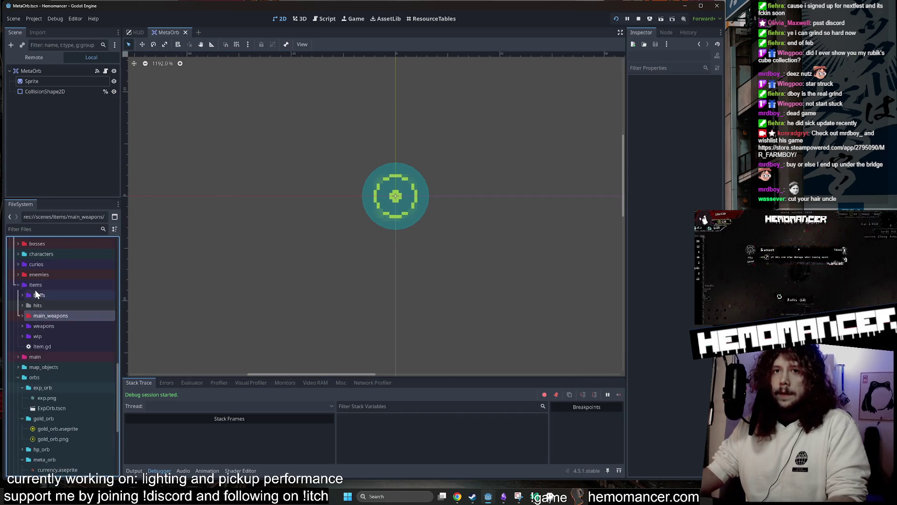
double_click(35, 290)
double_click(34, 327)
double_click(45, 336)
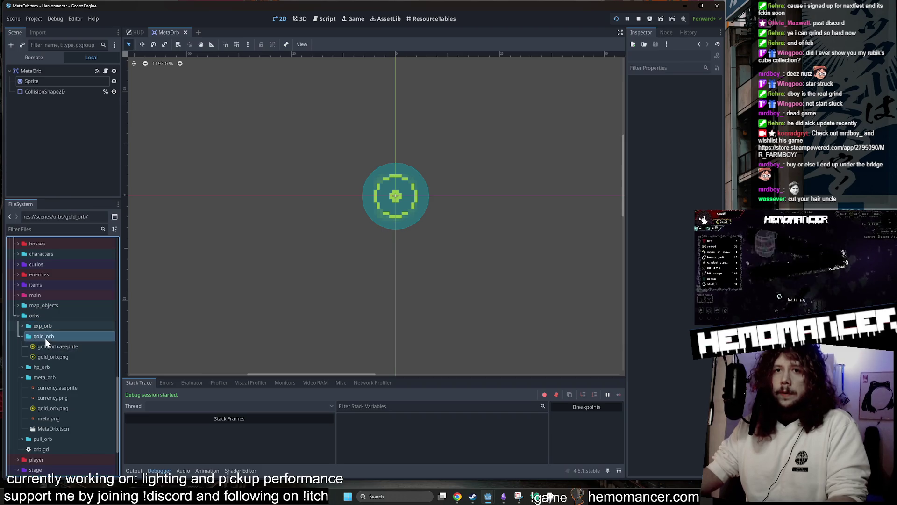
double_click(47, 357)
click(44, 316)
double_click(44, 317)
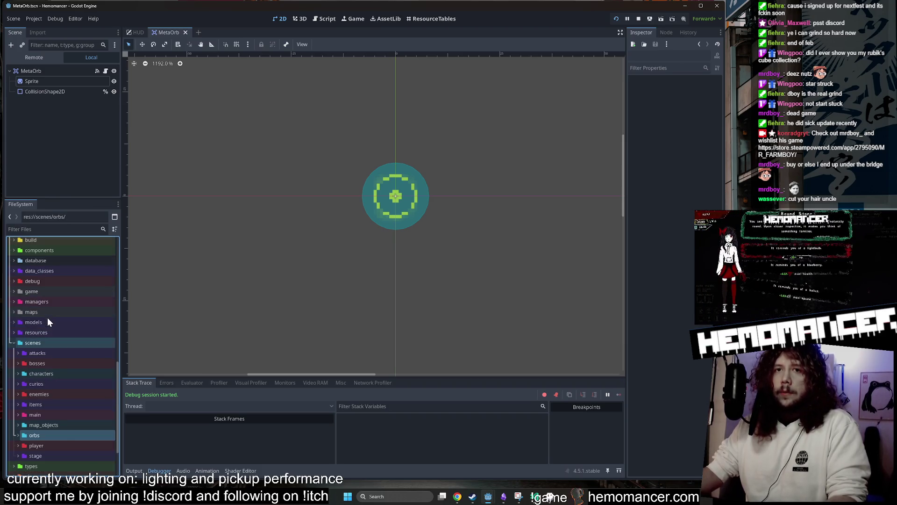
double_click(39, 341)
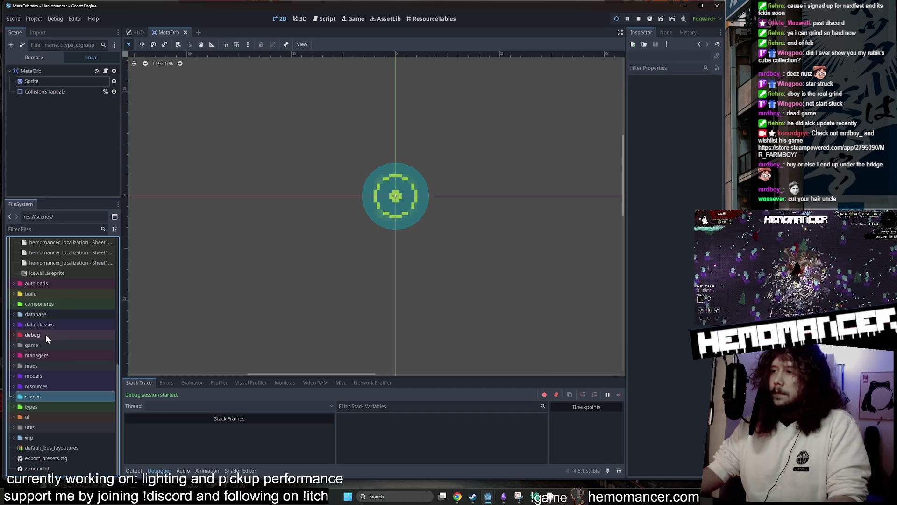
scroll(463, 231, down, 2)
mouse_move(485, 153)
mouse_down()
mouse_move(475, 165)
mouse_move(519, 132)
mouse_up()
- Close the MetaOrb scene tab and pan and zoom around the HUD layout
middle_click(171, 32)
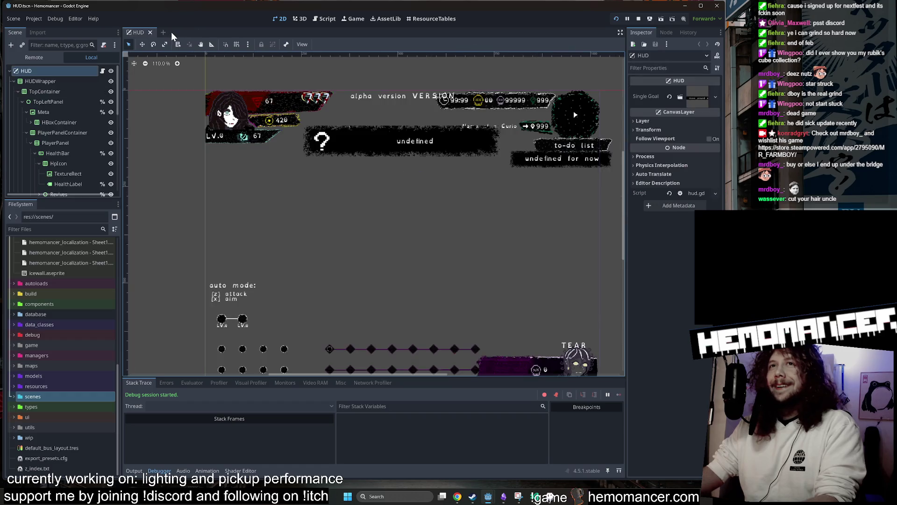
mouse_move(178, 139)
mouse_down()
mouse_move(195, 122)
mouse_move(164, 146)
mouse_move(211, 127)
mouse_move(211, 197)
mouse_move(210, 161)
mouse_up()
scroll(208, 140, down, 1)
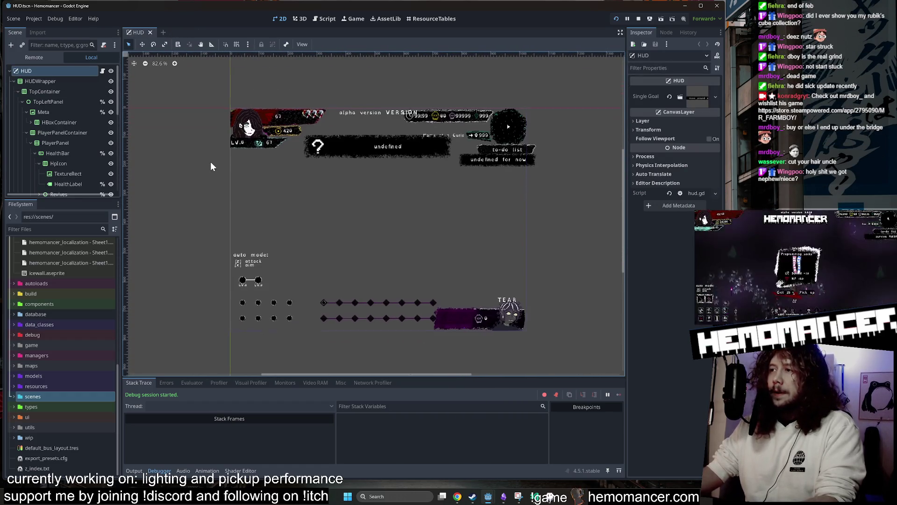
scroll(222, 159, up, 1)
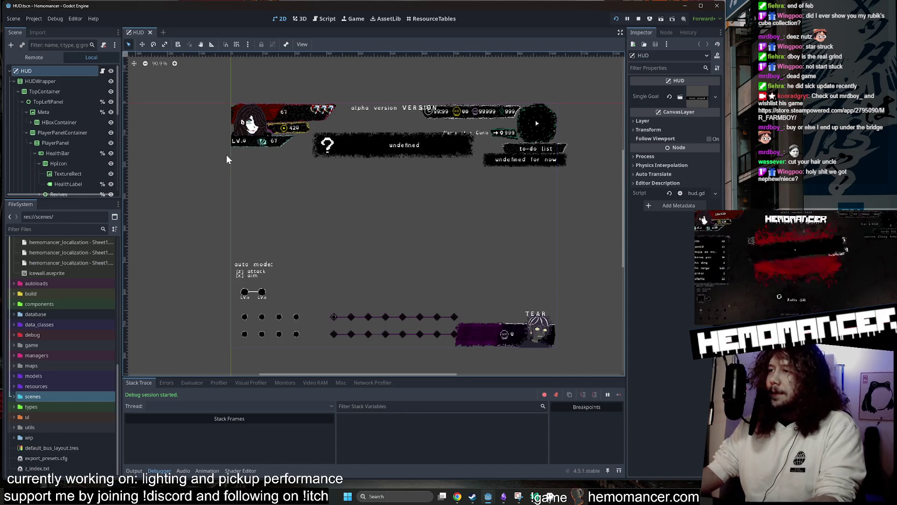
scroll(366, 94, down, 2)
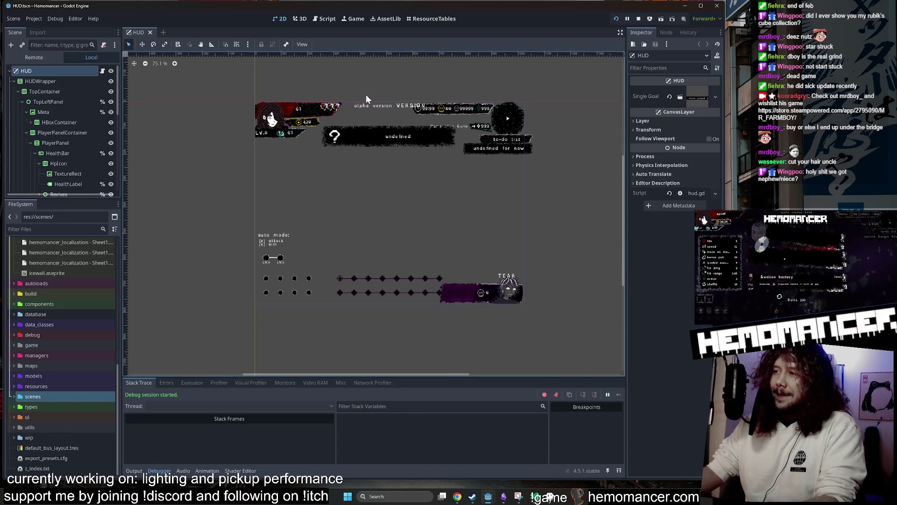
scroll(413, 75, up, 1)
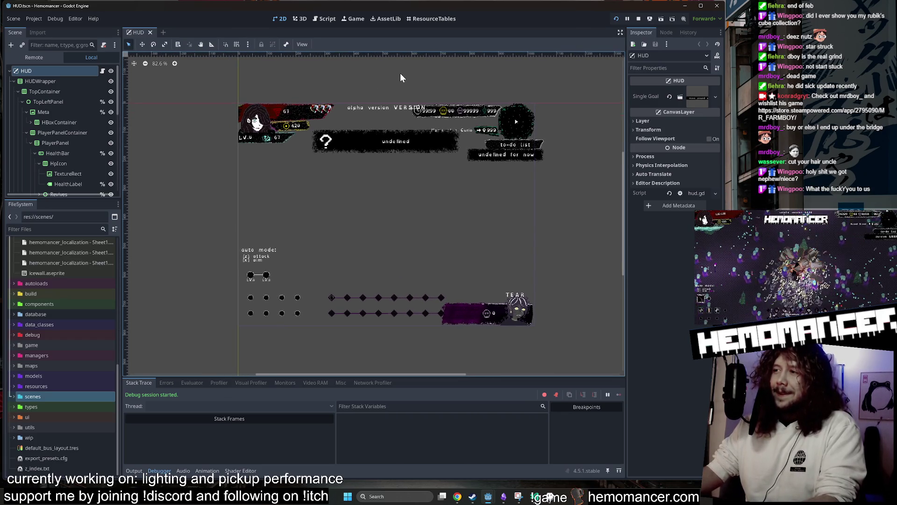
scroll(63, 294, up, 3)
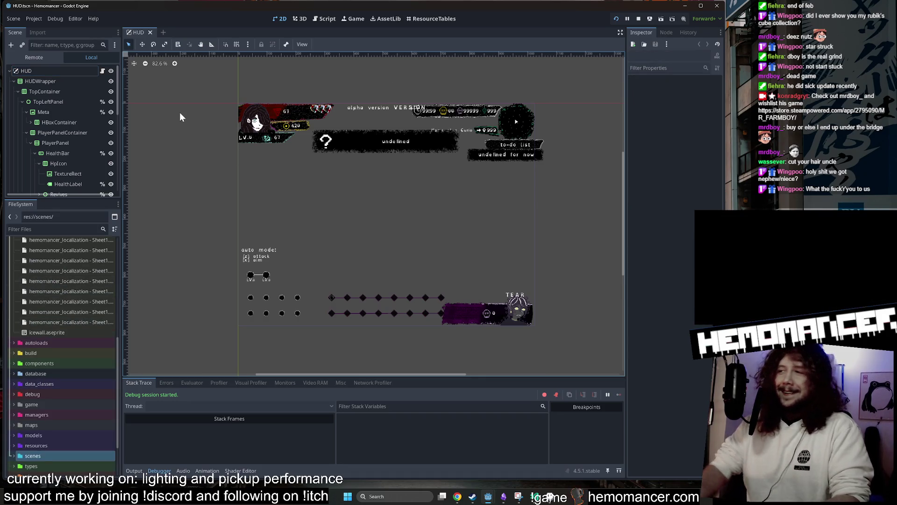
- Quick-open pickup_manager.gd by searching for 'pickup_manager'
key(alt+shift+o)
text(pickup_manager)
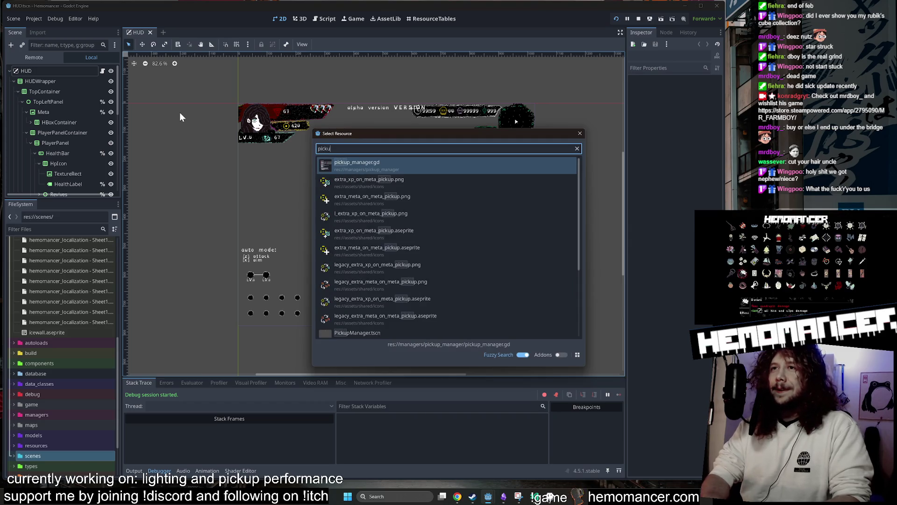
key(Return)
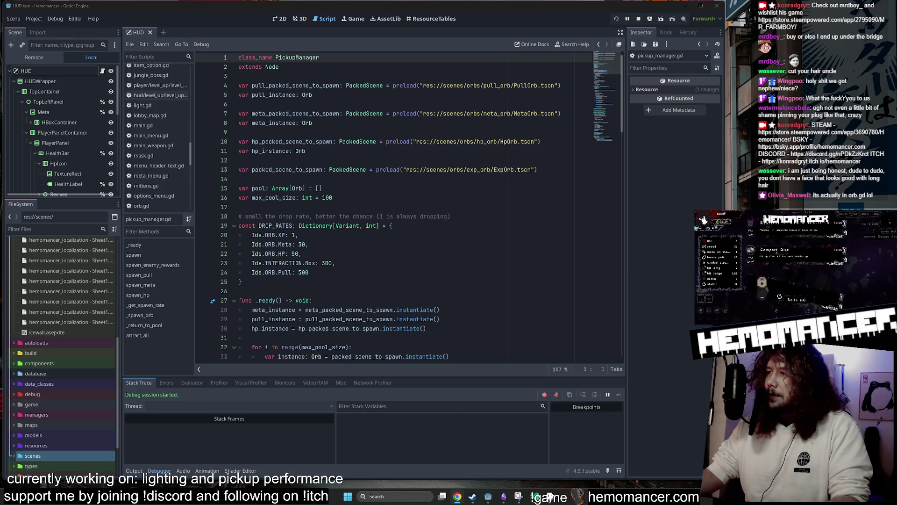
click(333, 197)
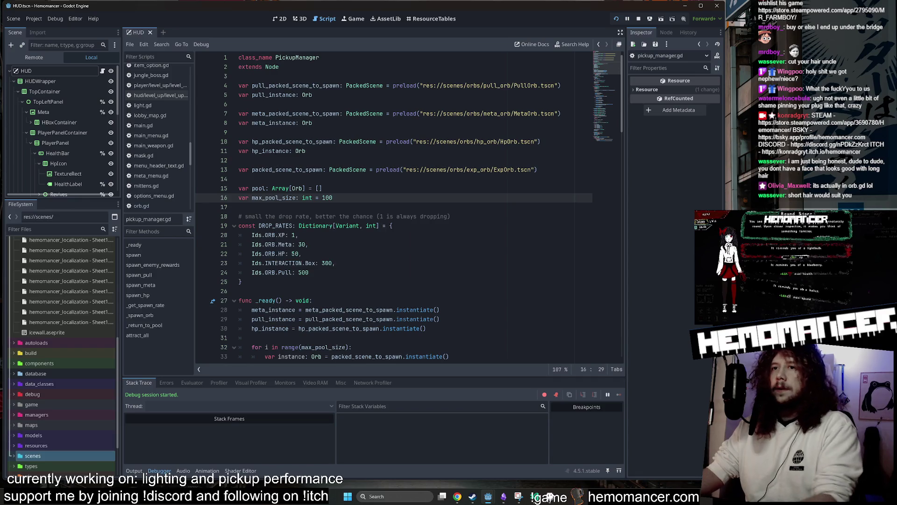
click(242, 281)
scroll(327, 234, down, 8)
scroll(74, 417, up, 4)
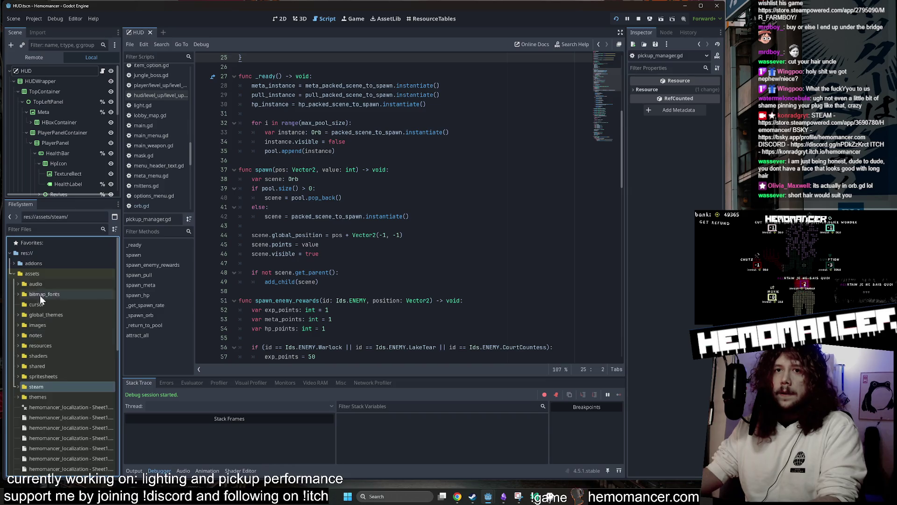
click(34, 273)
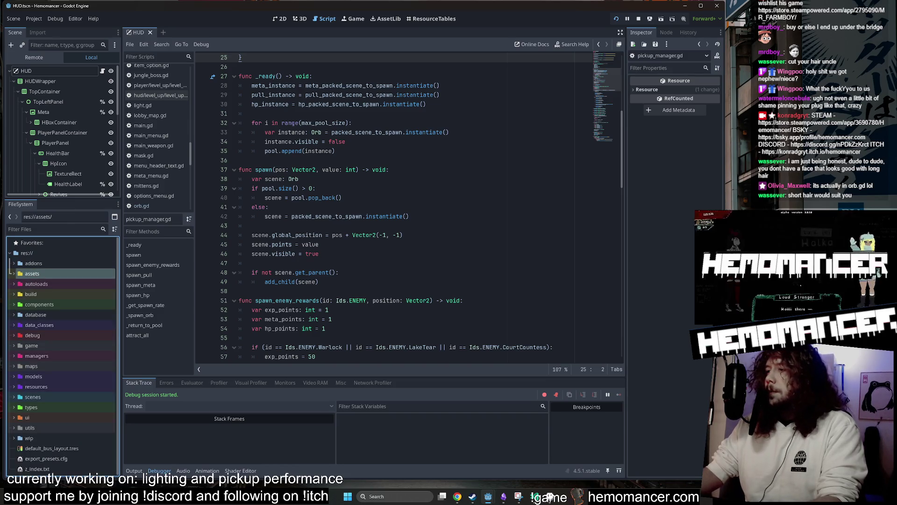
click(262, 226)
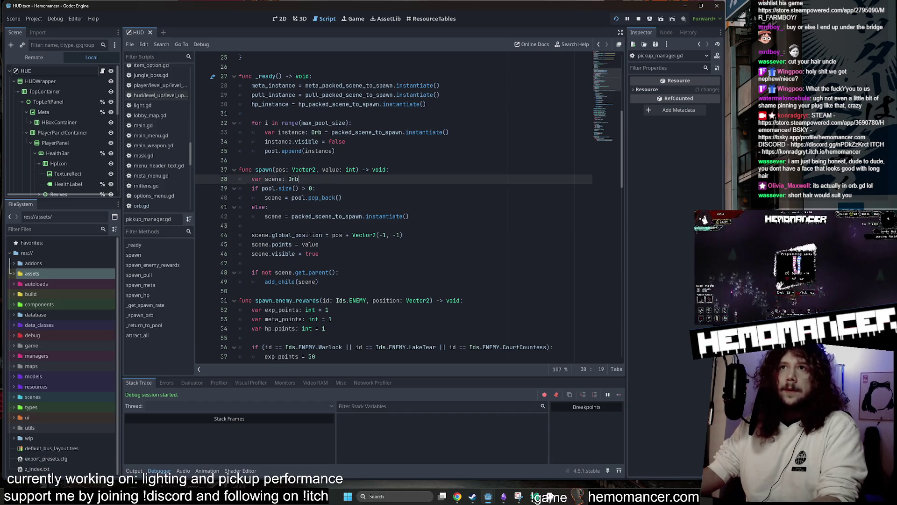
click(299, 178)
key(ctrl+shift+o)
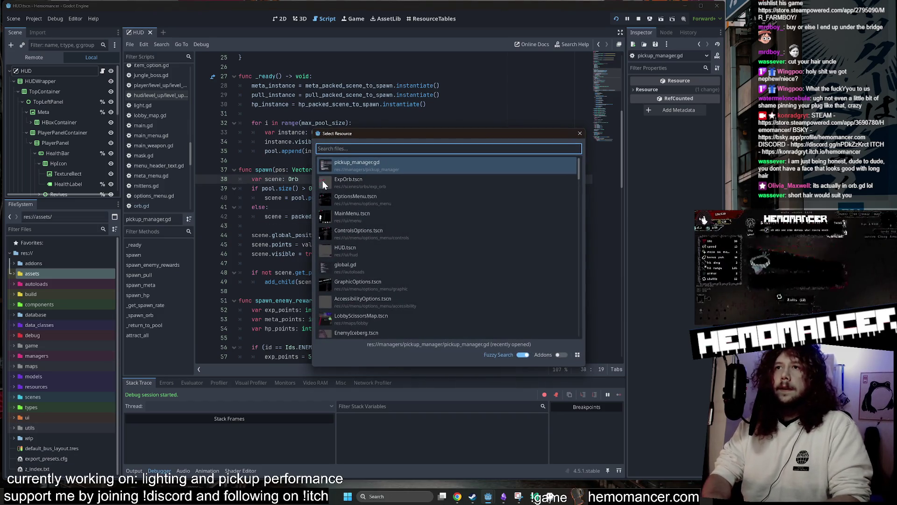
key(Return)
scroll(393, 206, up, 2)
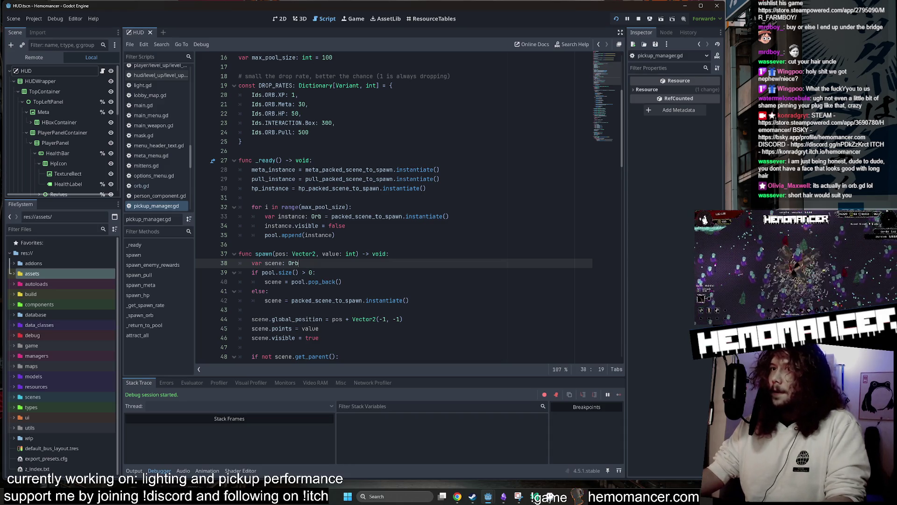
scroll(605, 70, up, 5)
click(241, 282)
scroll(242, 281, down, 2)
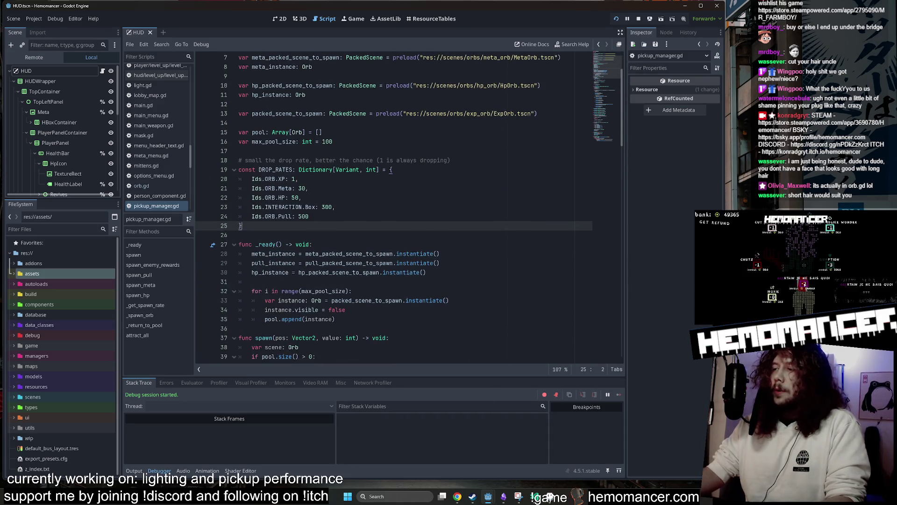
scroll(409, 207, down, 4)
scroll(602, 99, down, 12)
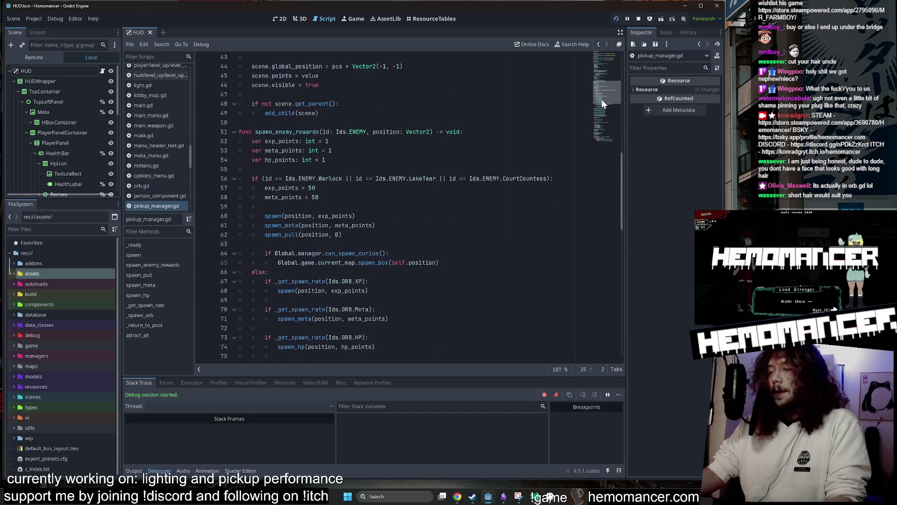
scroll(605, 135, down, 10)
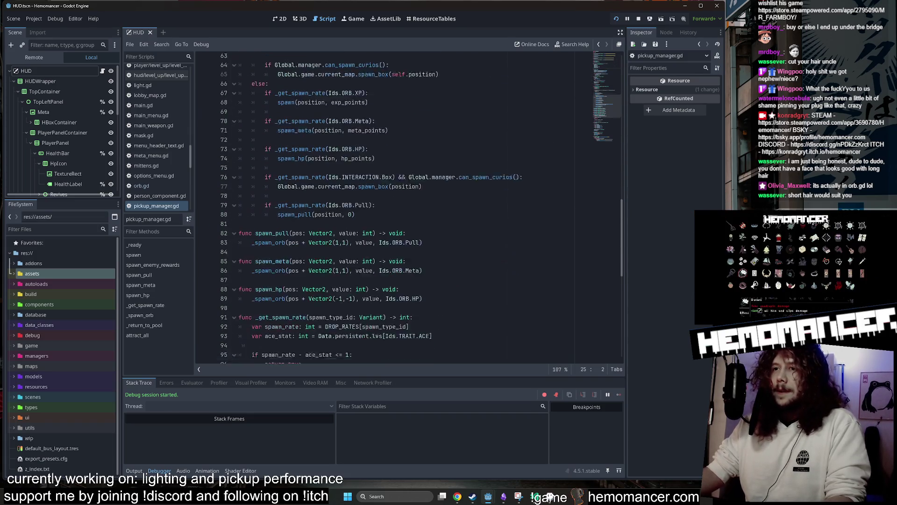
scroll(606, 133, down, 4)
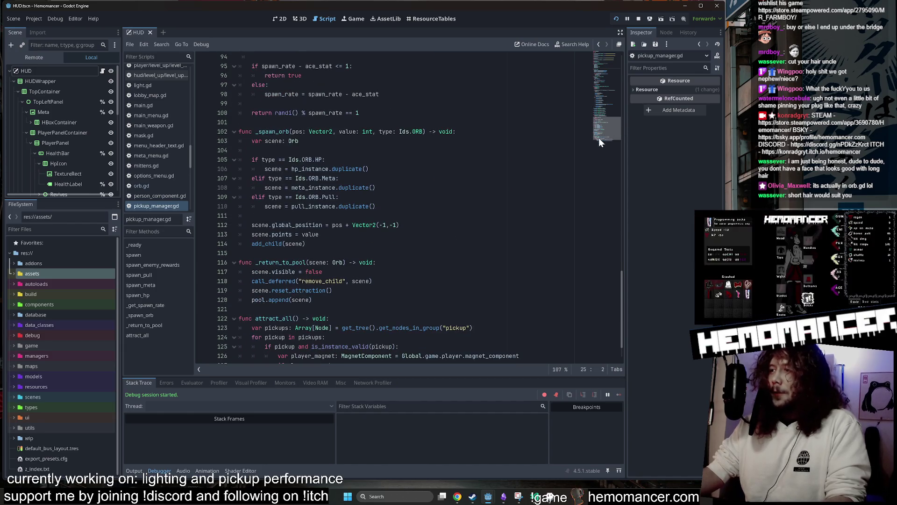
scroll(606, 132, down, 2)
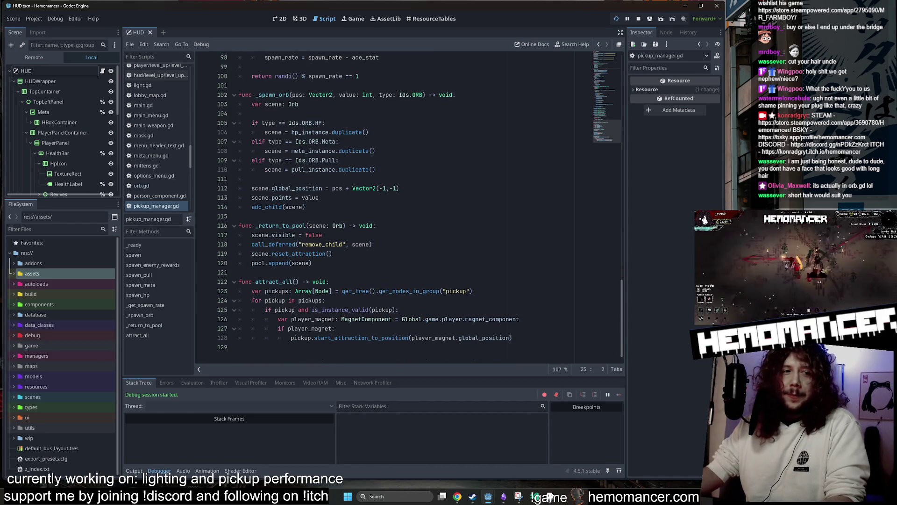
scroll(607, 132, up, 14)
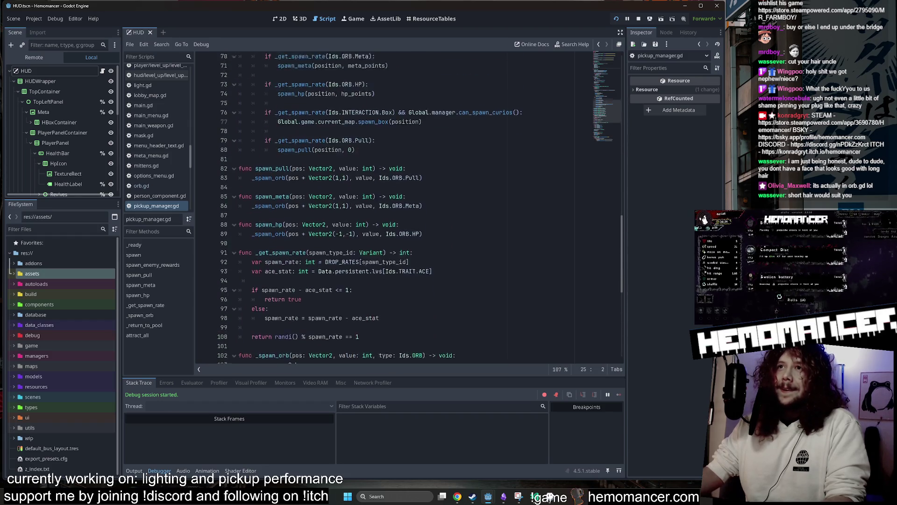
scroll(606, 133, up, 10)
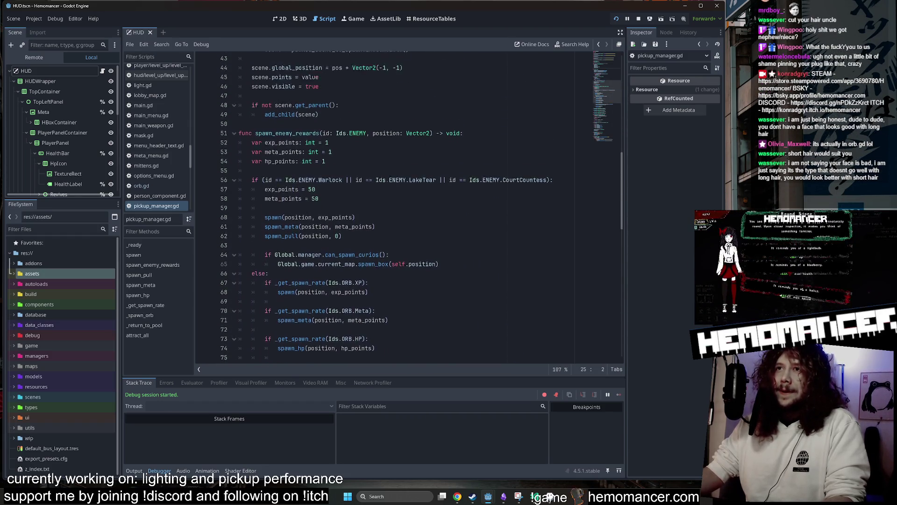
scroll(606, 133, up, 9)
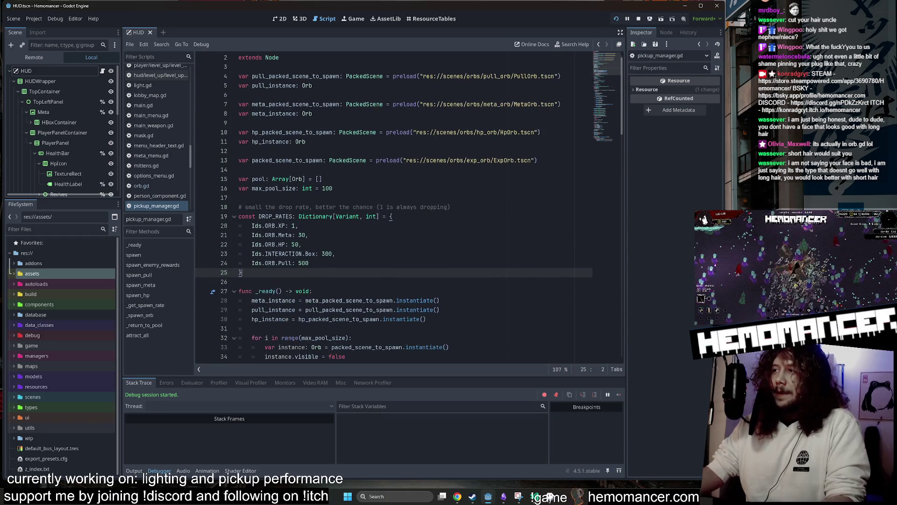
scroll(606, 133, down, 9)
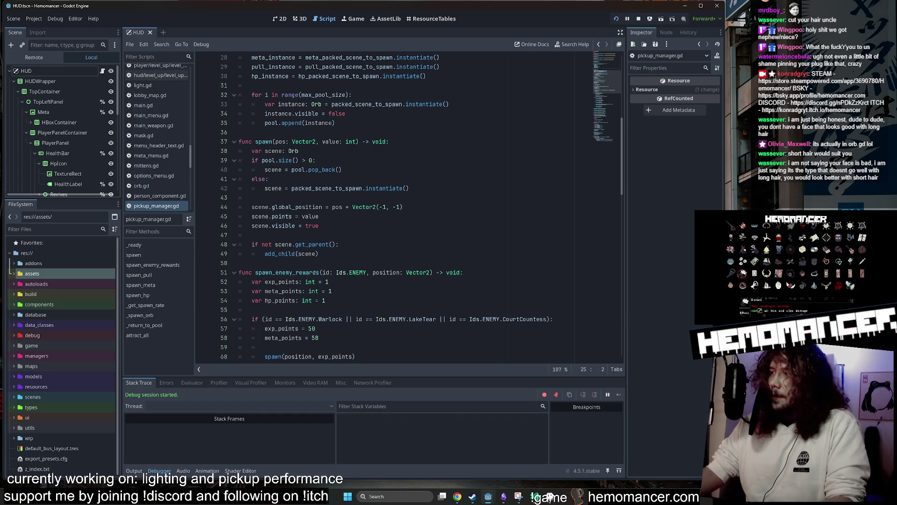
scroll(409, 208, down, 6)
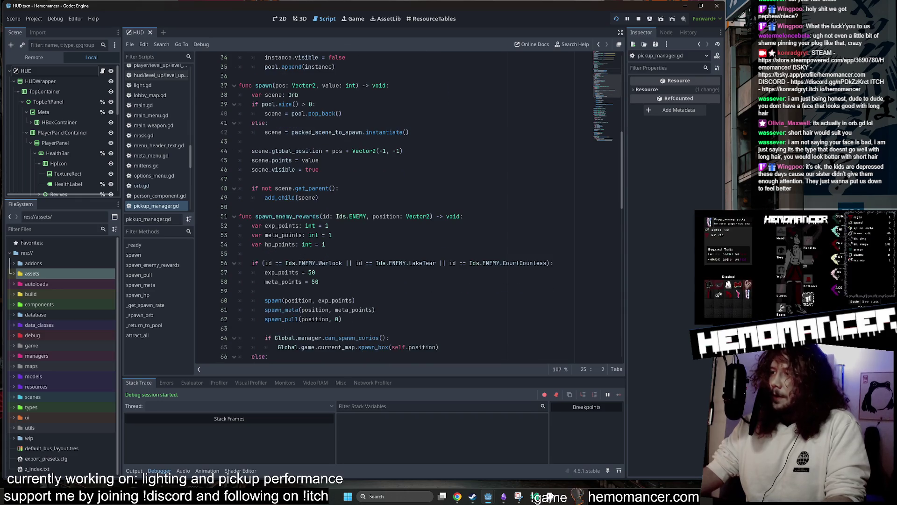
scroll(409, 208, down, 9)
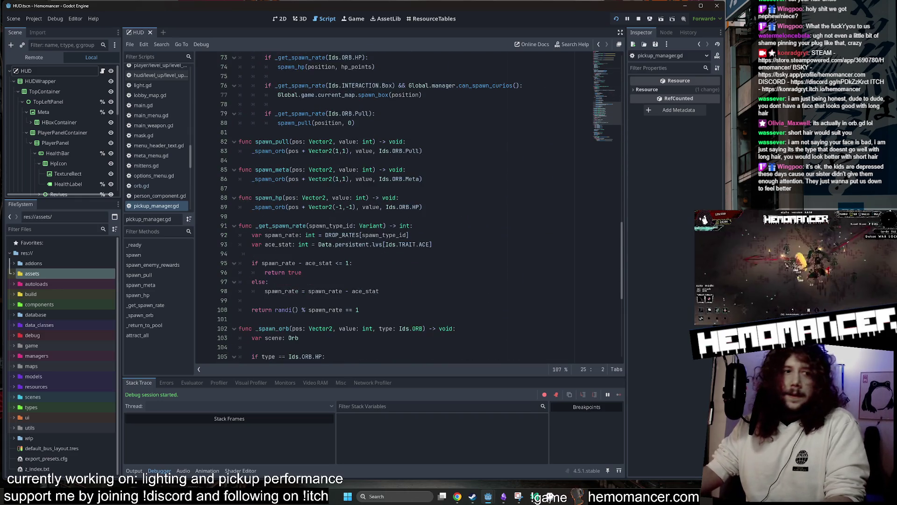
scroll(409, 208, down, 2)
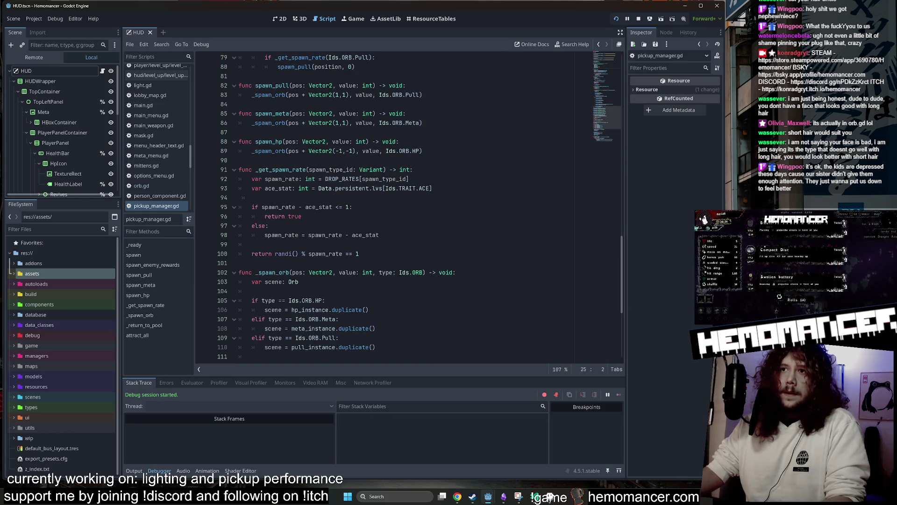
scroll(409, 208, down, 4)
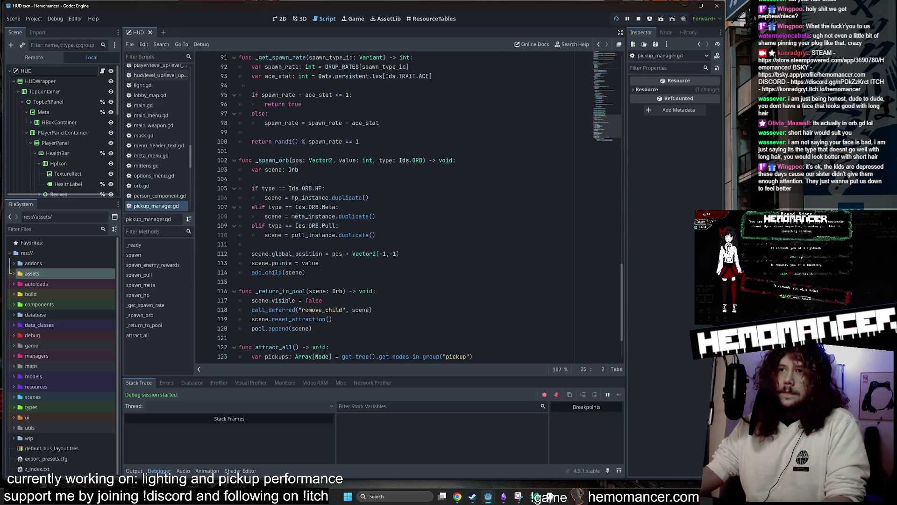
scroll(409, 208, up, 1)
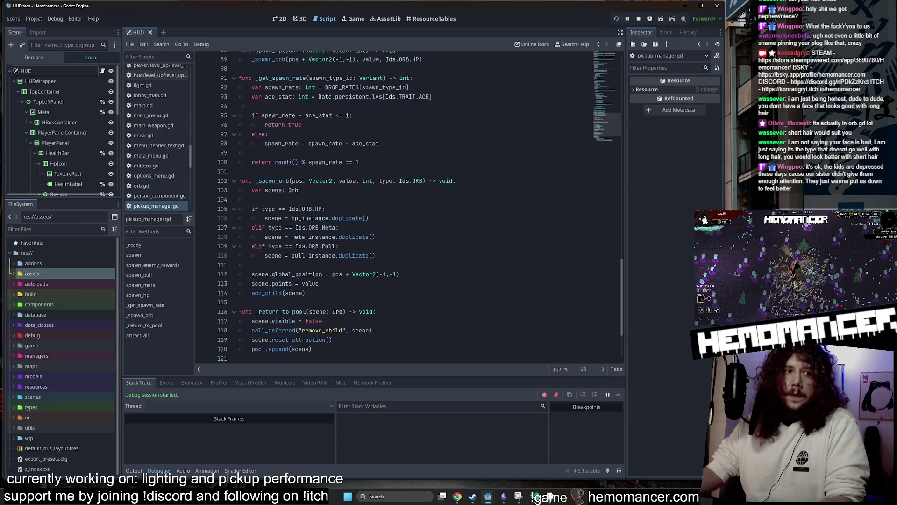
- Review the spawn code around lines 101–108 and the Meta check, then bring up Quick Open
click(261, 179)
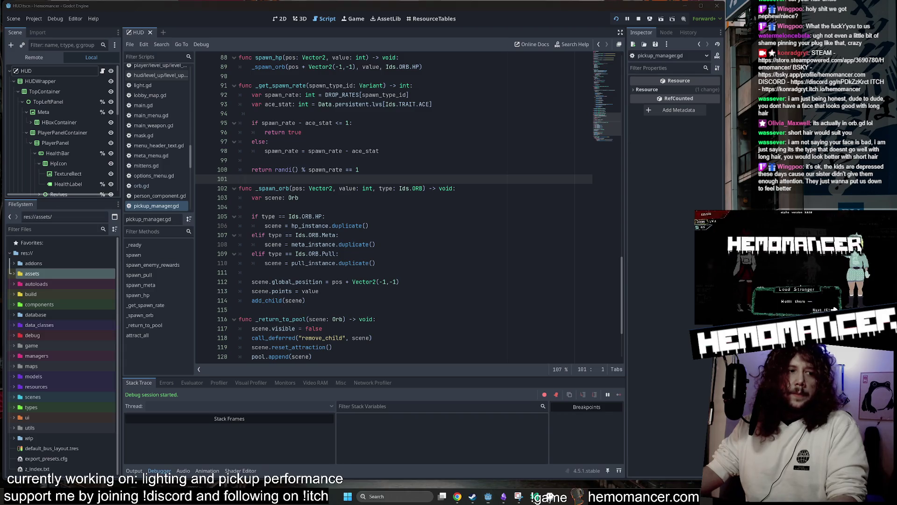
click(375, 244)
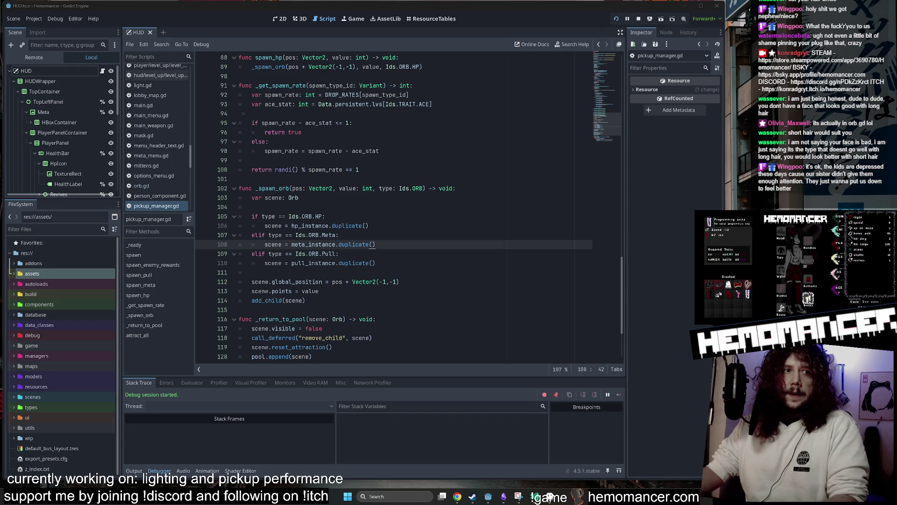
scroll(409, 208, up, 9)
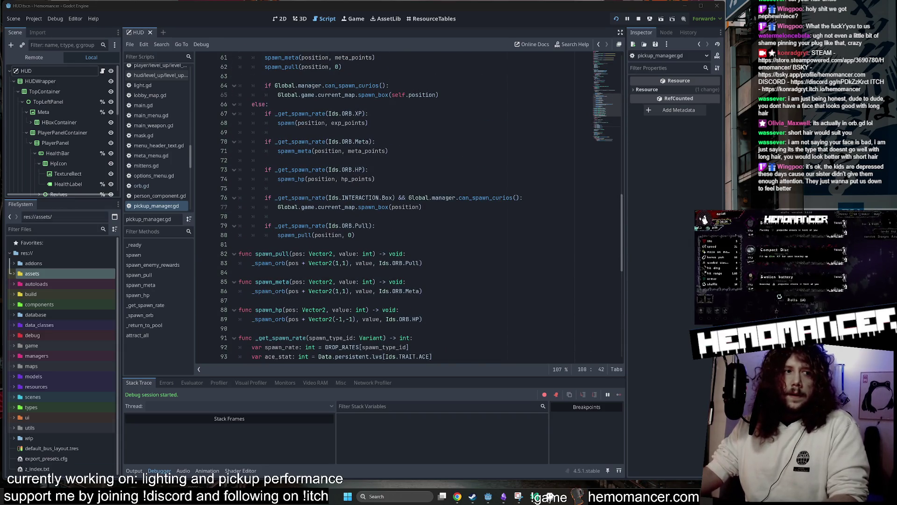
scroll(409, 208, up, 20)
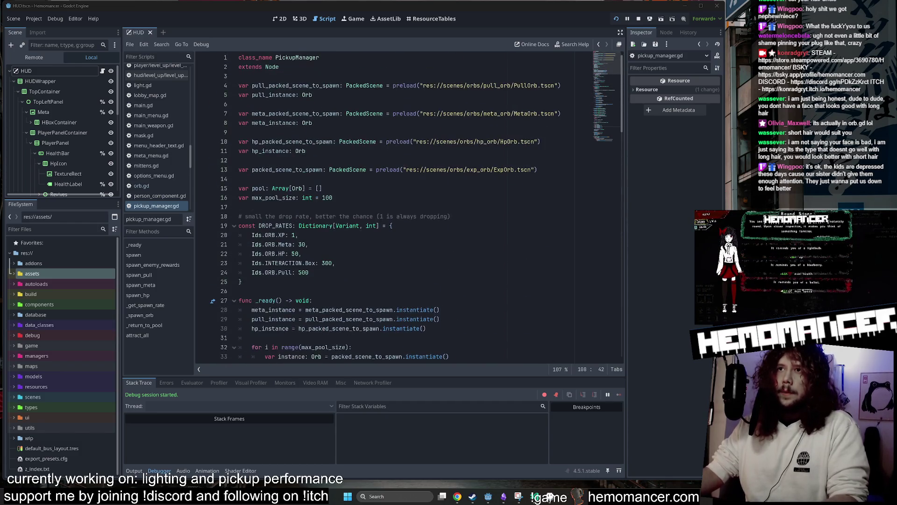
scroll(409, 208, down, 20)
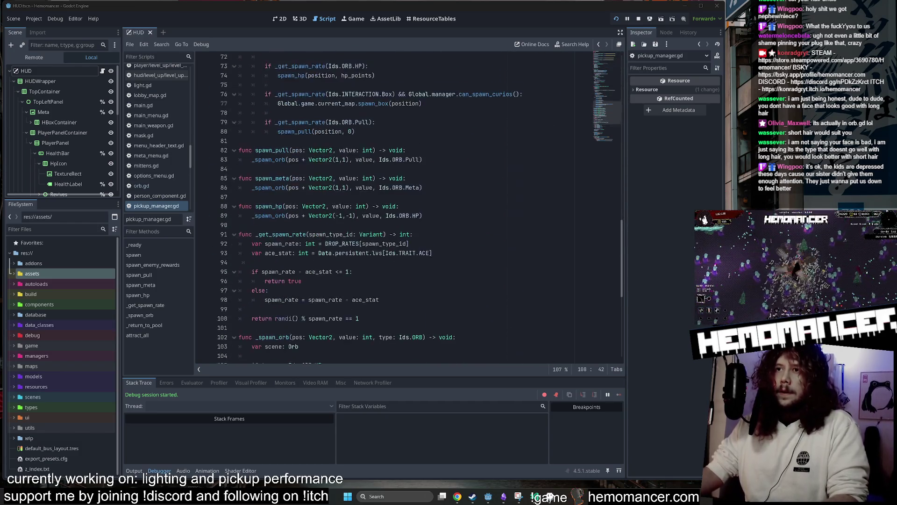
scroll(408, 208, down, 3)
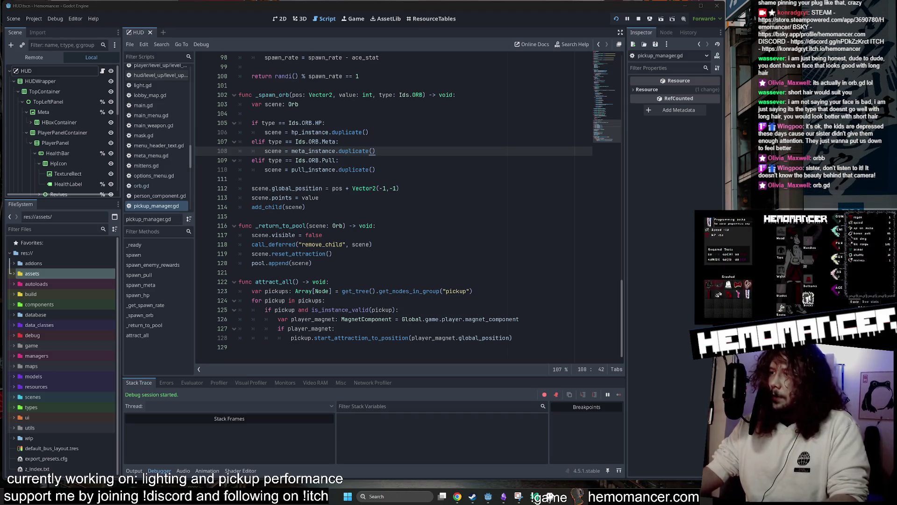
click(339, 142)
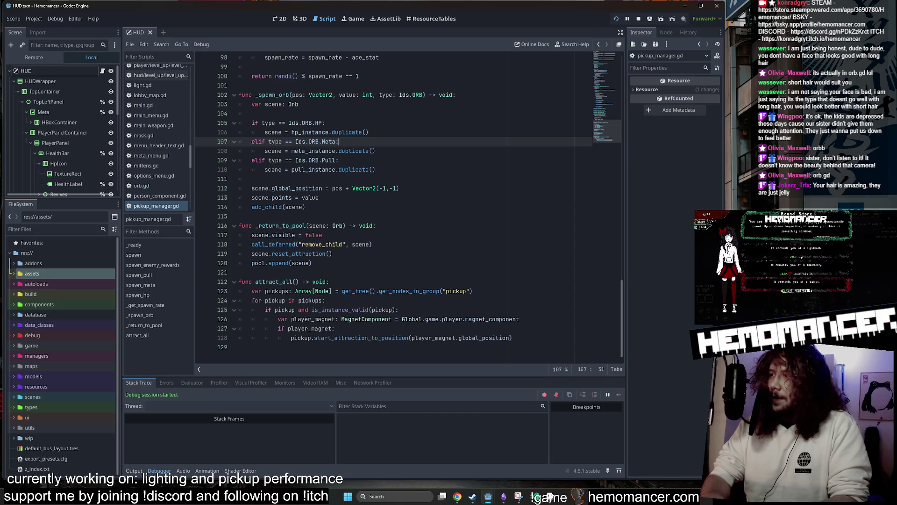
key(shift+alt+o)
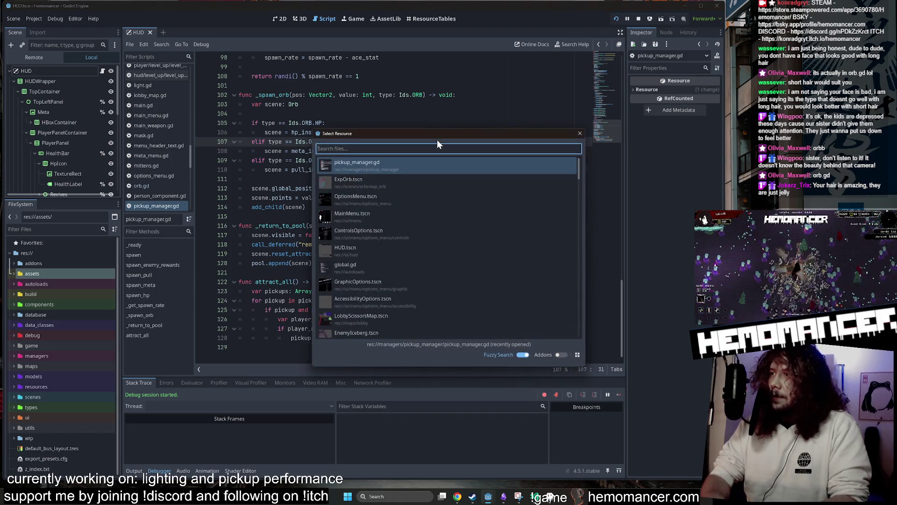
- Open orb.gd through the quick search and scroll to the collect_orb function
text(orb)
key(Return)
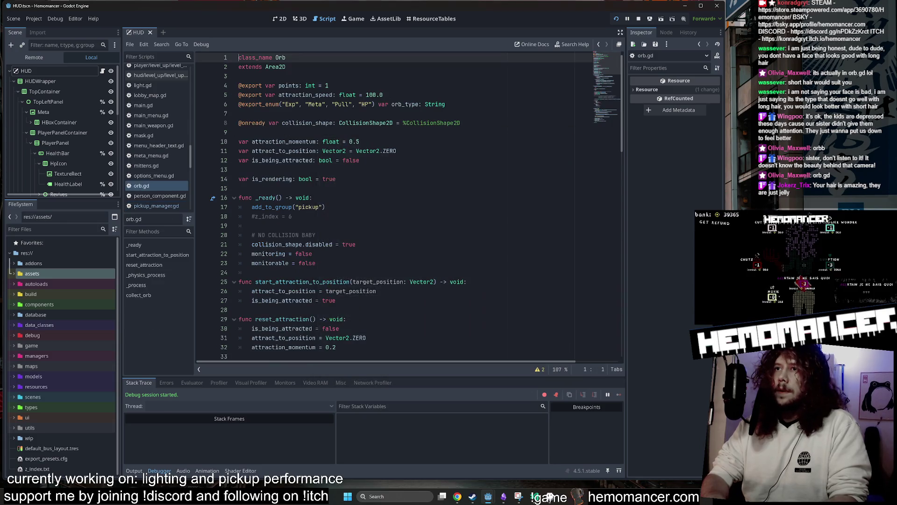
scroll(608, 72, down, 3)
mouse_move(607, 72)
mouse_down()
mouse_move(596, 109)
mouse_move(601, 62)
mouse_move(602, 121)
mouse_up()
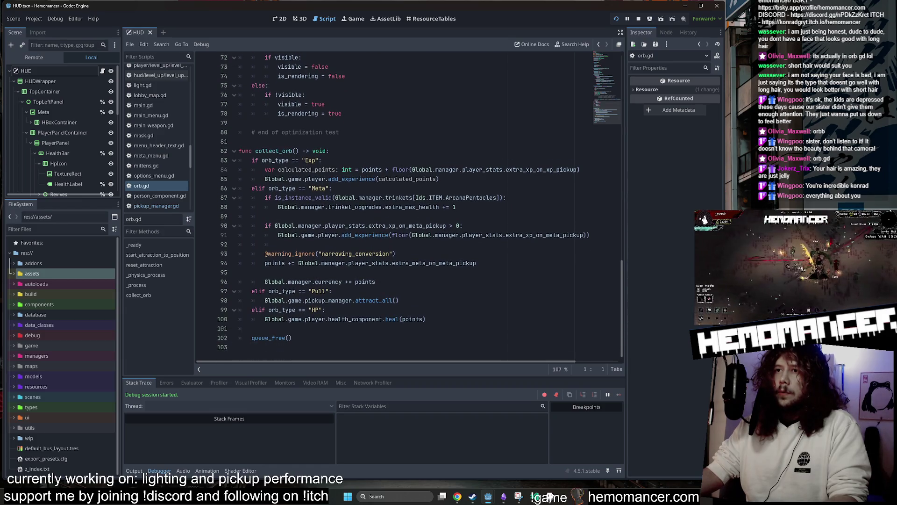
click(280, 318)
click(261, 328)
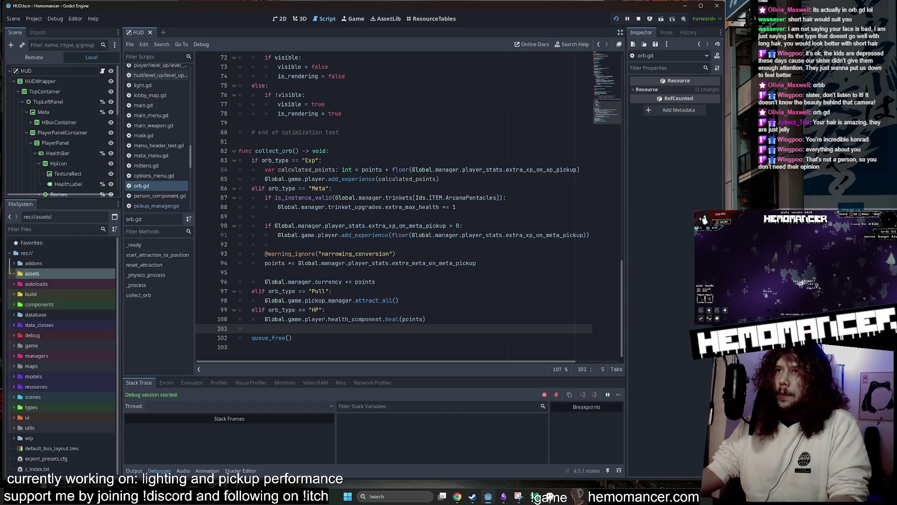
- Change the Meta check from 'elif' to 'if' and select the Exp branch lines
drag(251, 160, 333, 170)
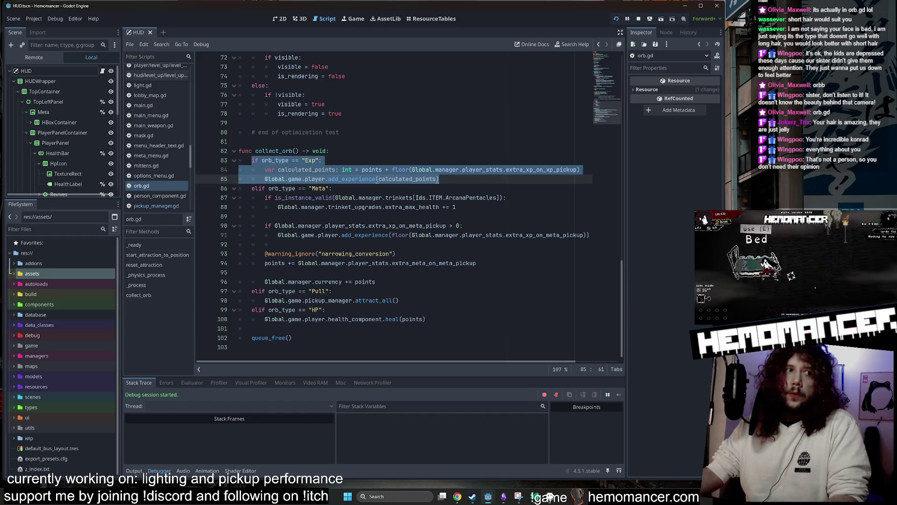
click(332, 188)
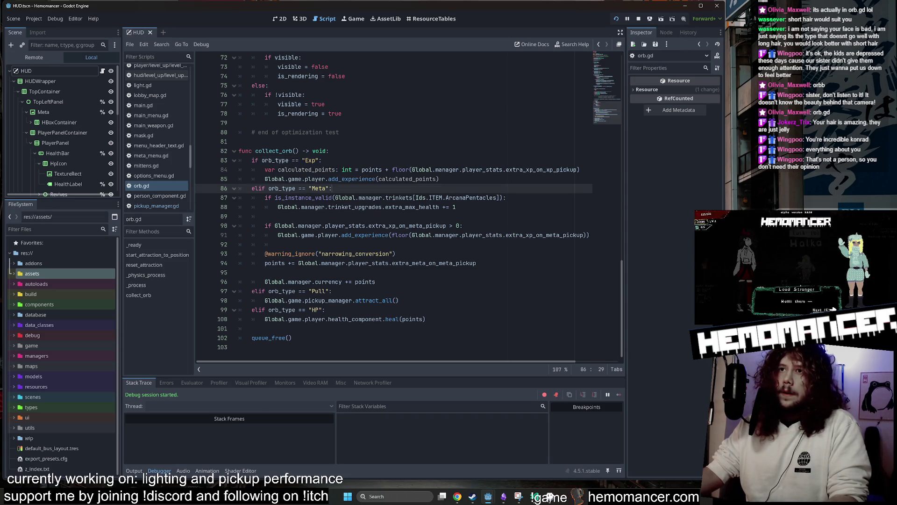
key(Home)
key(Delete)
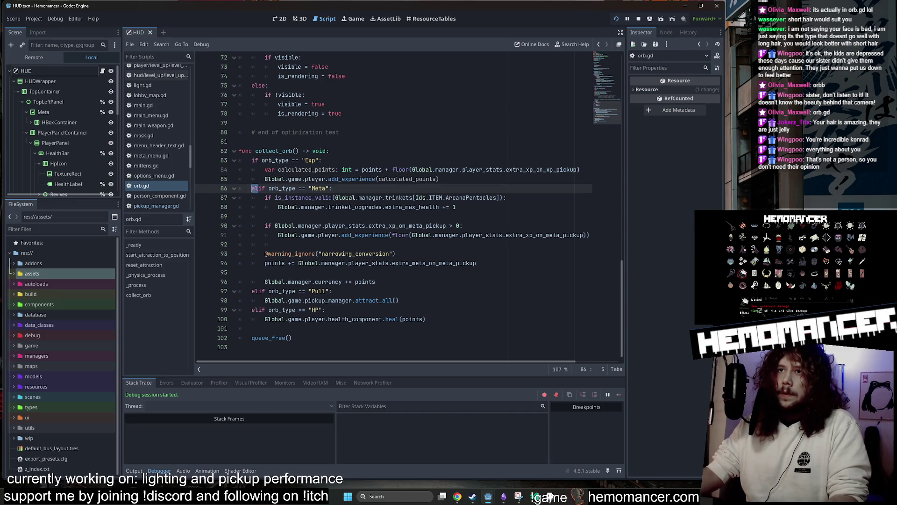
mouse_move(439, 179)
mouse_down()
mouse_move(261, 179)
mouse_move(240, 170)
mouse_up()
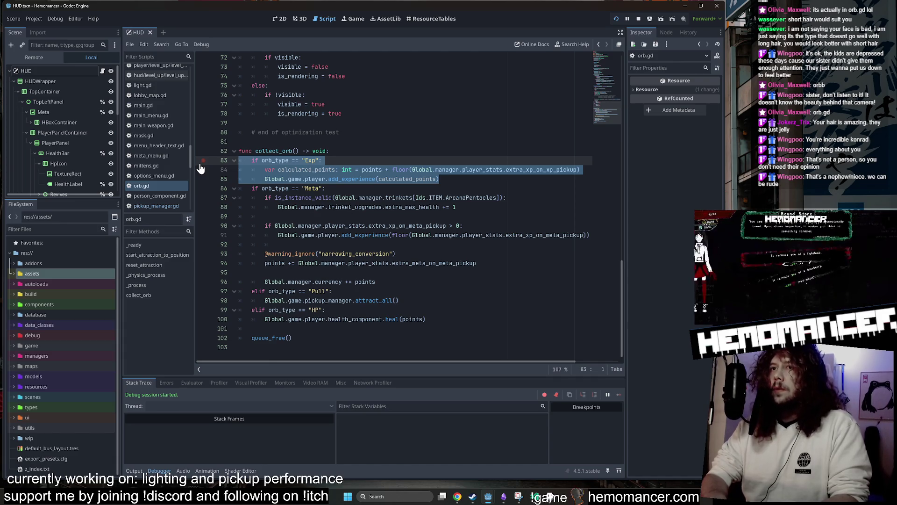
- Move the three-line Exp branch below the HP branch, remove the leftover empty line, and save
key(BackSpace)
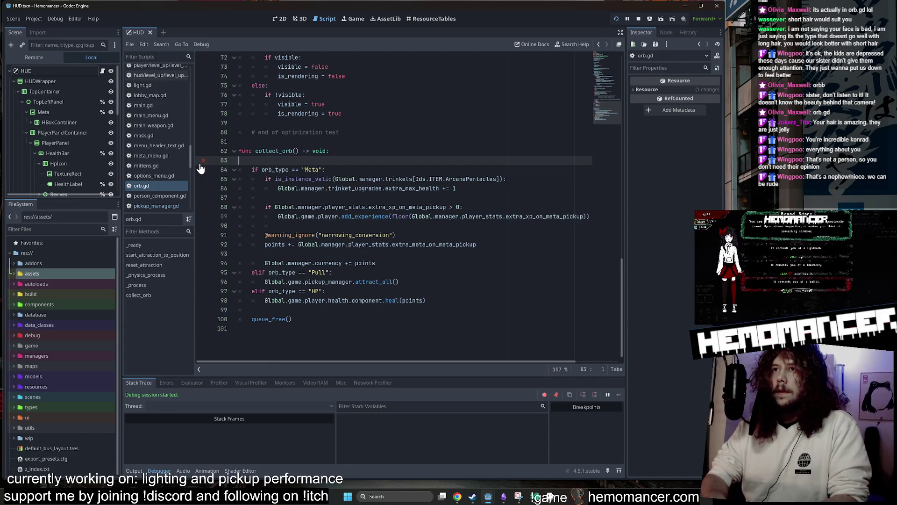
key(Down)
key(Down)
key(Down)
key(Up)
key(Up)
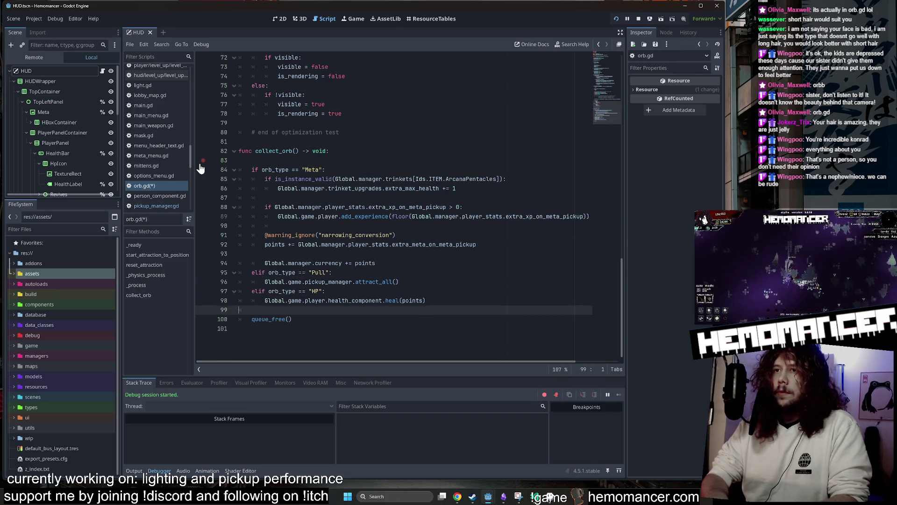
key(Up)
key(Down)
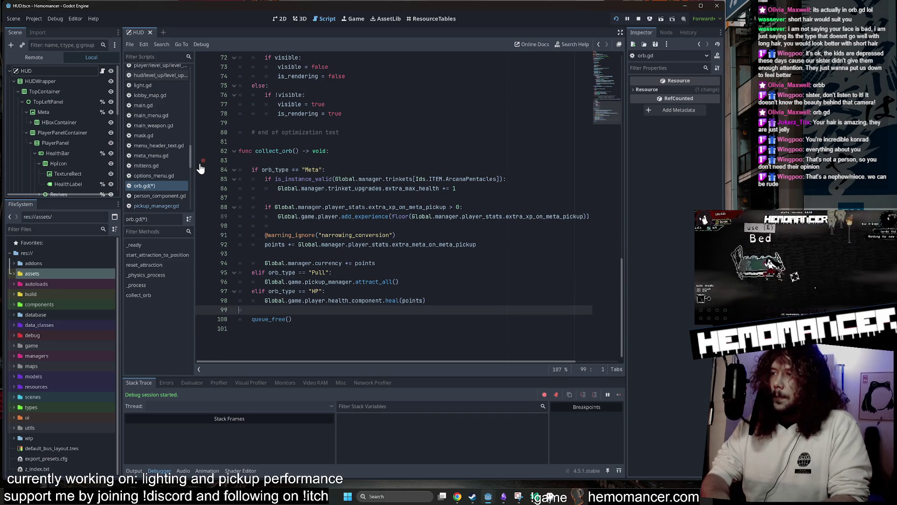
key(Return)
key(Return)
key(Up)
key(Up)
key(Down)
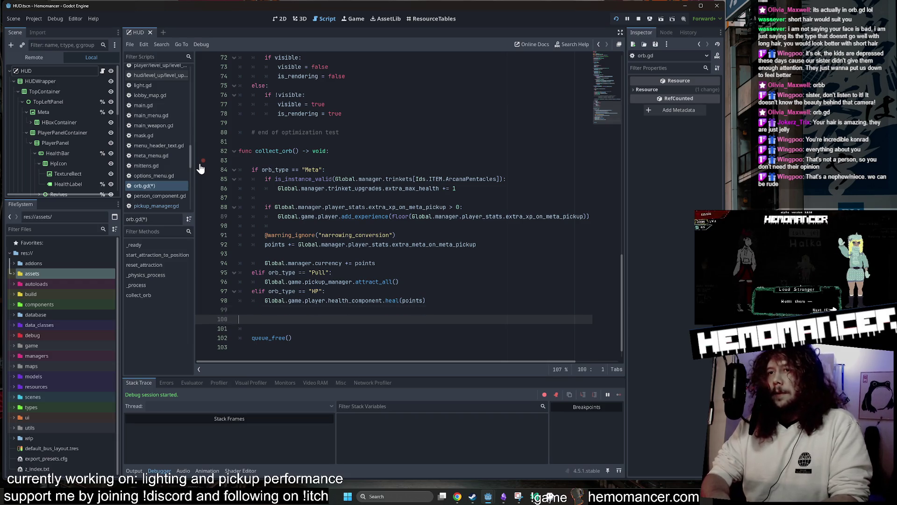
text(if orb_type == "Exp": 		var calculated_points: int = points + floor(Global.manager.player_stats.extra_xp_on_xp_pickup) 		Global.game.player.add_experience(calculated_points))
click(252, 160)
key(Delete)
key(ctrl+s)
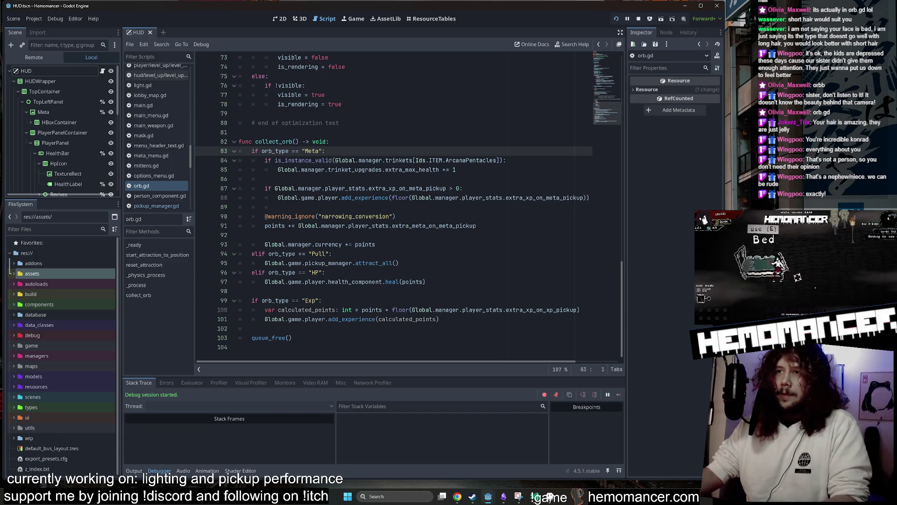
- Add an 'else:' before queue_free(), indent queue_free() under it, and save orb.gd
click(238, 291)
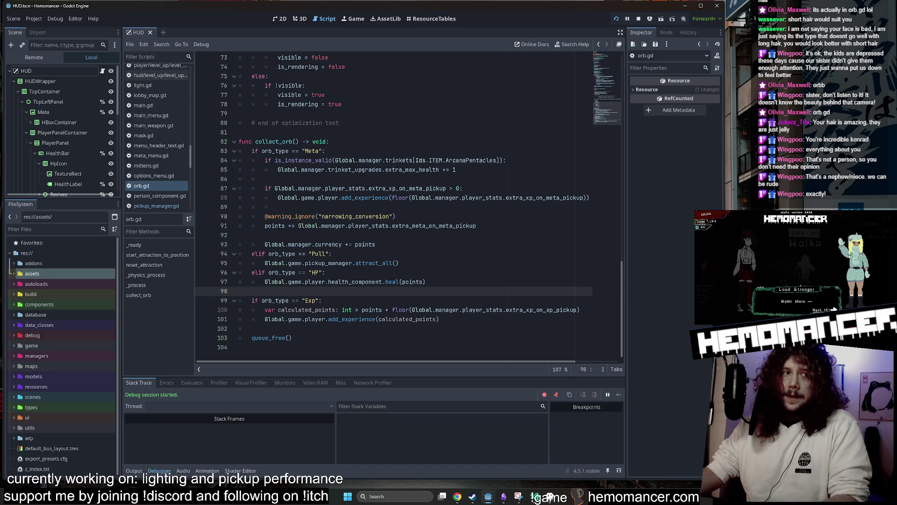
click(252, 328)
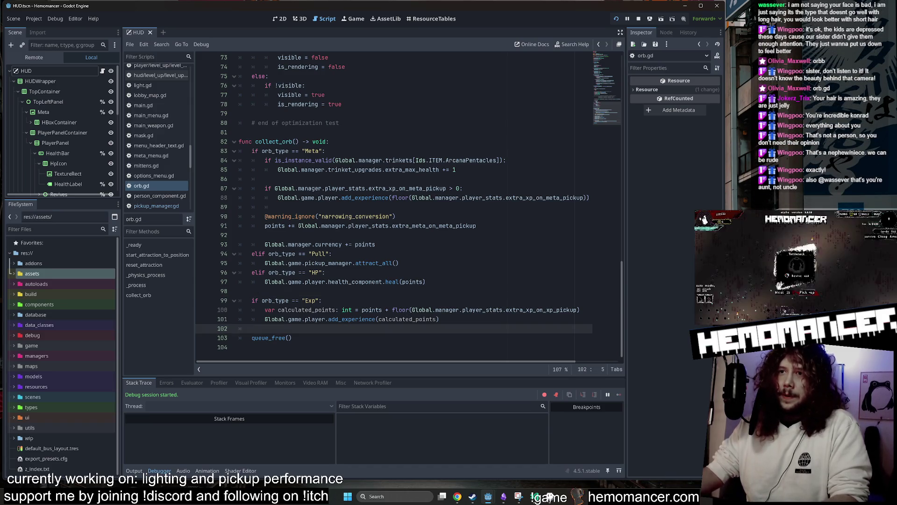
text(else:)
click(239, 338)
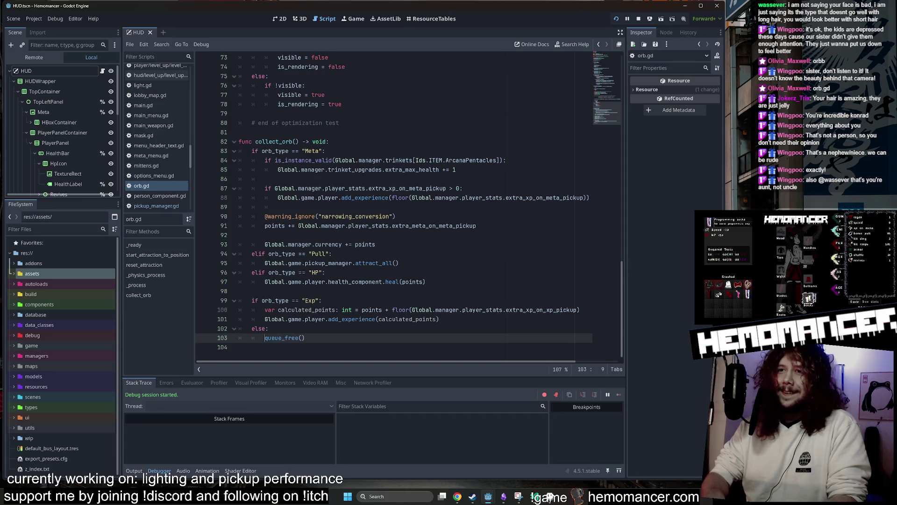
click(264, 206)
click(239, 234)
key(ctrl+s)
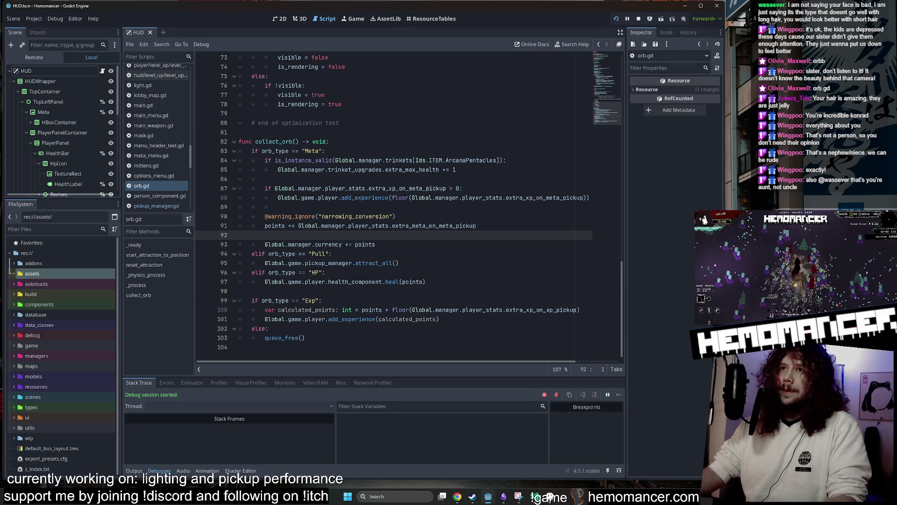
double_click(274, 141)
click(275, 151)
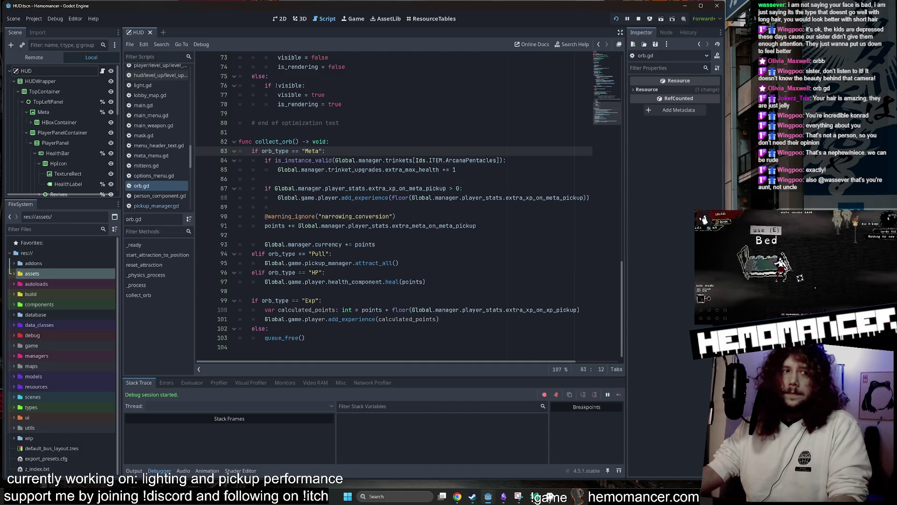
- Run the game with F5, pick Dark diamond and Ice cream upgrades, then escape to the main menu
key(F5)
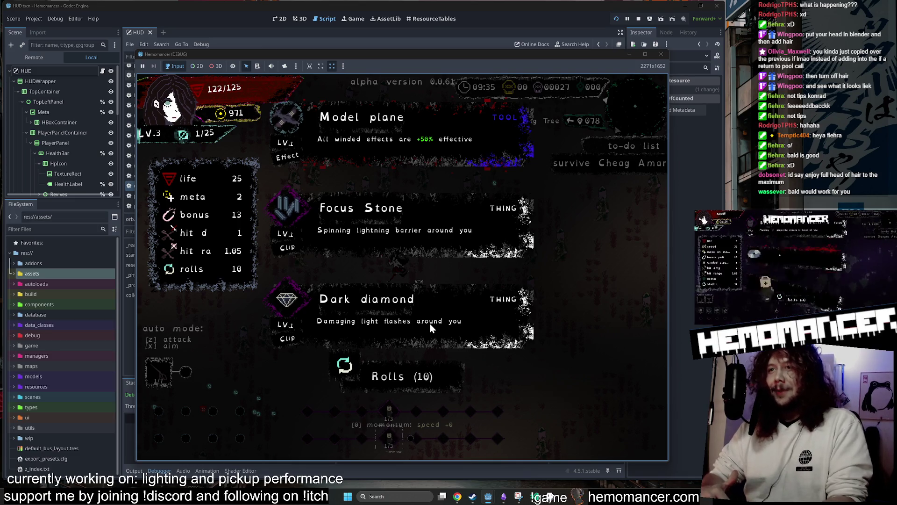
click(430, 324)
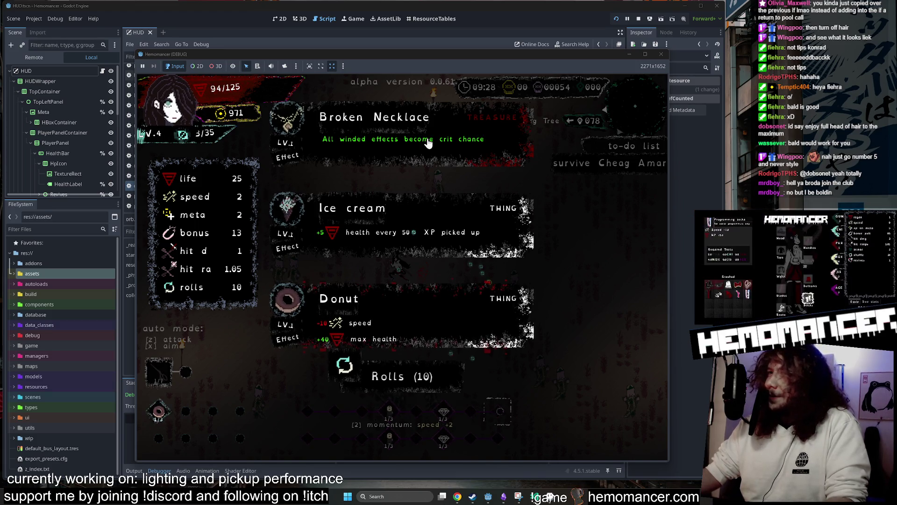
mouse_move(439, 56)
mouse_down()
mouse_move(447, 60)
mouse_move(418, 50)
mouse_move(423, 40)
mouse_up()
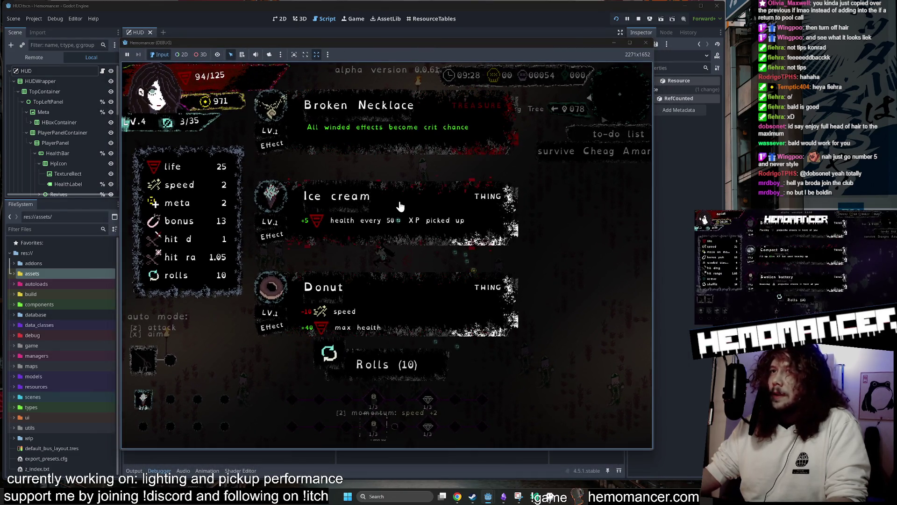
click(401, 205)
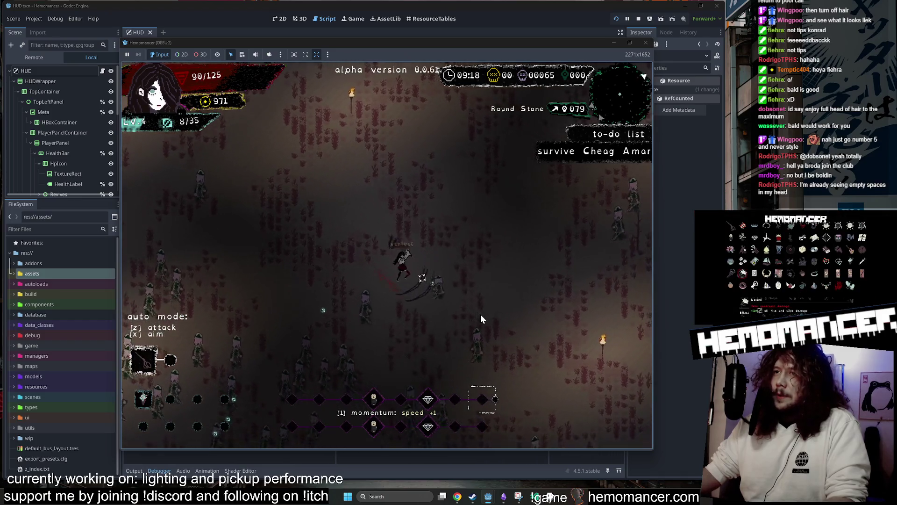
key(Escape)
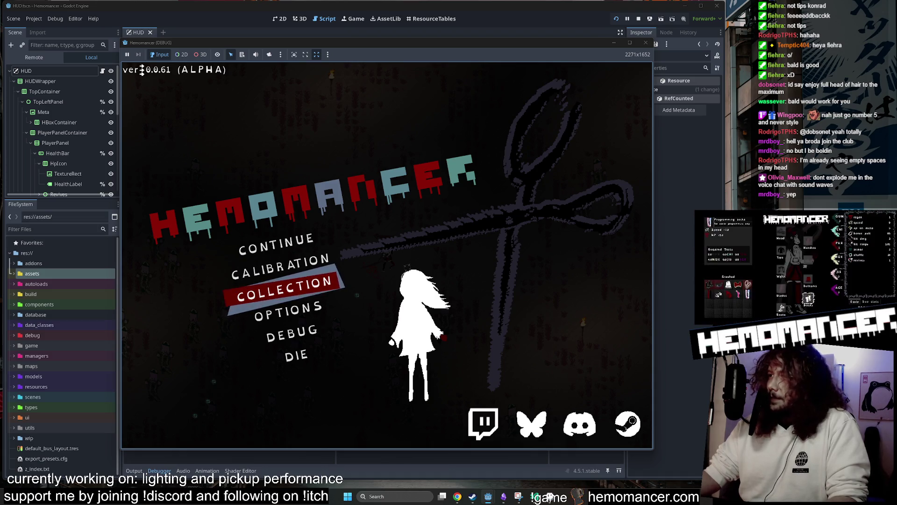
- Continue the run, take the max-health reward, Acorn and a sip of water, then stop the game with F8
click(285, 249)
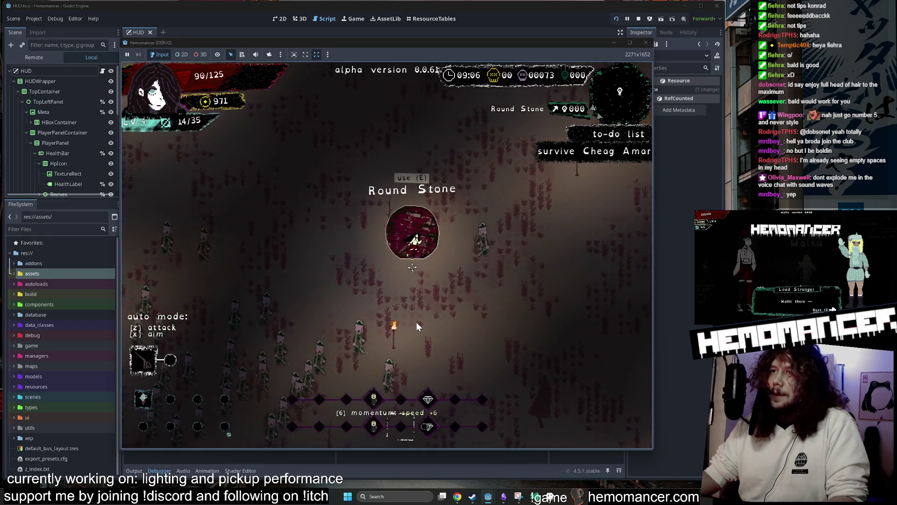
key(e)
click(393, 262)
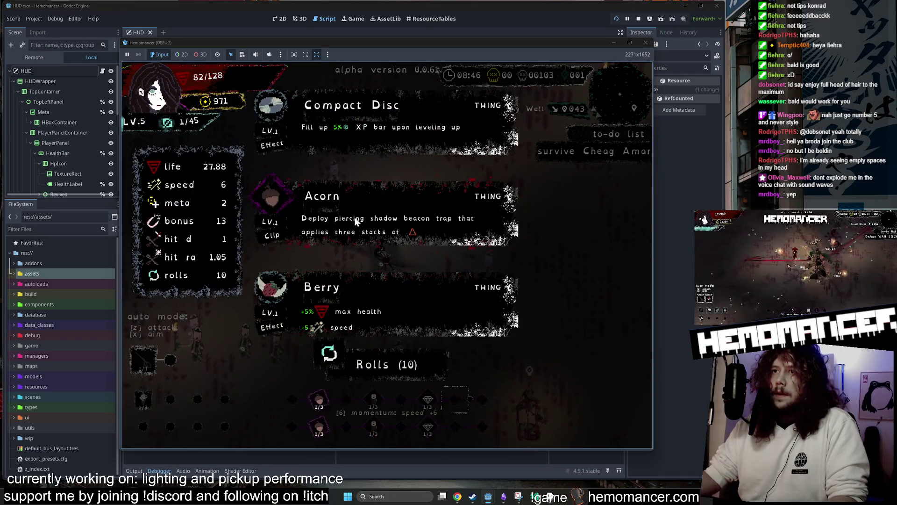
click(357, 220)
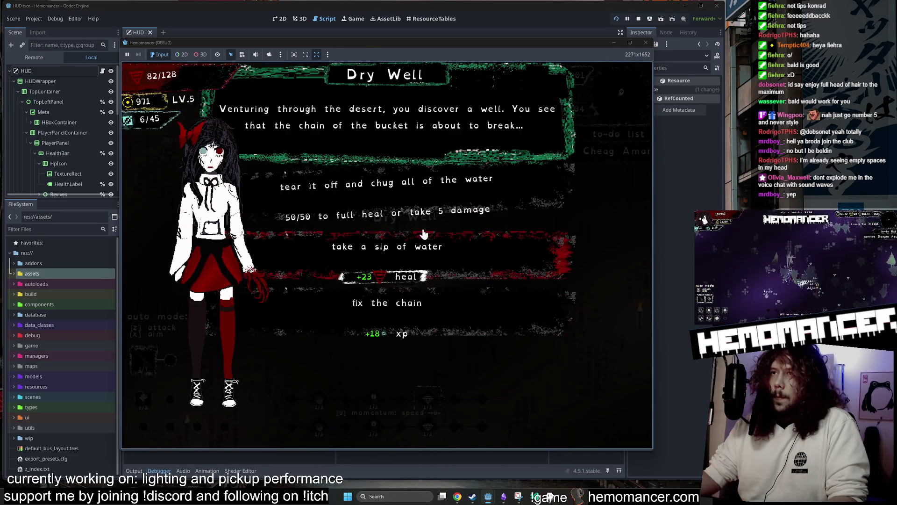
click(434, 266)
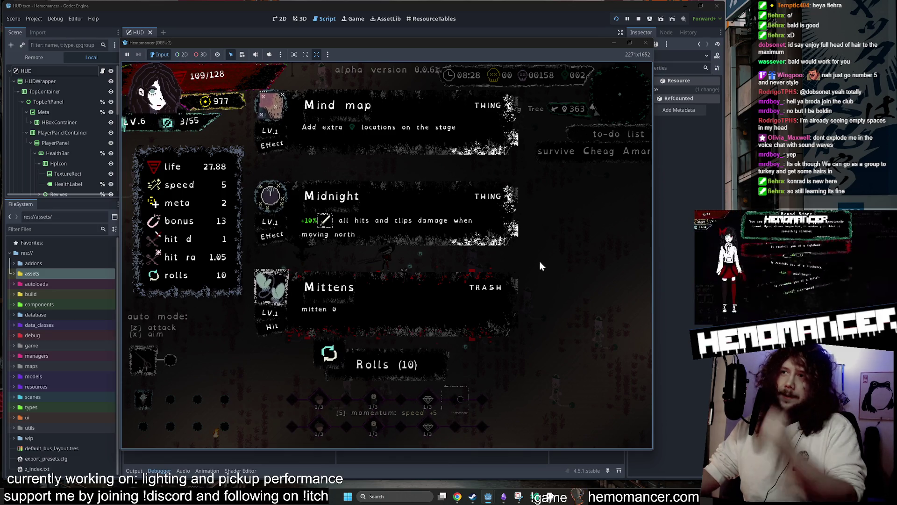
key(F8)
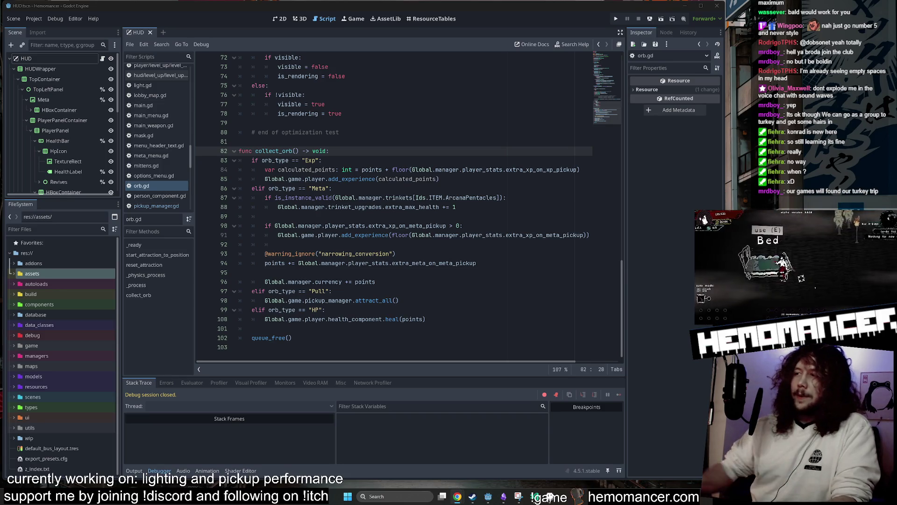
- Save the project from orb.gd and scroll up through the script
click(339, 132)
key(ctrl+s)
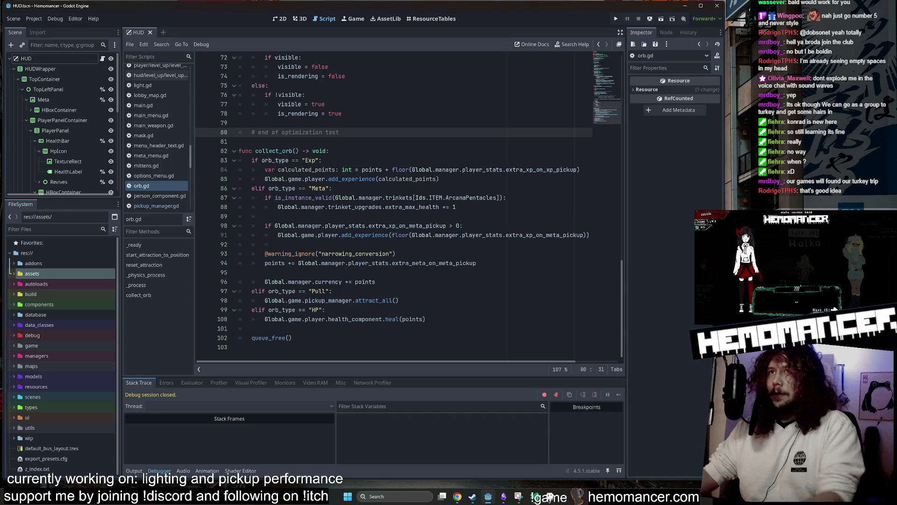
scroll(409, 208, up, 15)
scroll(410, 208, up, 9)
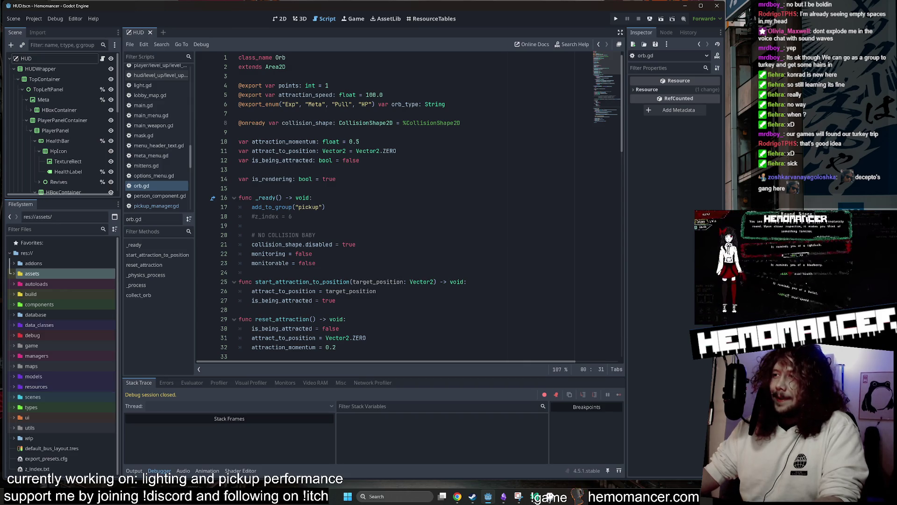
- Switch to game.gd and scroll to _cleanup_stage_objects, which frees enemies and pickups
key(alt+Left)
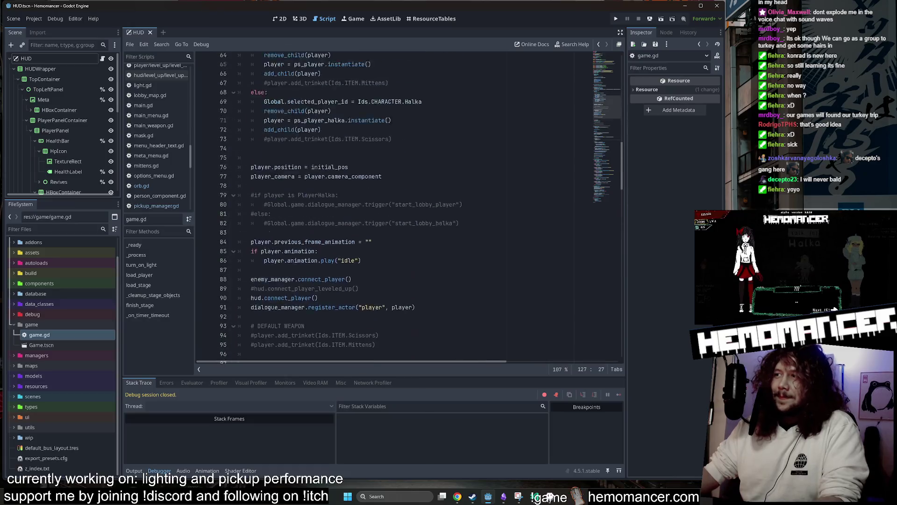
scroll(406, 206, up, 5)
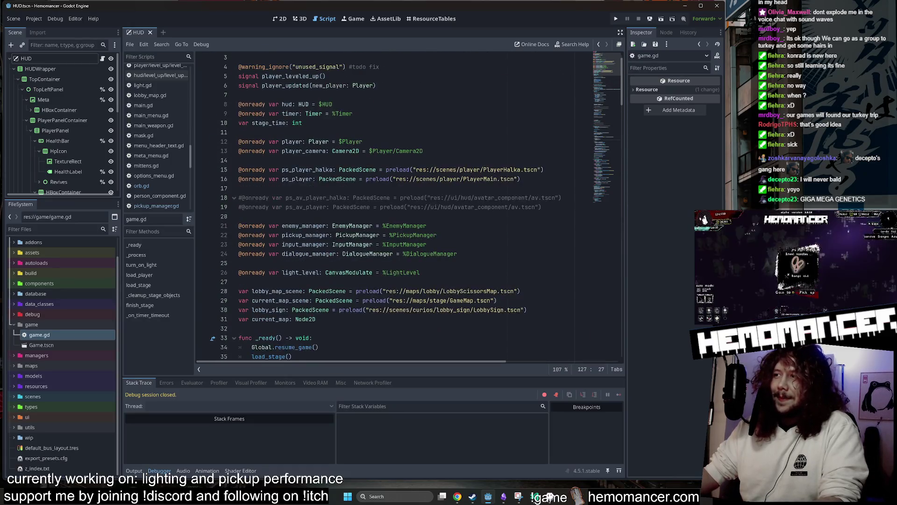
scroll(407, 206, down, 5)
scroll(600, 133, down, 20)
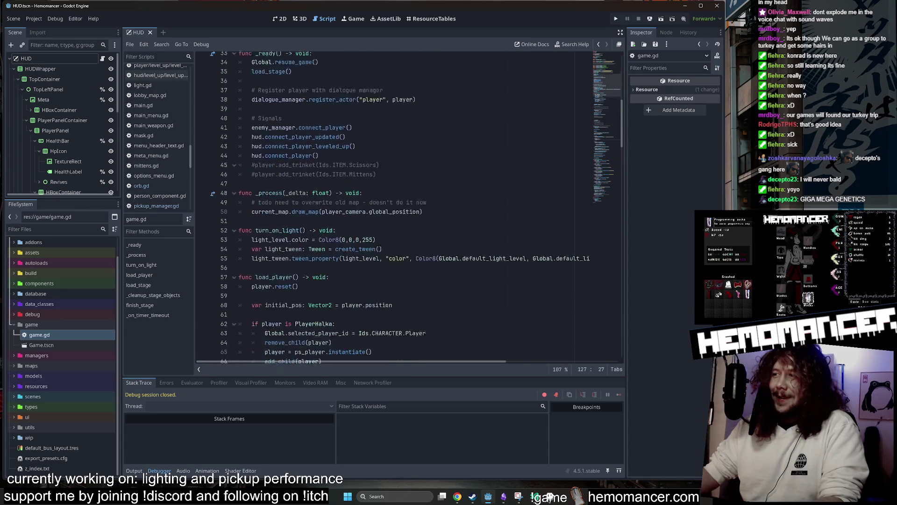
scroll(600, 133, down, 20)
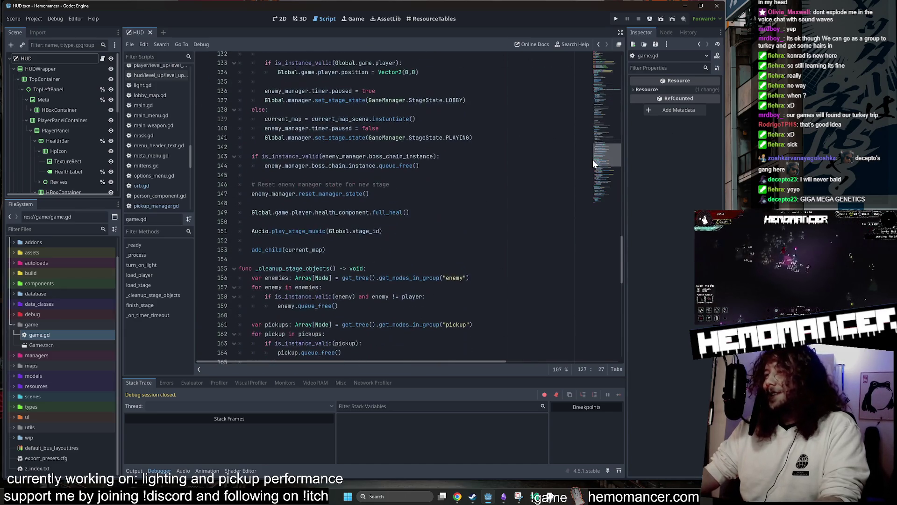
- Open Box.tscn through the quick file search and save the open scenes
click(357, 168)
key(shift+alt+o)
text(box)
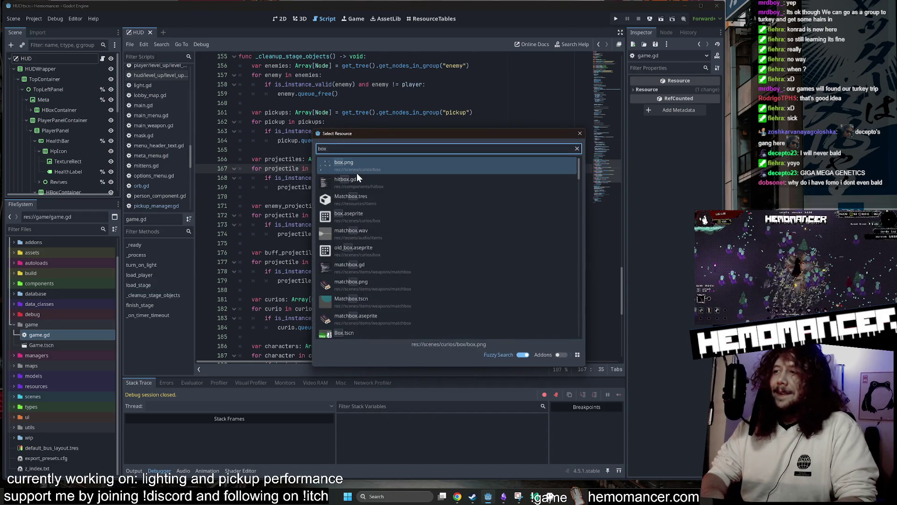
key(BackSpace)
key(BackSpace)
key(BackSpace)
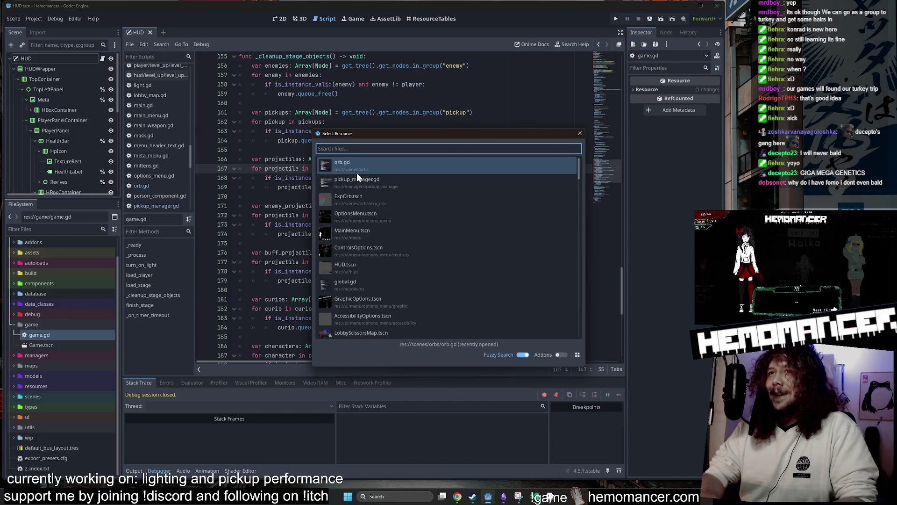
text(D)
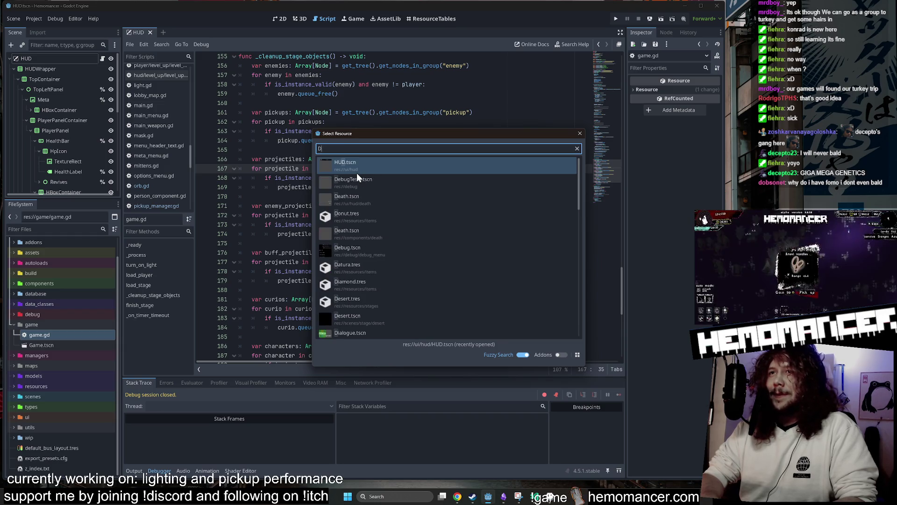
key(BackSpace)
text(Box.ts)
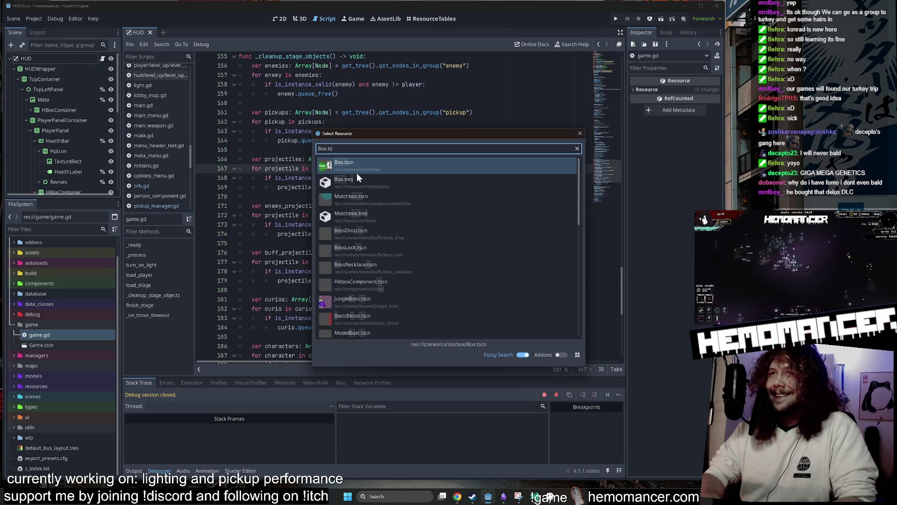
key(Return)
key(ctrl+s)
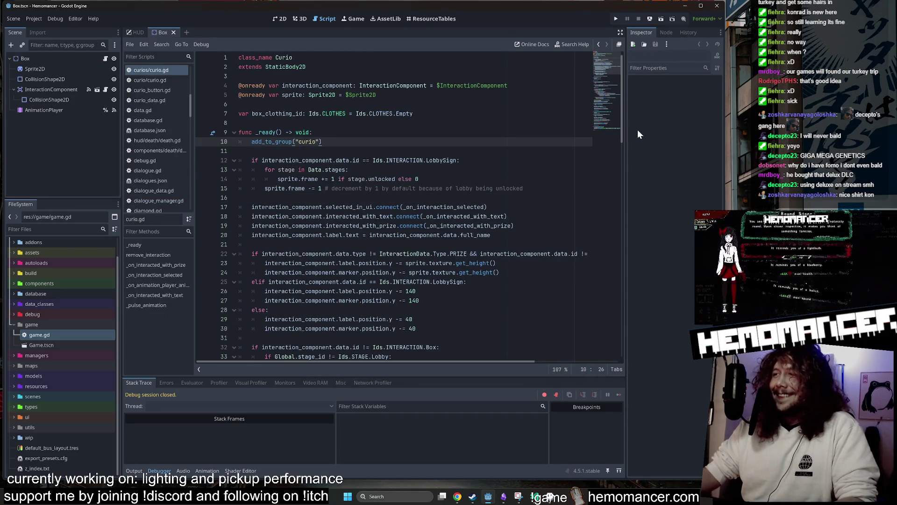
- Review curio.gd around lines 85–108, including the queue_free and remove_interaction calls
click(560, 114)
scroll(618, 106, down, 15)
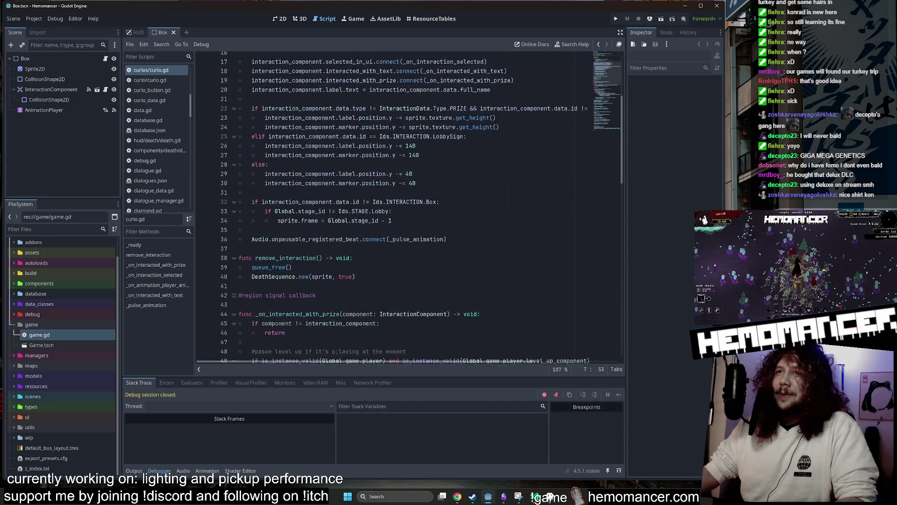
scroll(612, 125, down, 8)
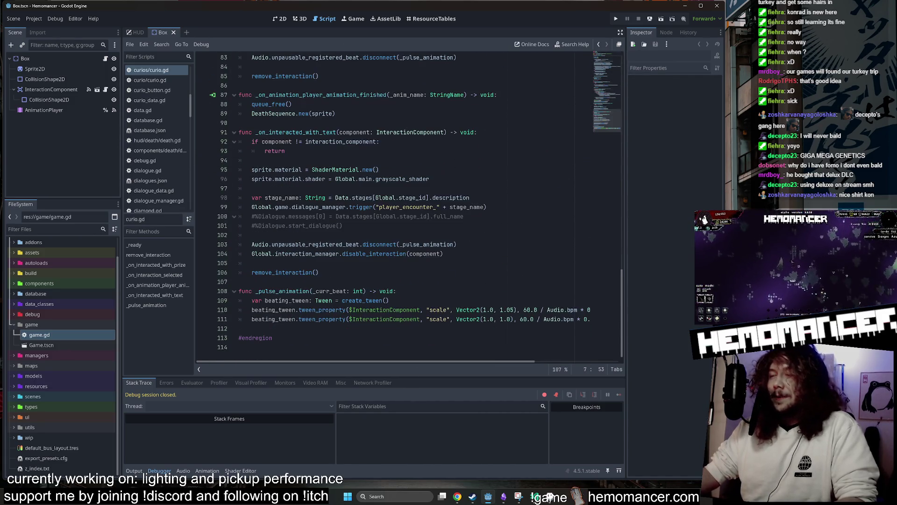
click(253, 214)
scroll(603, 131, down, 1)
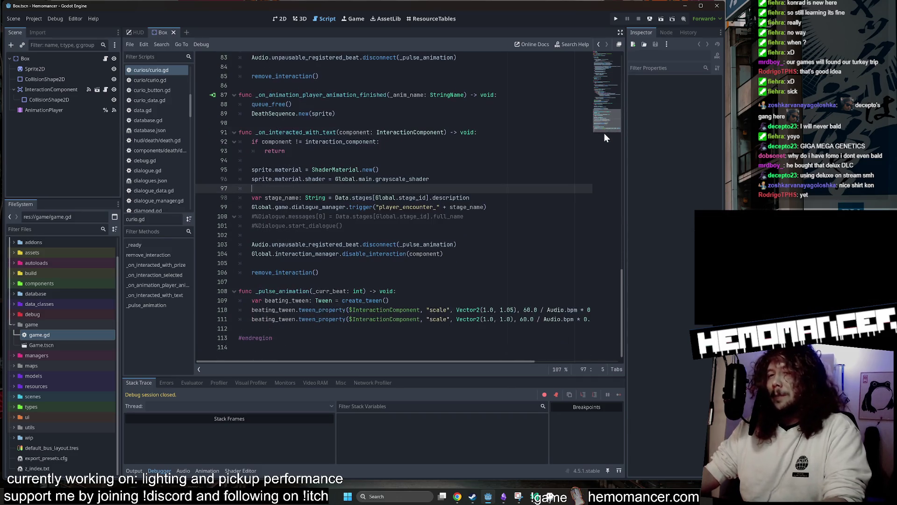
click(355, 225)
scroll(292, 188, up, 3)
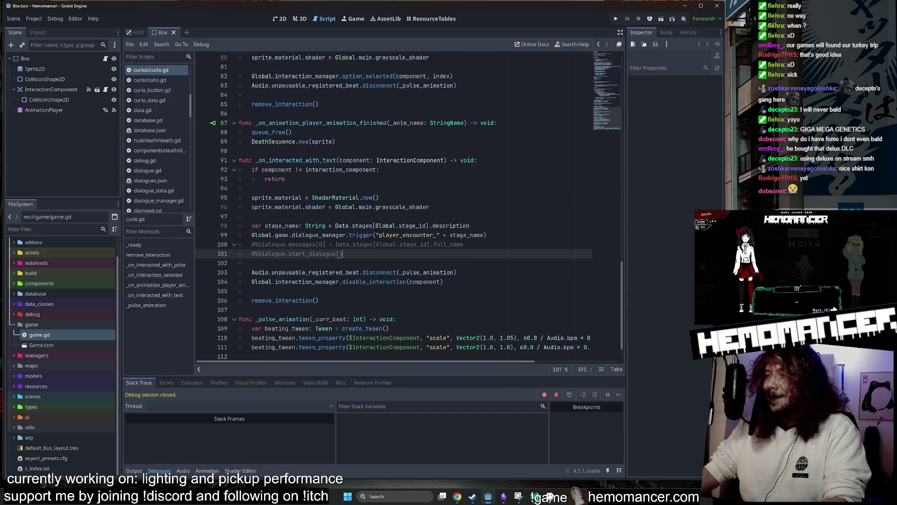
click(293, 187)
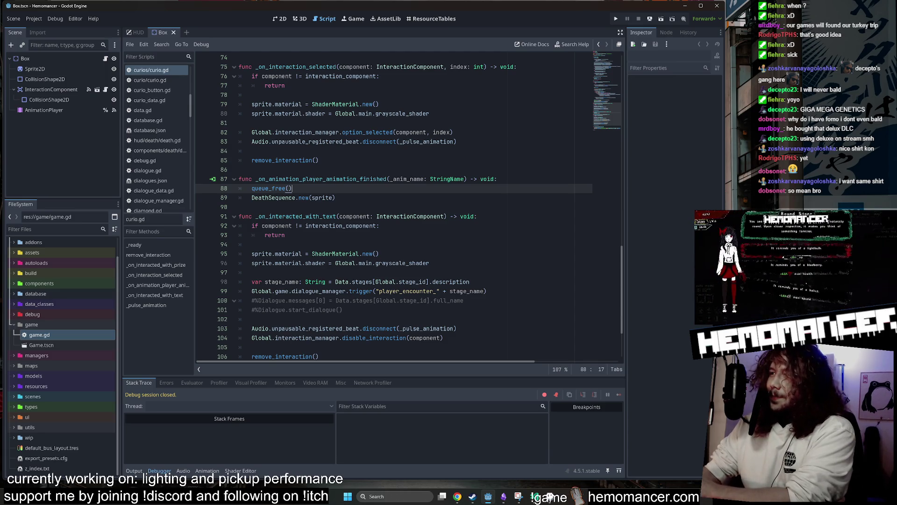
click(318, 160)
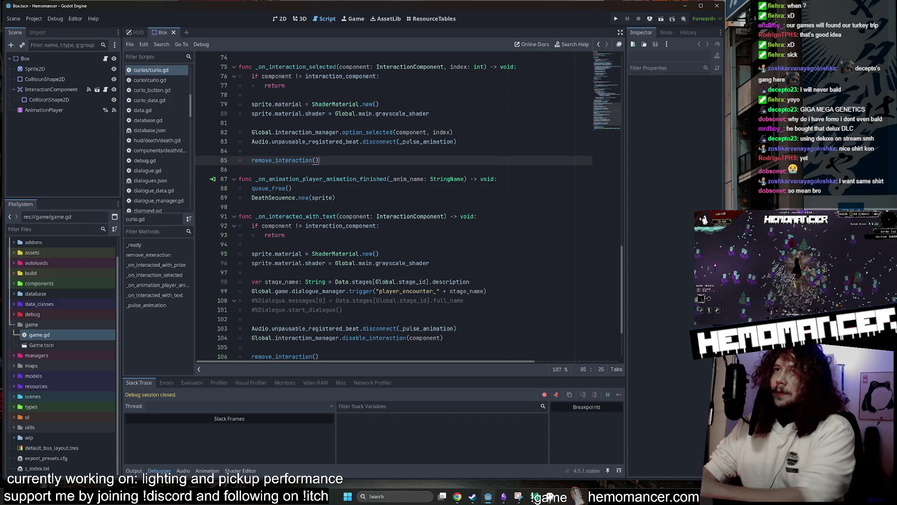
scroll(608, 79, up, 15)
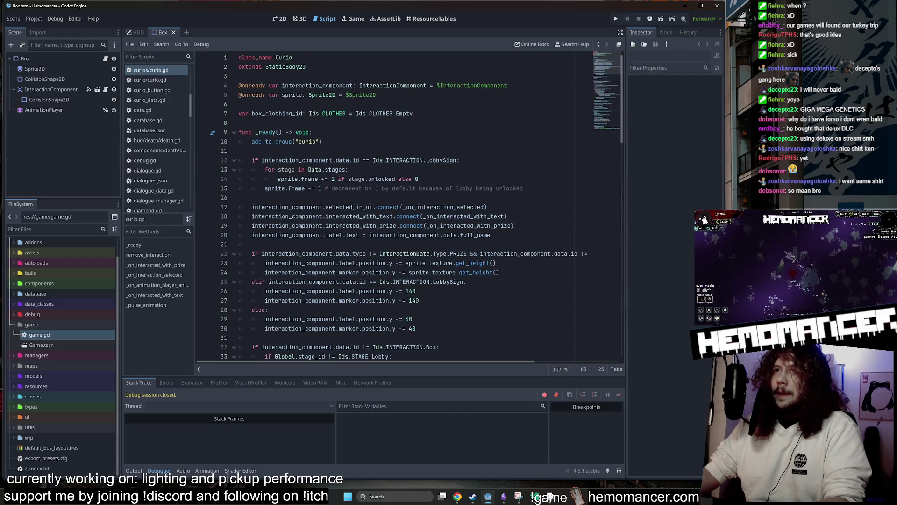
drag(613, 66, 595, 136)
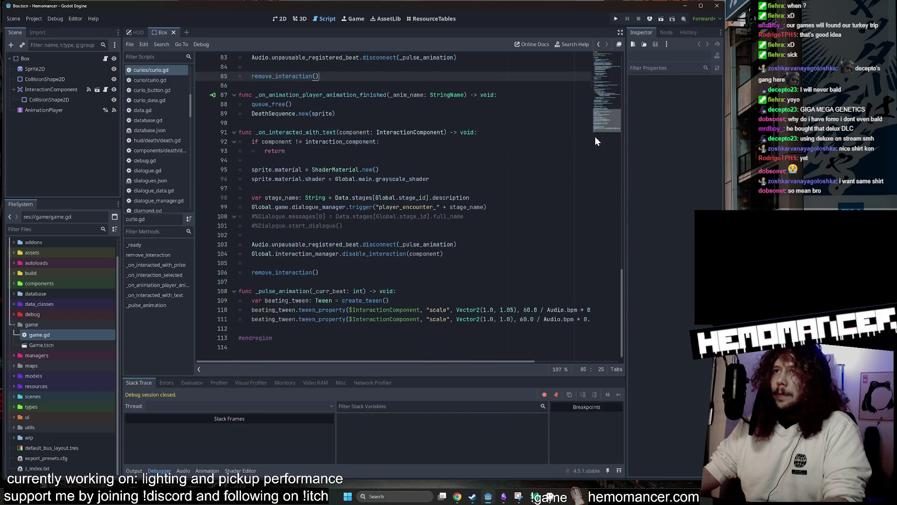
click(461, 179)
click(397, 291)
click(253, 235)
scroll(394, 202, up, 1)
scroll(394, 202, up, 3)
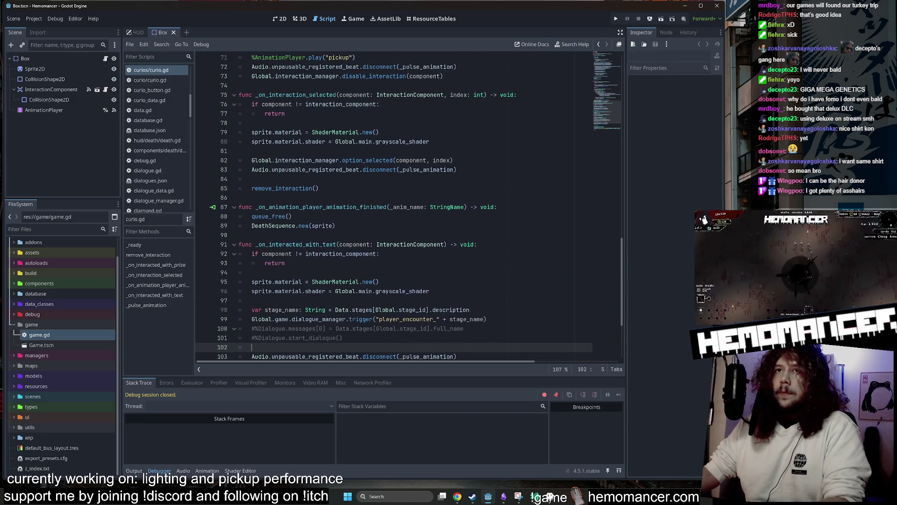
- Expand scenes/player in the FileSystem dock and open Player.tscn
double_click(41, 326)
double_click(47, 313)
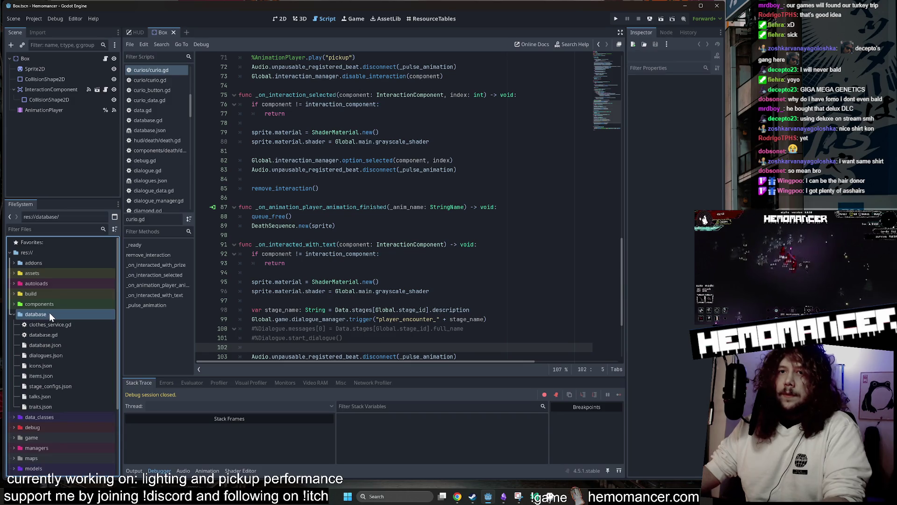
double_click(49, 312)
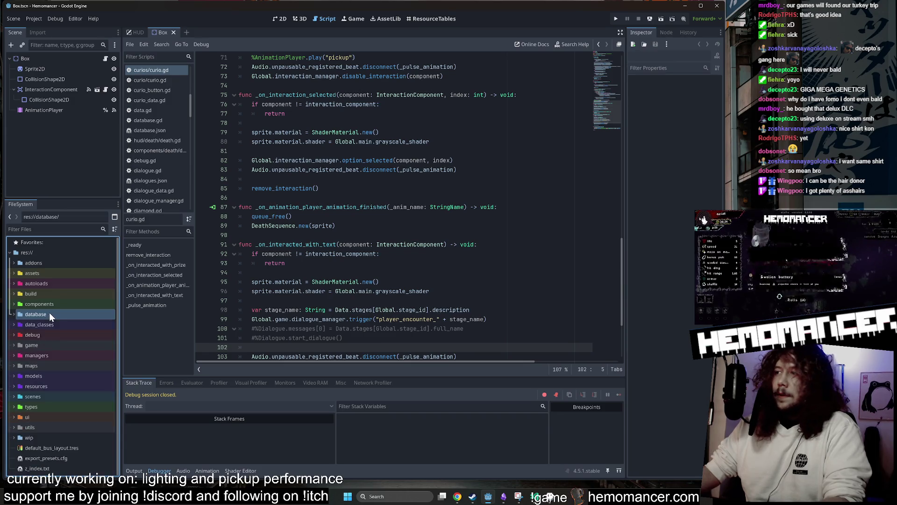
double_click(69, 397)
scroll(68, 398, down, 2)
double_click(64, 409)
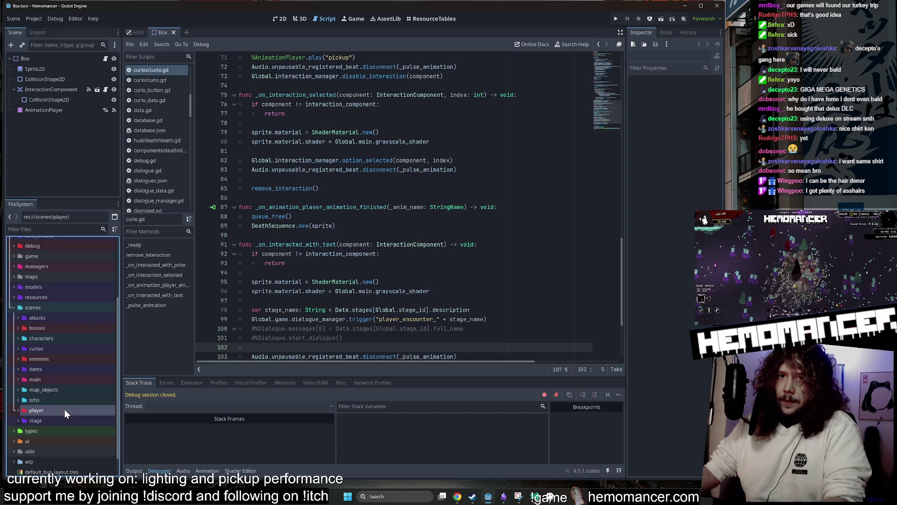
double_click(66, 400)
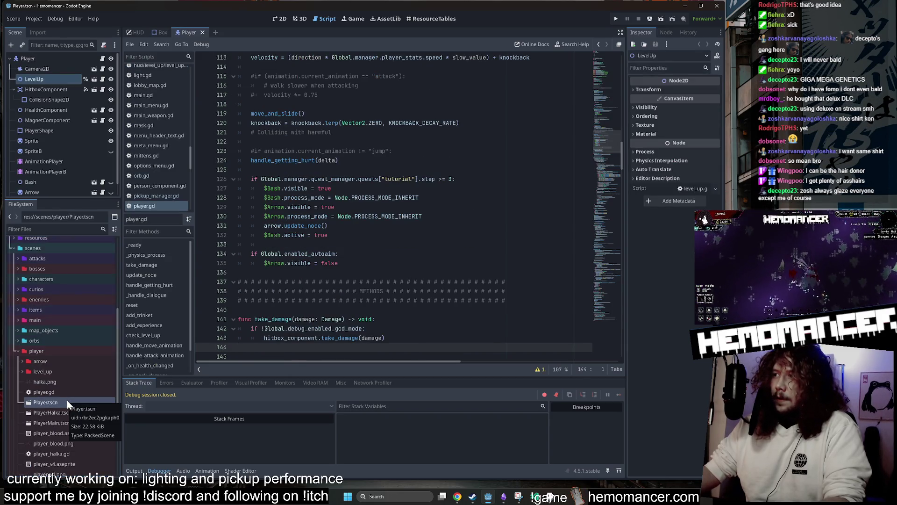
- Scroll player.gd down to the add_trinket code around lines 255–272, then close the Player scene
double_click(42, 351)
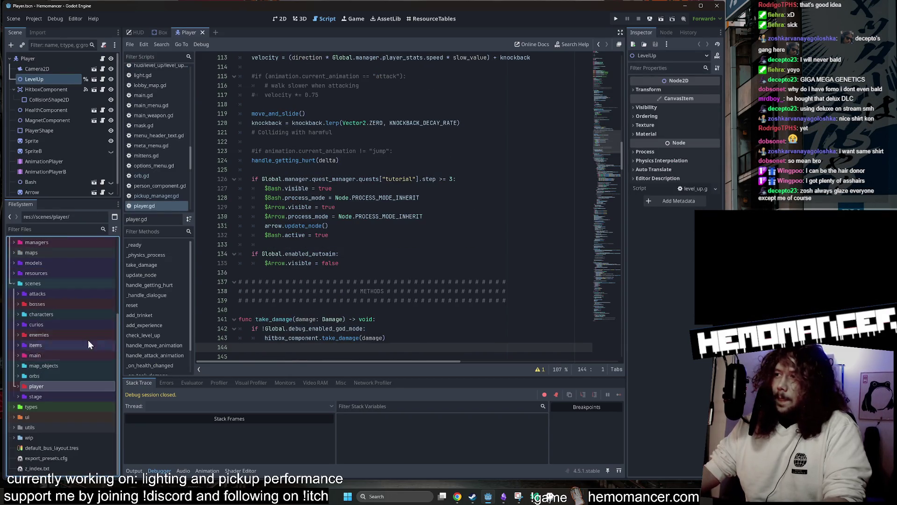
click(570, 161)
scroll(610, 146, down, 4)
click(422, 178)
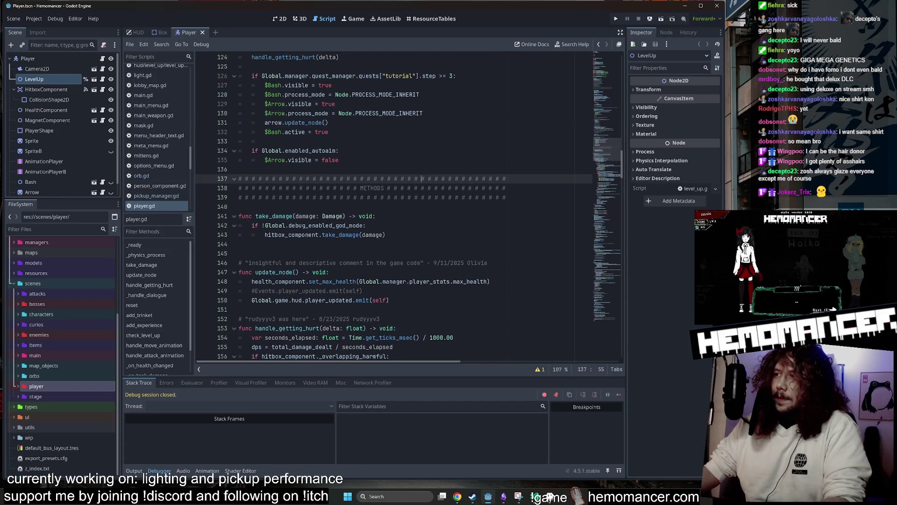
scroll(408, 207, up, 7)
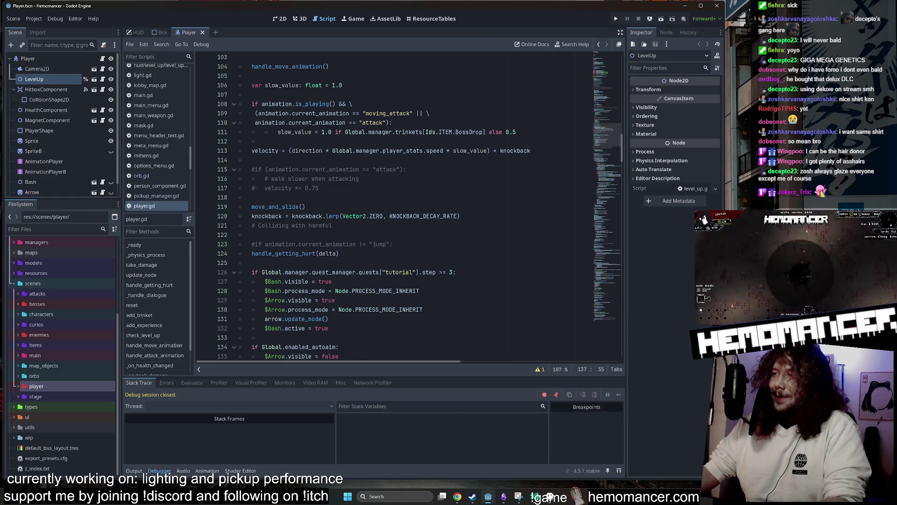
scroll(408, 208, up, 2)
drag(608, 134, 603, 222)
click(252, 246)
key(Up)
key(Up)
key(Up)
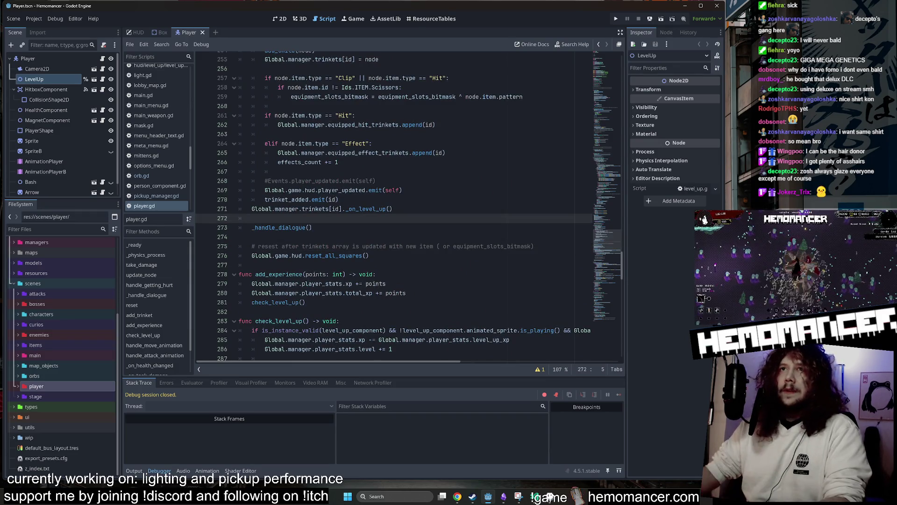
click(372, 144)
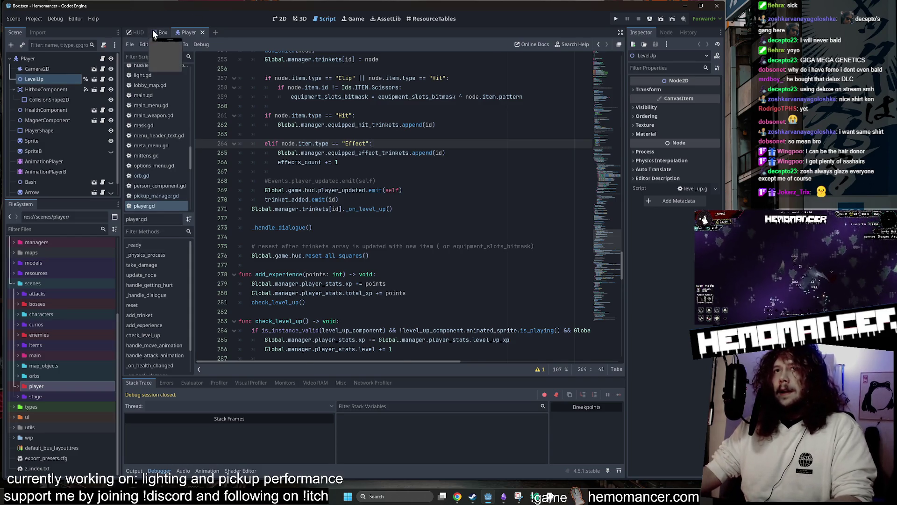
click(202, 32)
- Save the Box scene and switch to the 2D workspace with Ctrl+F1
scroll(613, 117, down, 4)
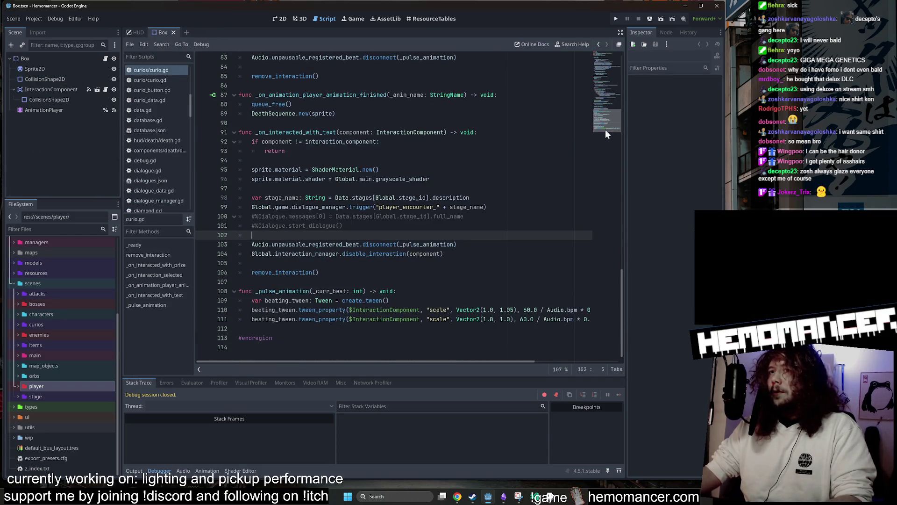
scroll(608, 103, up, 20)
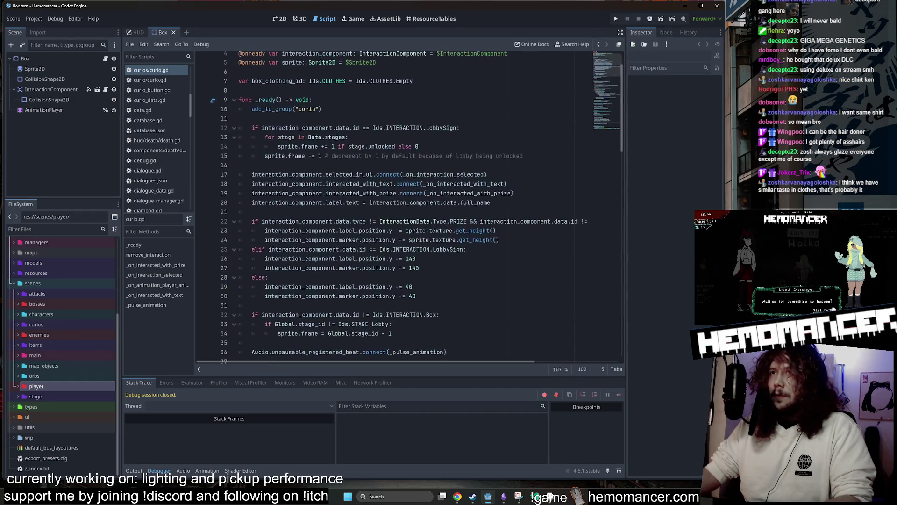
click(239, 122)
key(ctrl+s)
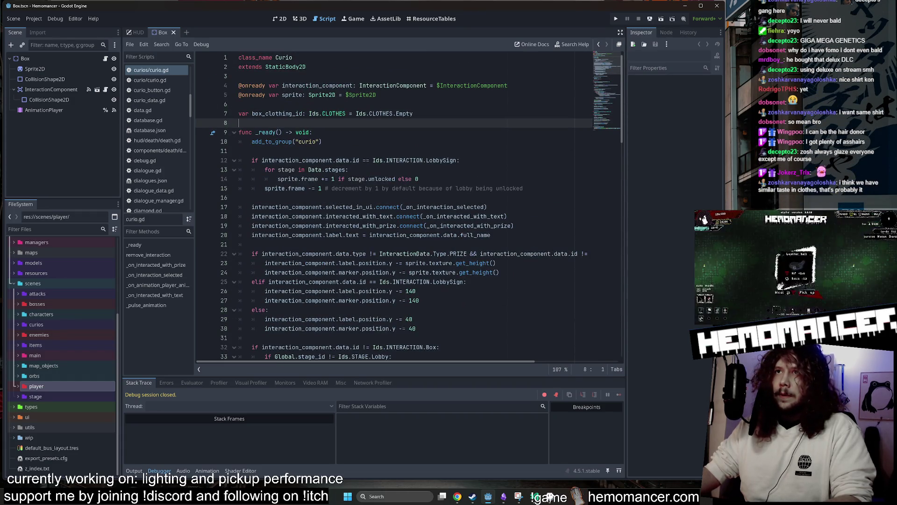
key(ctrl+F1)
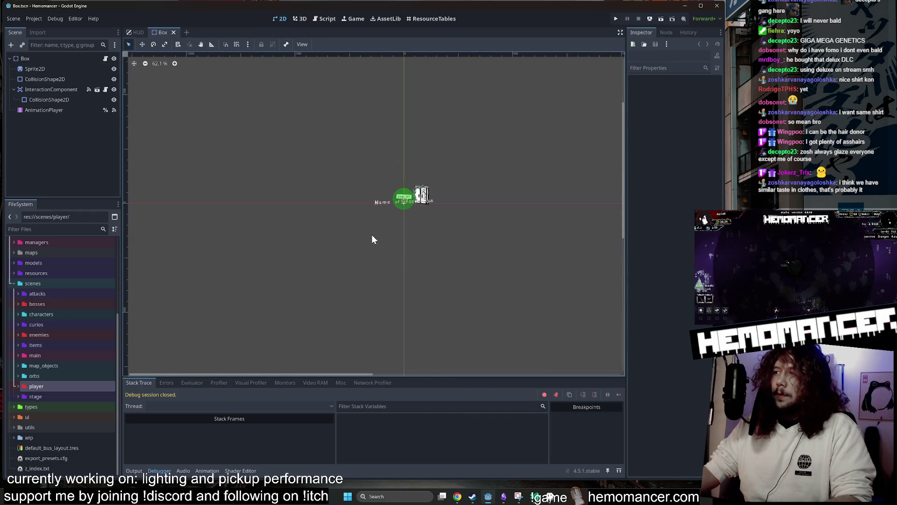
- Center the box in the canvas, select InteractionComponent, and open it as its own scene
scroll(448, 167, up, 8)
mouse_move(282, 152)
mouse_down()
mouse_move(349, 114)
mouse_move(222, 169)
mouse_up()
scroll(265, 129, down, 2)
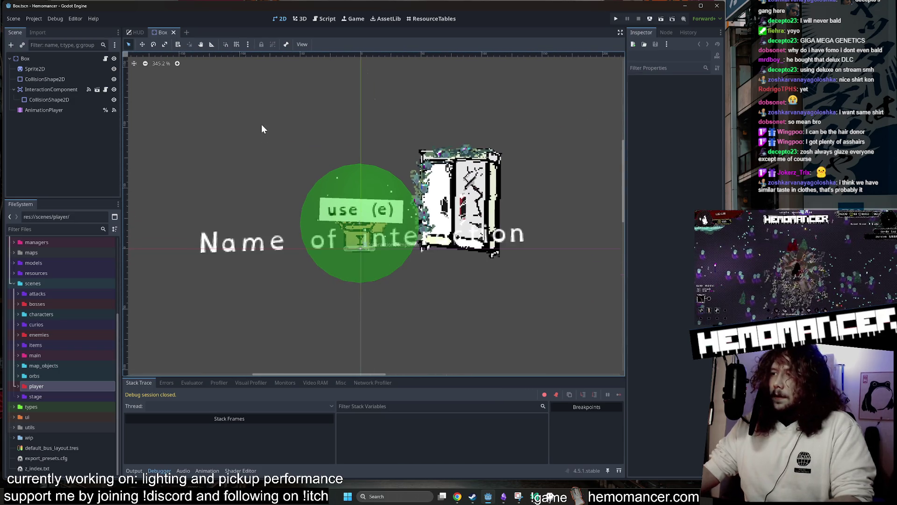
scroll(300, 136, down, 1)
mouse_move(300, 136)
mouse_down()
mouse_move(274, 130)
mouse_move(275, 108)
mouse_up()
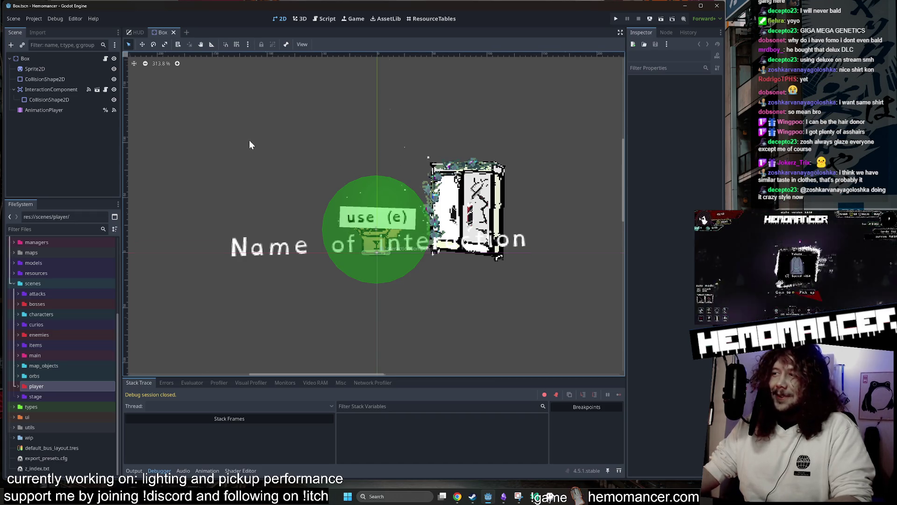
scroll(234, 130, down, 2)
mouse_move(220, 122)
mouse_down()
mouse_move(258, 176)
mouse_move(310, 138)
mouse_up()
scroll(310, 138, up, 1)
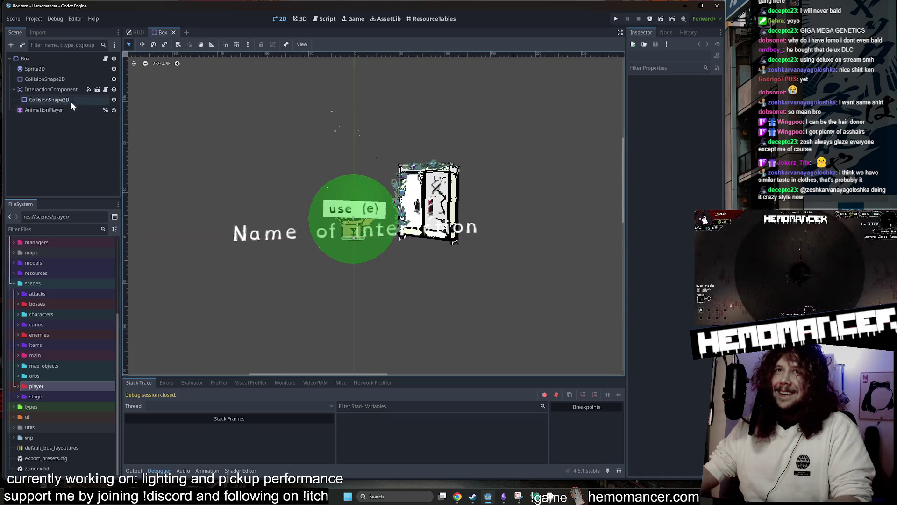
click(66, 91)
click(66, 80)
click(72, 85)
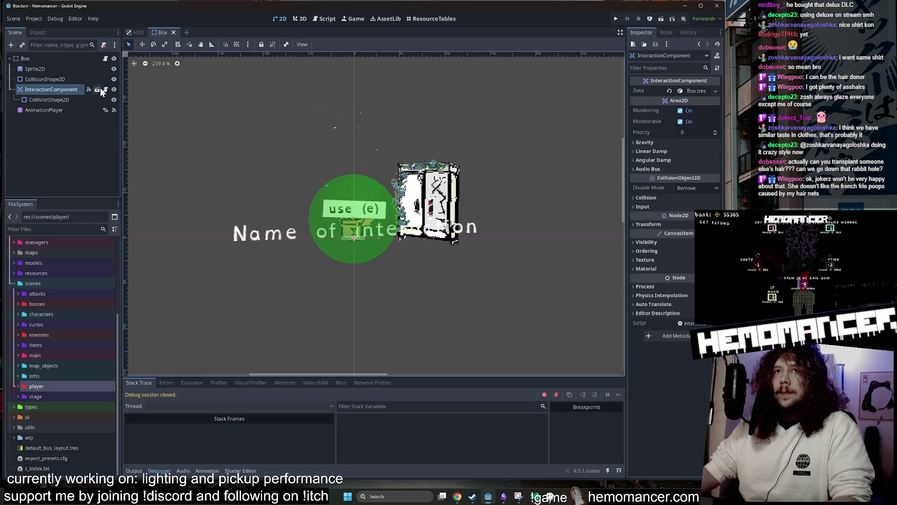
click(99, 89)
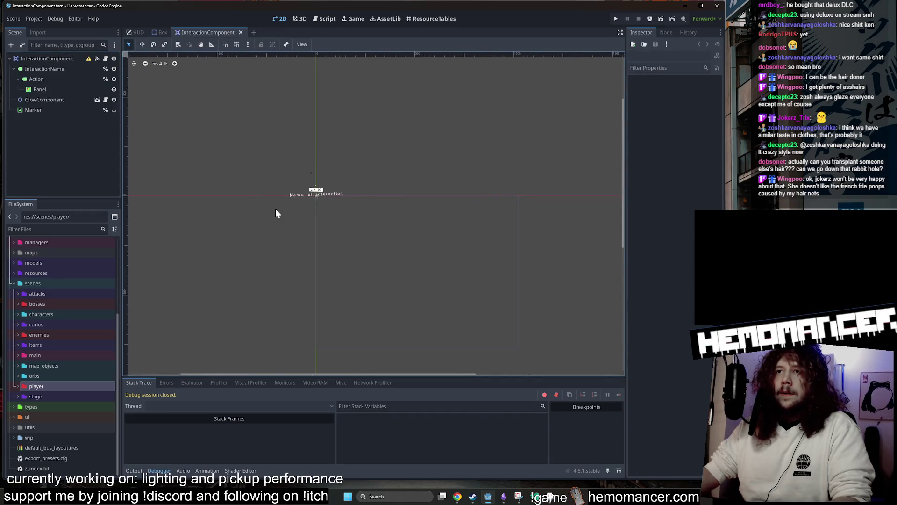
- Center the interaction labels, revisit the Box scene, then reopen the InteractionComponent scene
scroll(316, 198, up, 10)
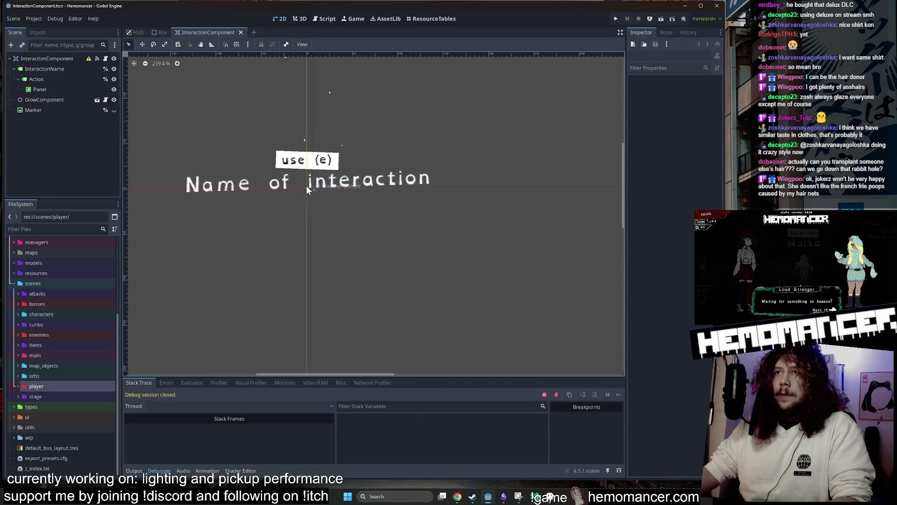
scroll(284, 147, up, 2)
mouse_move(208, 116)
mouse_down()
mouse_move(284, 148)
mouse_move(282, 123)
mouse_move(304, 117)
mouse_move(279, 143)
mouse_up()
scroll(284, 123, up, 2)
scroll(300, 118, down, 1)
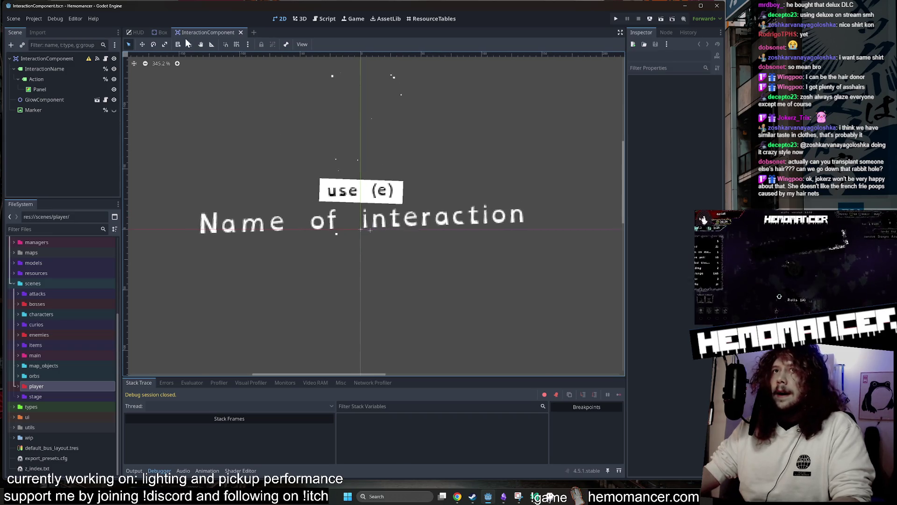
click(155, 35)
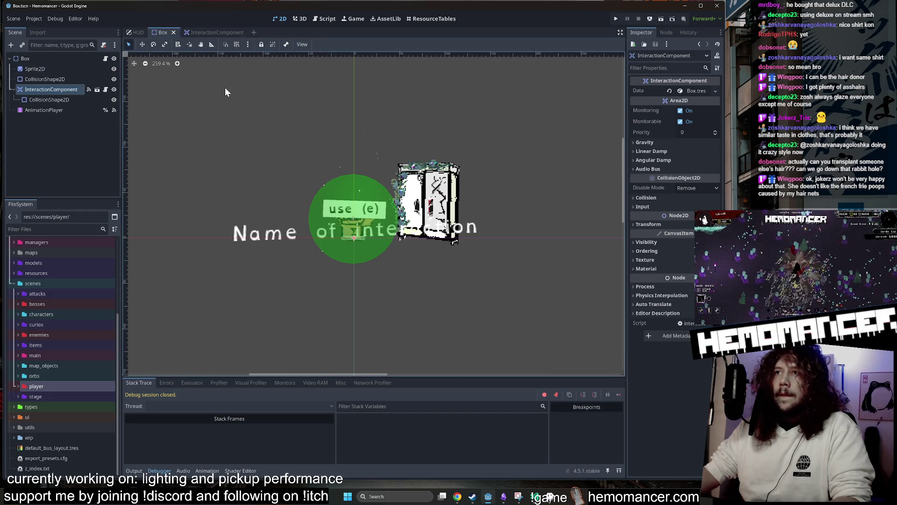
scroll(225, 88, up, 2)
scroll(287, 120, down, 2)
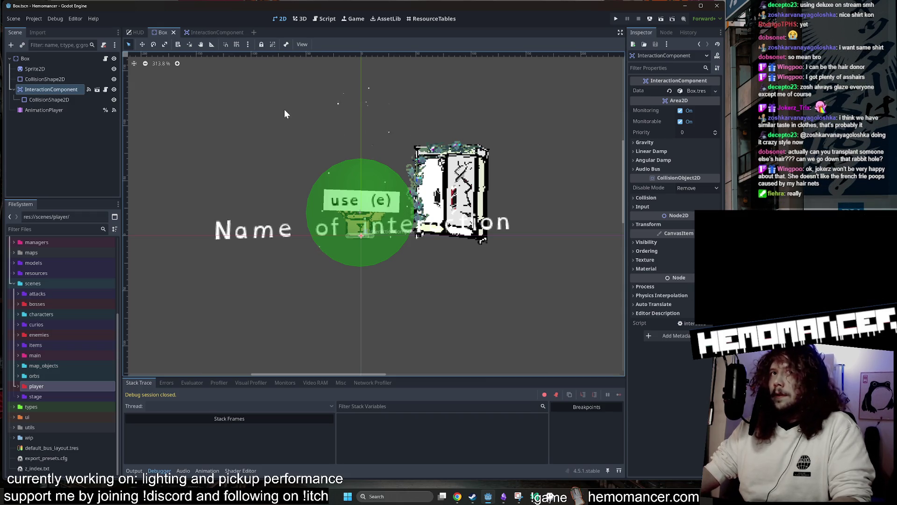
click(42, 88)
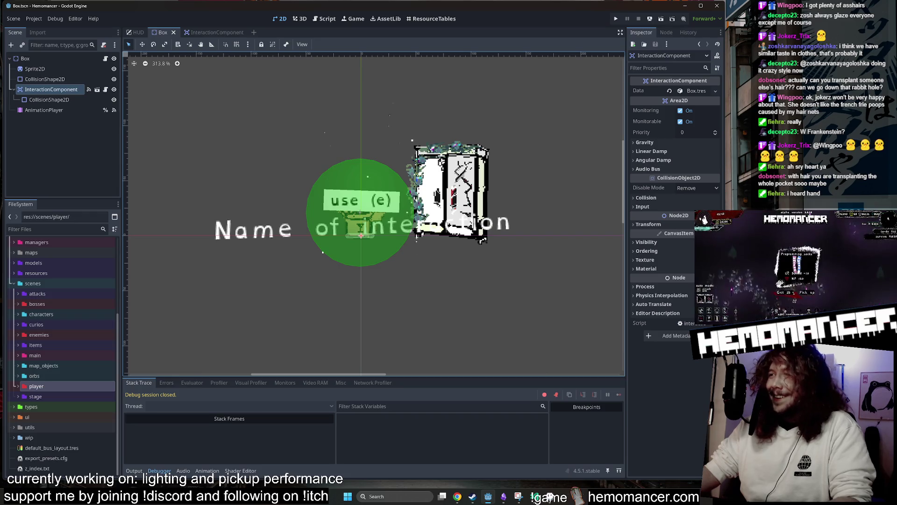
scroll(266, 124, down, 2)
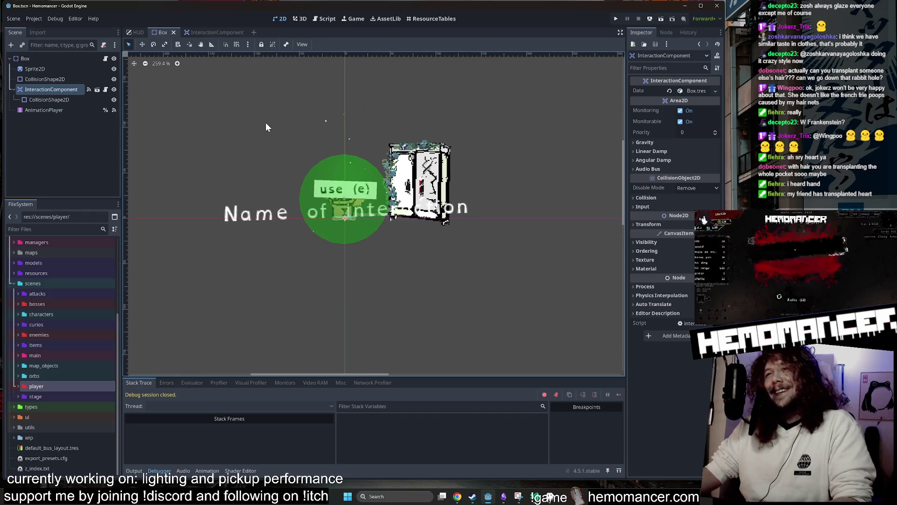
scroll(299, 177, up, 1)
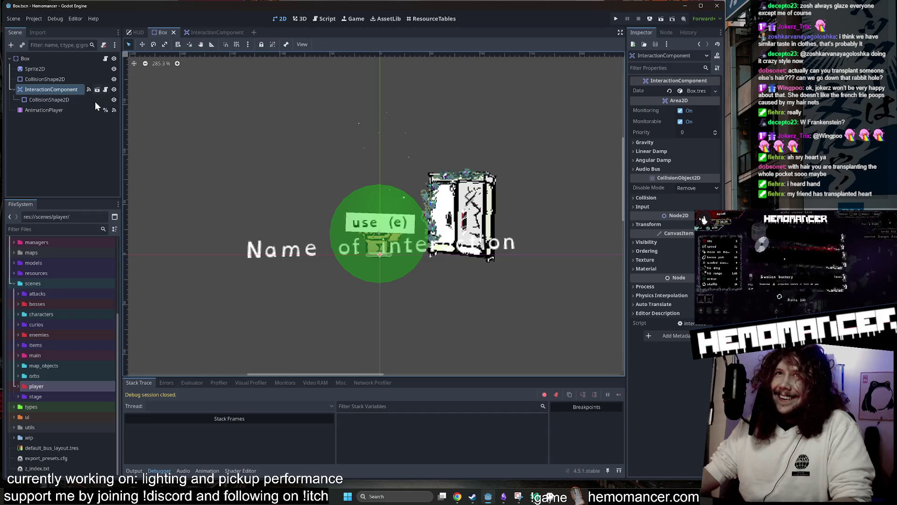
click(97, 89)
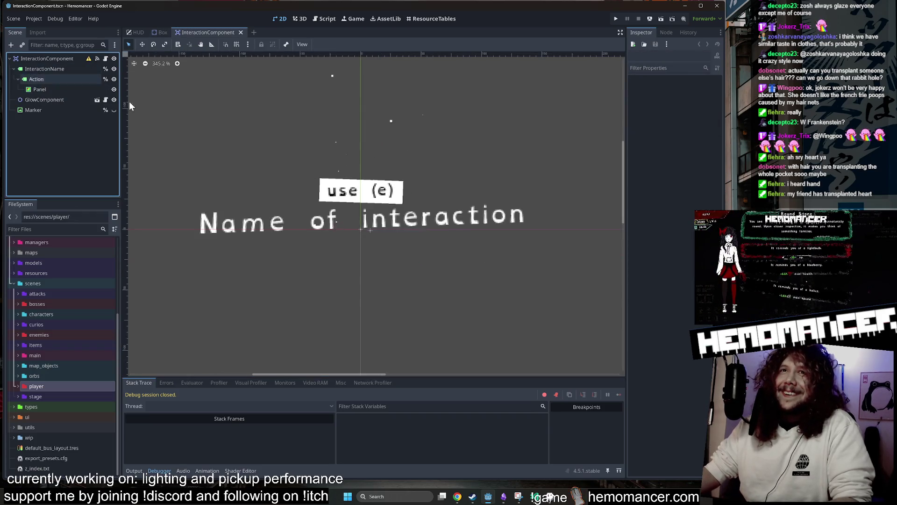
- Zoom in on the labels, inspect Action, InteractionName and GlowComponent, and open glow_component
scroll(285, 125, up, 1)
scroll(194, 170, down, 4)
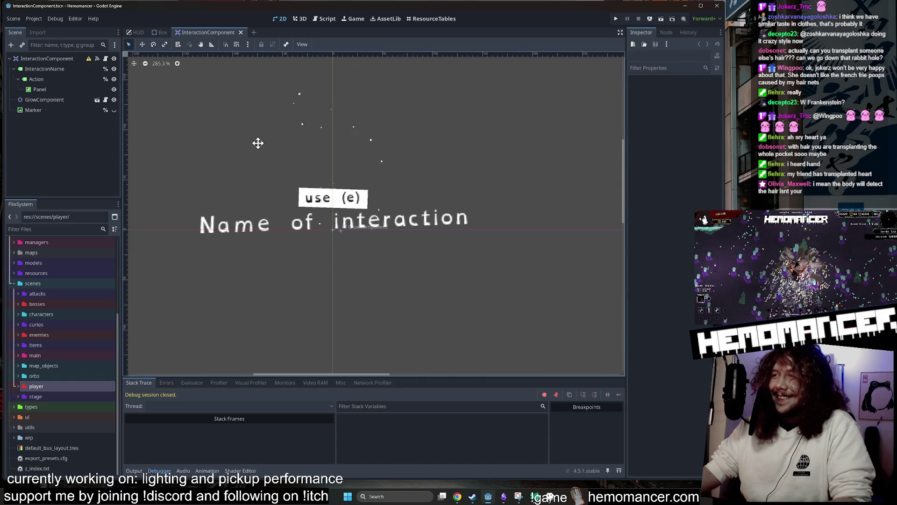
scroll(276, 174, up, 2)
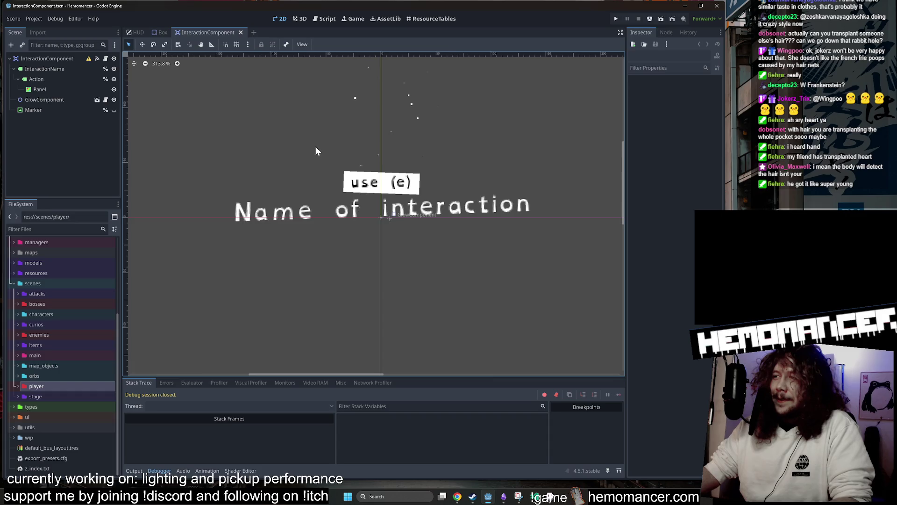
key(ctrl+equal)
drag(295, 135, 294, 139)
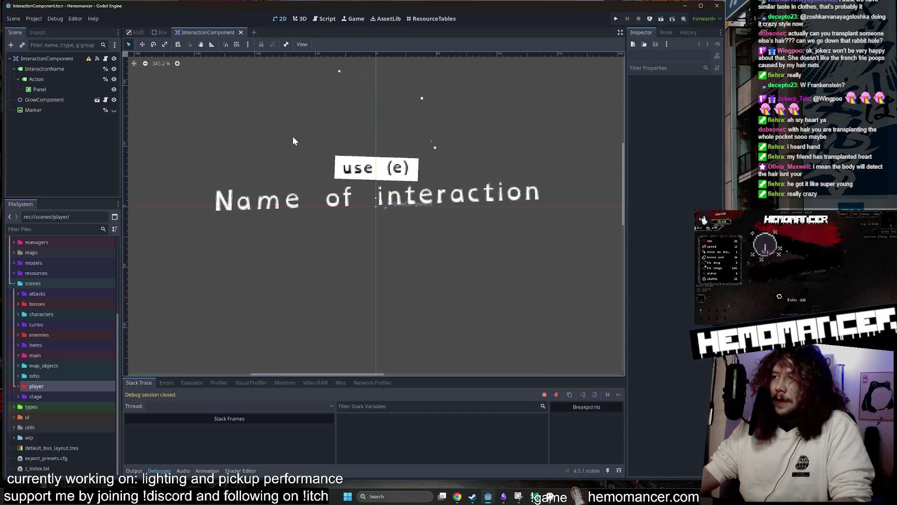
click(59, 79)
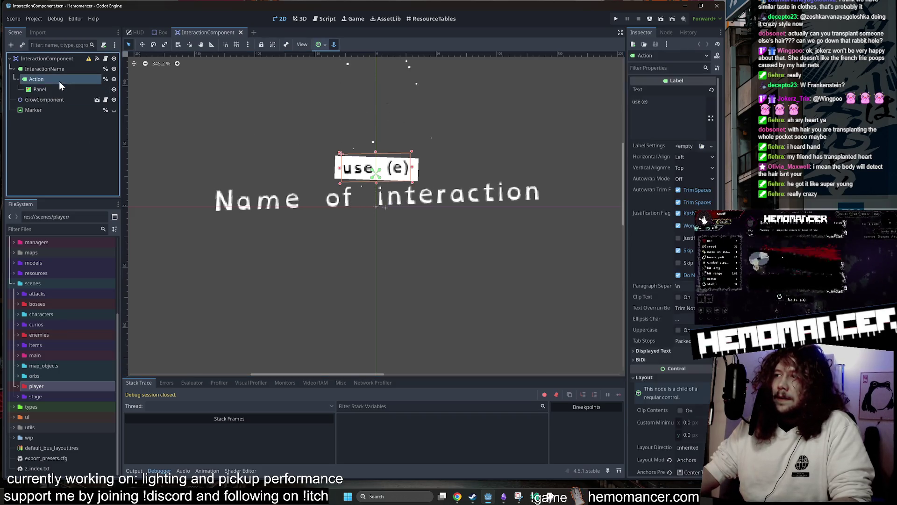
click(62, 69)
click(55, 100)
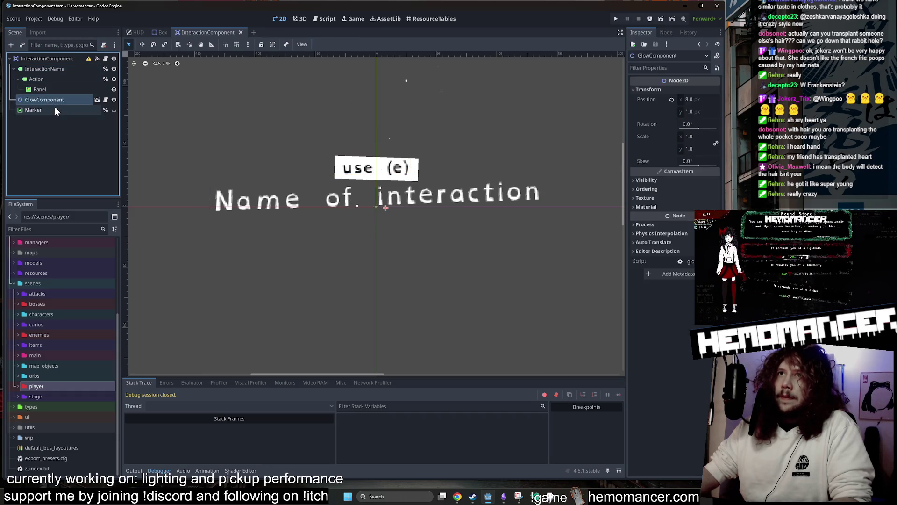
click(97, 100)
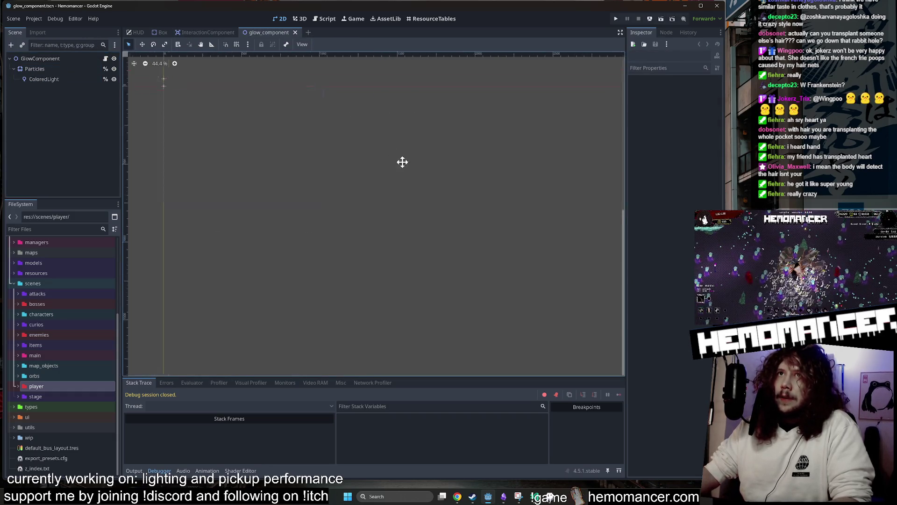
- Close glow_component, turn the Marker node's visibility off, and open interaction.gd
scroll(280, 156, up, 10)
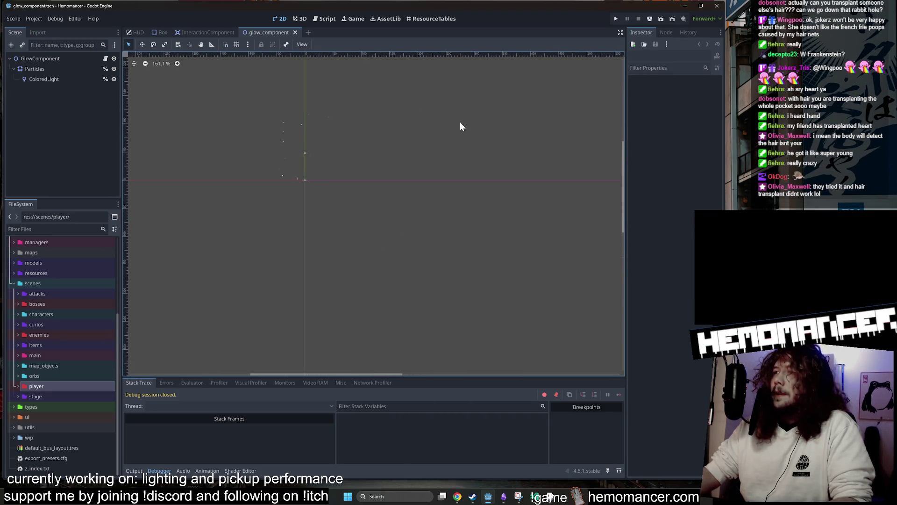
scroll(459, 122, down, 10)
scroll(478, 155, down, 1)
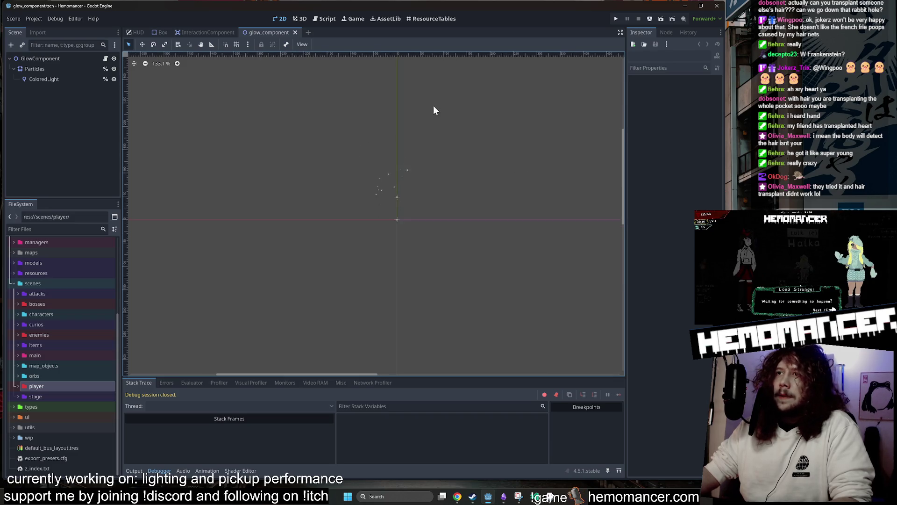
middle_click(263, 33)
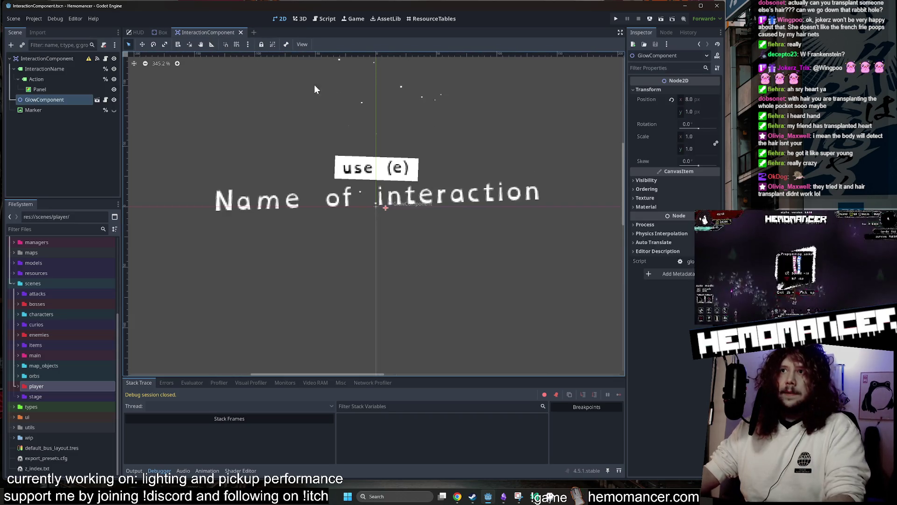
scroll(299, 79, down, 1)
click(114, 110)
click(113, 110)
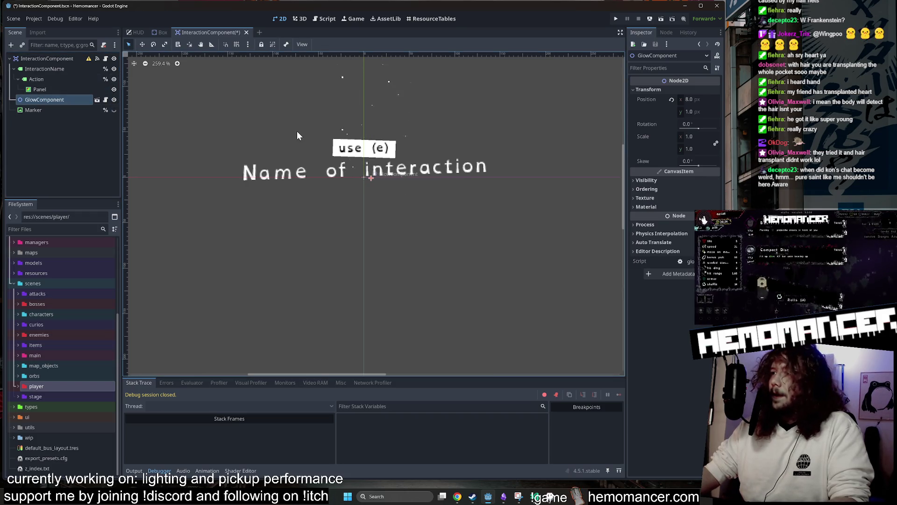
click(105, 59)
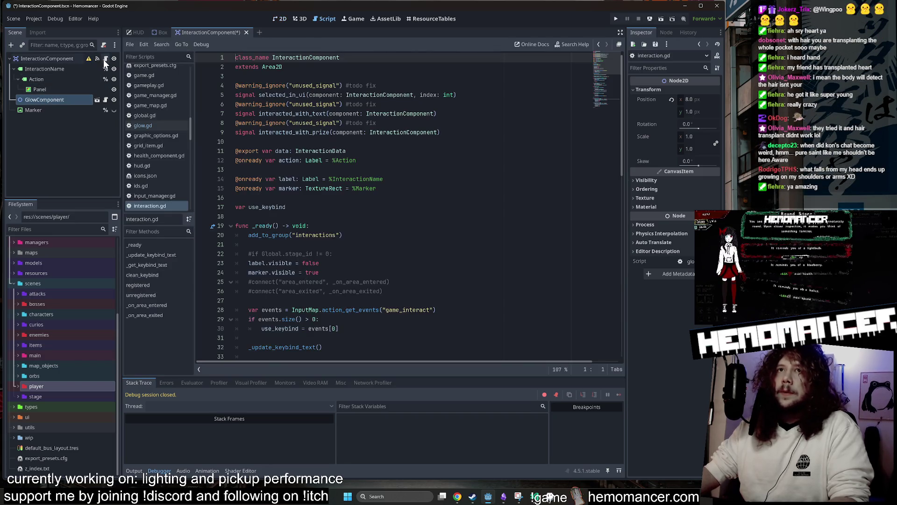
- Save and run the game with F5, then move and enlarge the game window
click(390, 160)
key(F5)
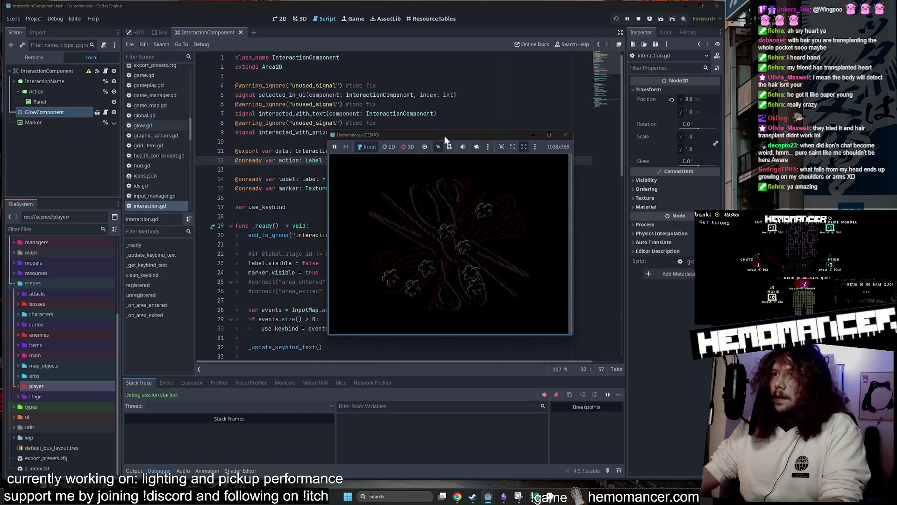
drag(444, 136, 316, 72)
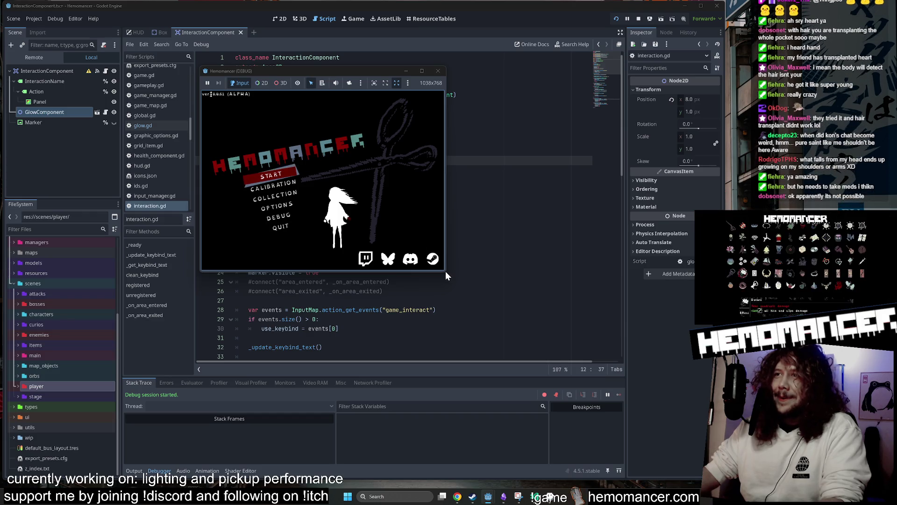
mouse_move(445, 271)
mouse_down()
mouse_move(501, 337)
mouse_move(664, 452)
mouse_up()
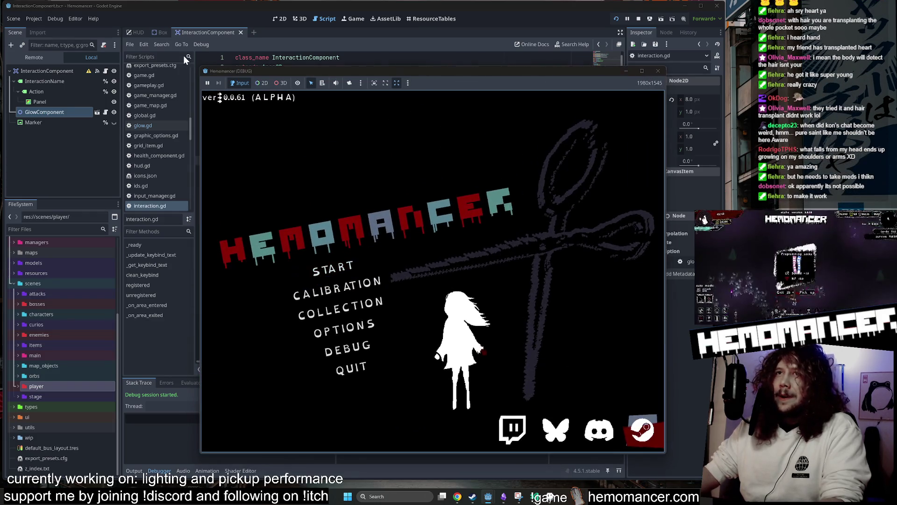
drag(202, 68, 127, 46)
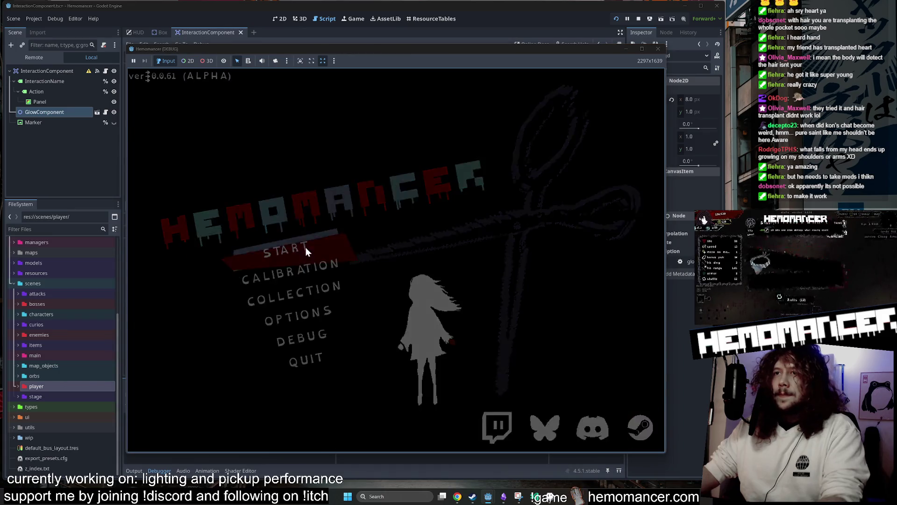
- Start a run, use the Signpole to travel to Cheag Amar, then choose DEBUG from the menu
click(304, 248)
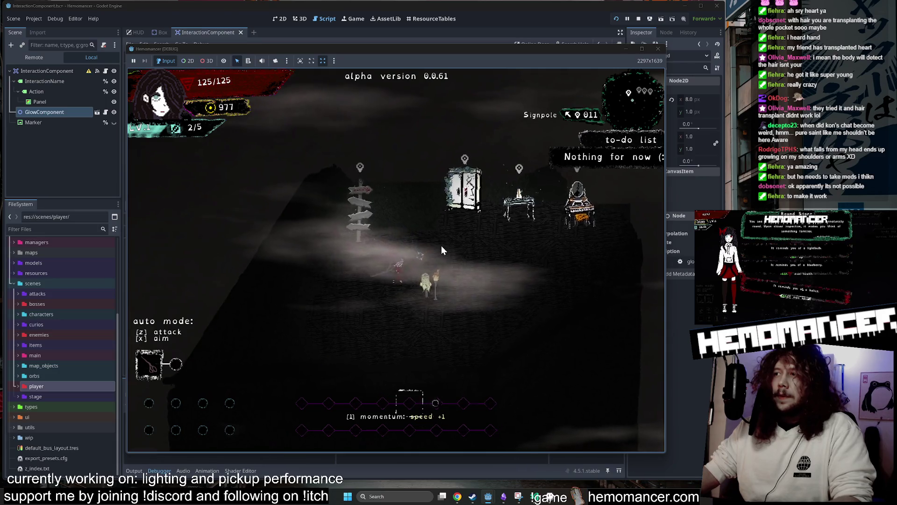
key(w)
key(a)
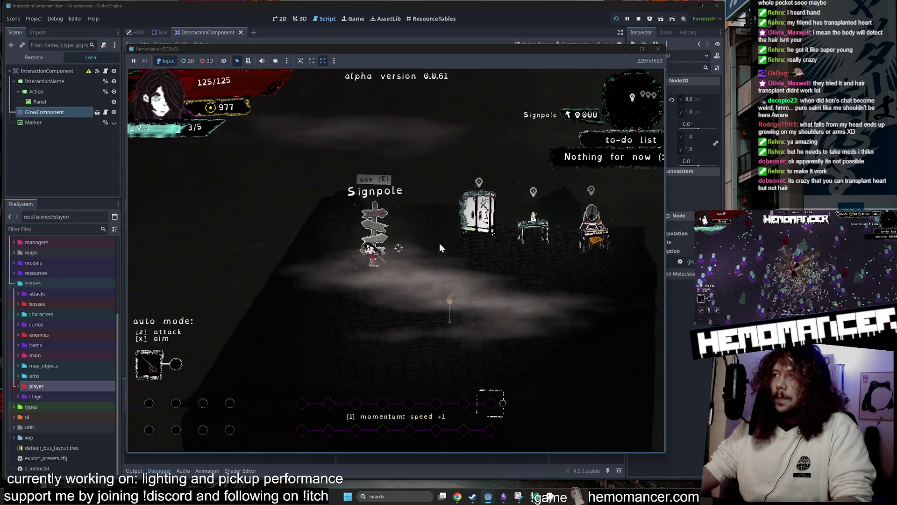
key(e)
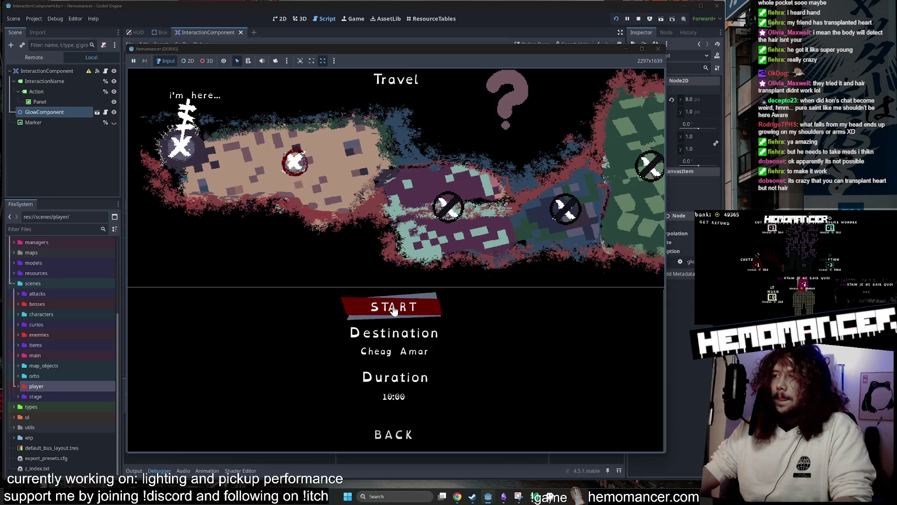
click(394, 310)
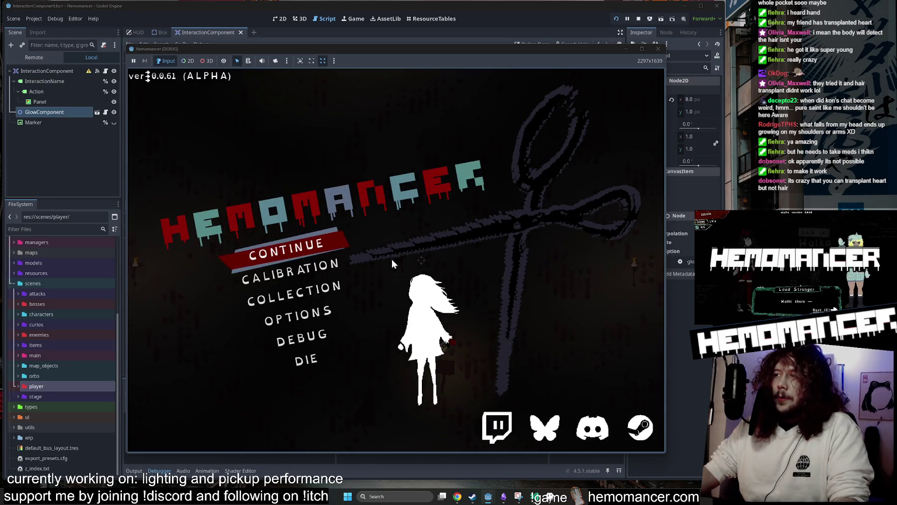
key(Down)
key(Down)
key(Down)
key(Return)
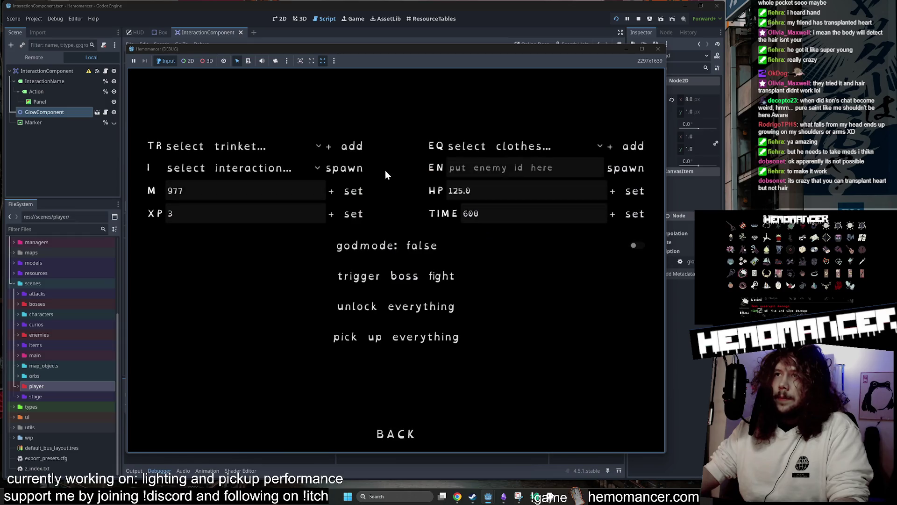
- Spawn a Box from the debug interaction list and continue the run, twice
click(261, 148)
scroll(261, 148, down, 5)
click(390, 295)
click(250, 173)
click(226, 358)
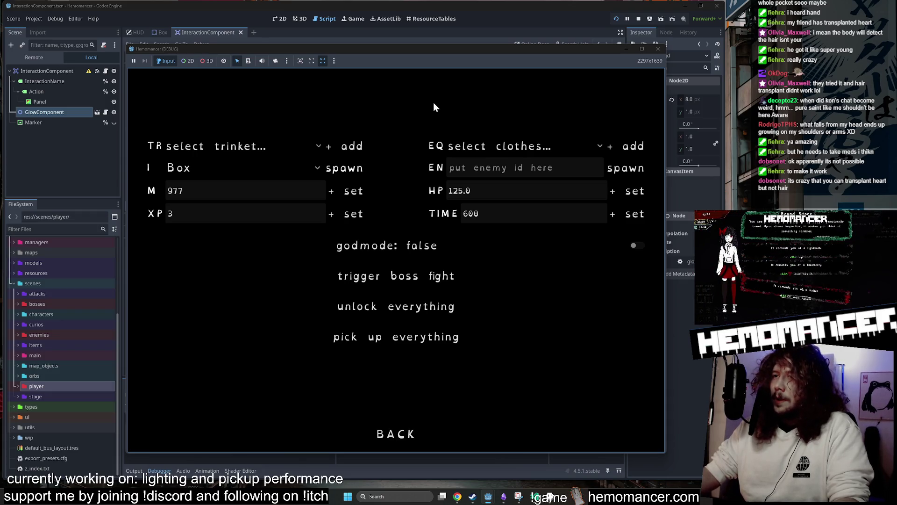
click(399, 437)
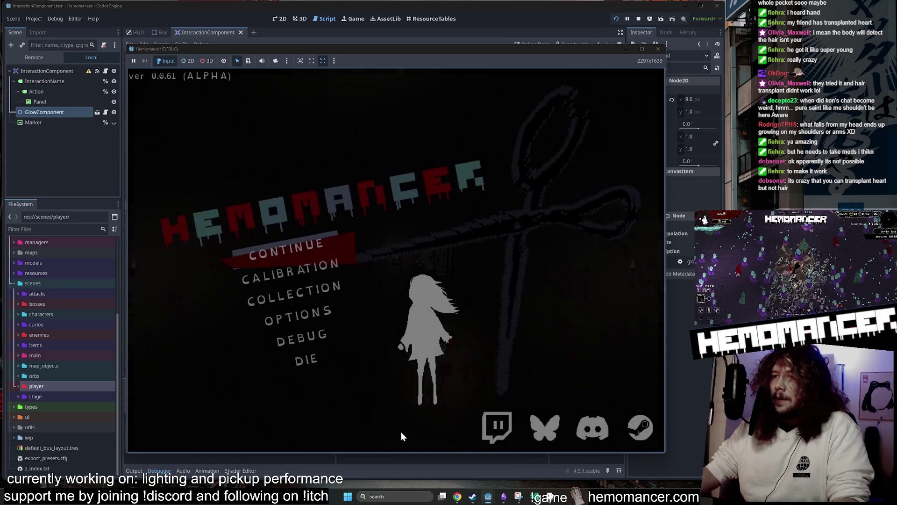
click(298, 245)
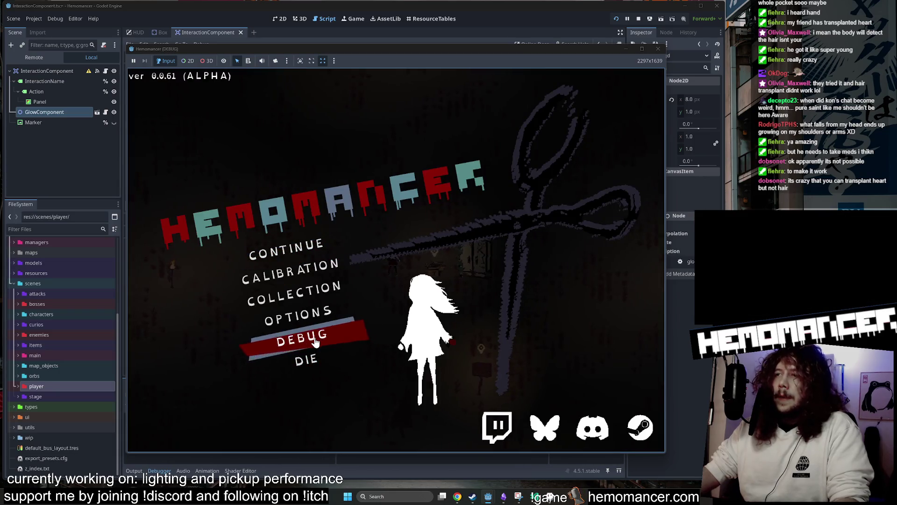
click(316, 343)
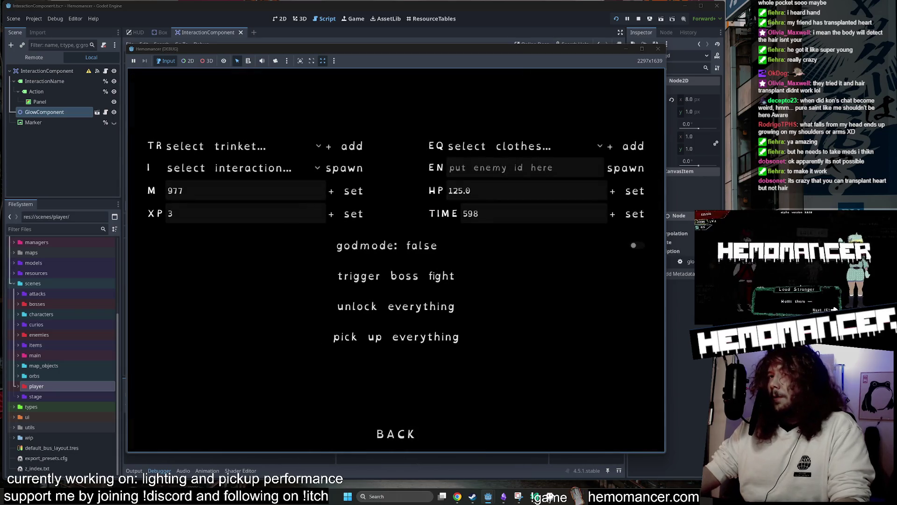
click(260, 169)
click(243, 363)
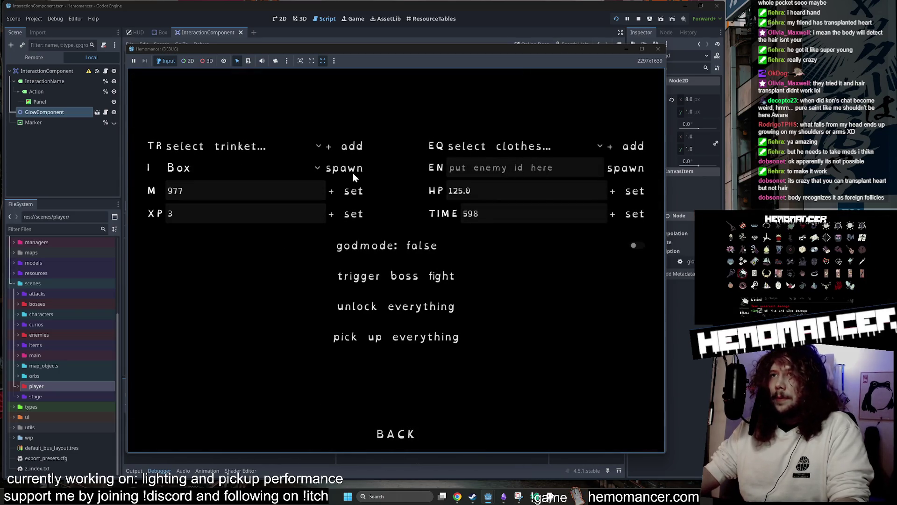
click(414, 436)
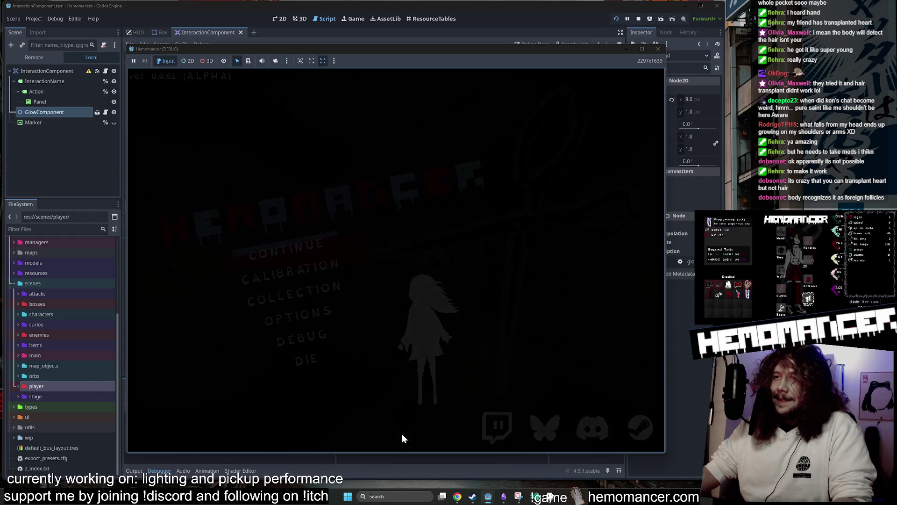
click(313, 248)
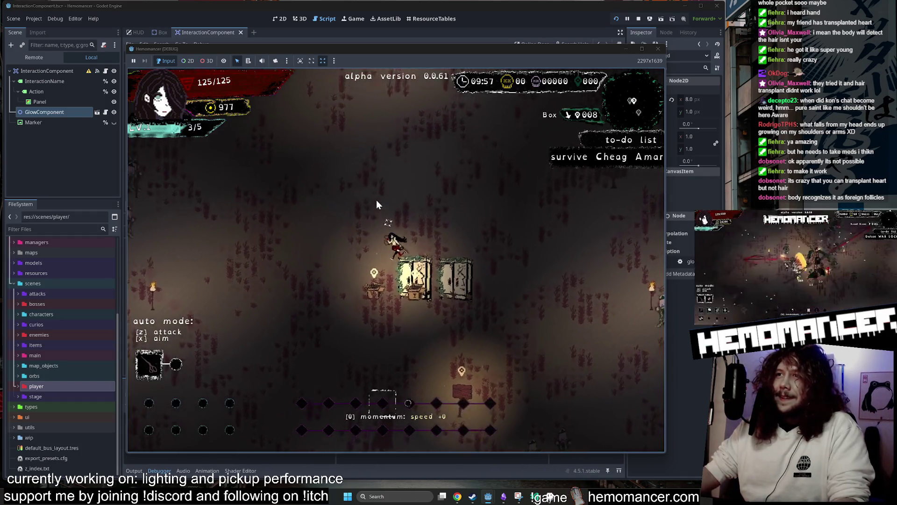
- Pause to the debug screen, spawn a third Box, and continue the run
key(Escape)
click(315, 343)
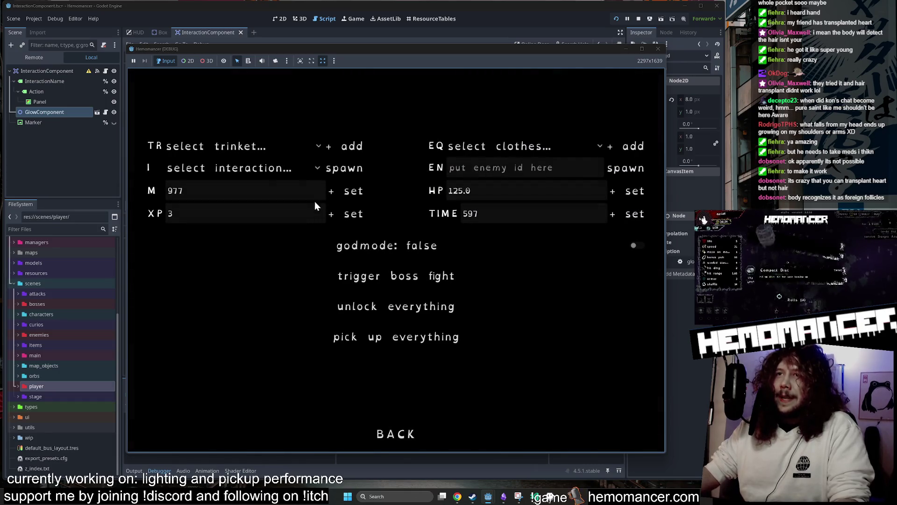
click(234, 170)
click(202, 358)
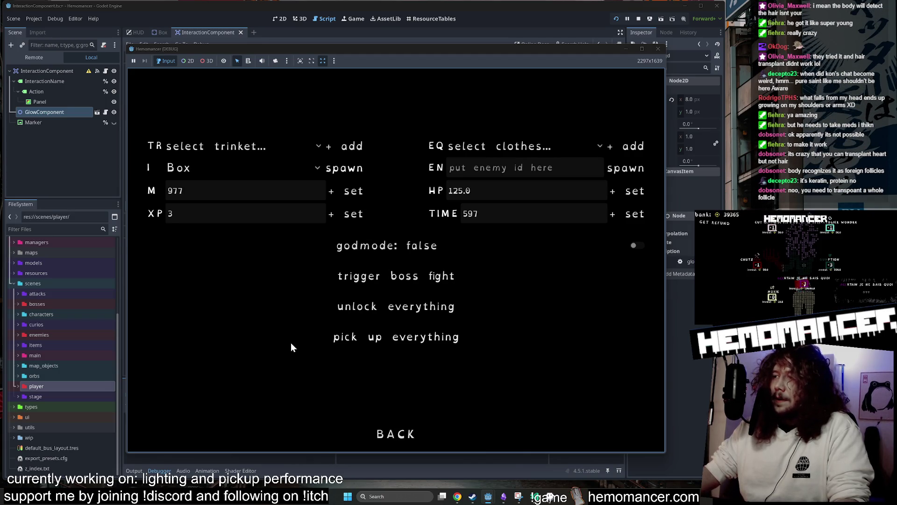
click(377, 345)
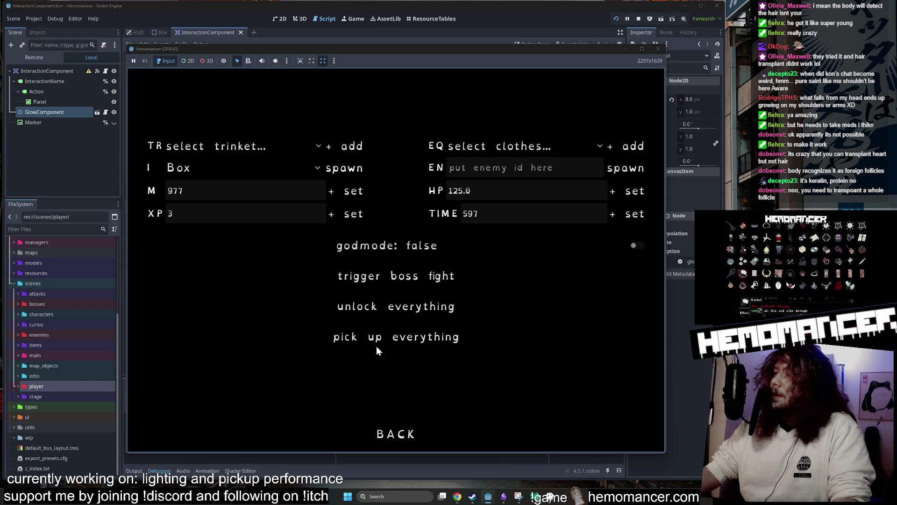
click(395, 433)
click(294, 252)
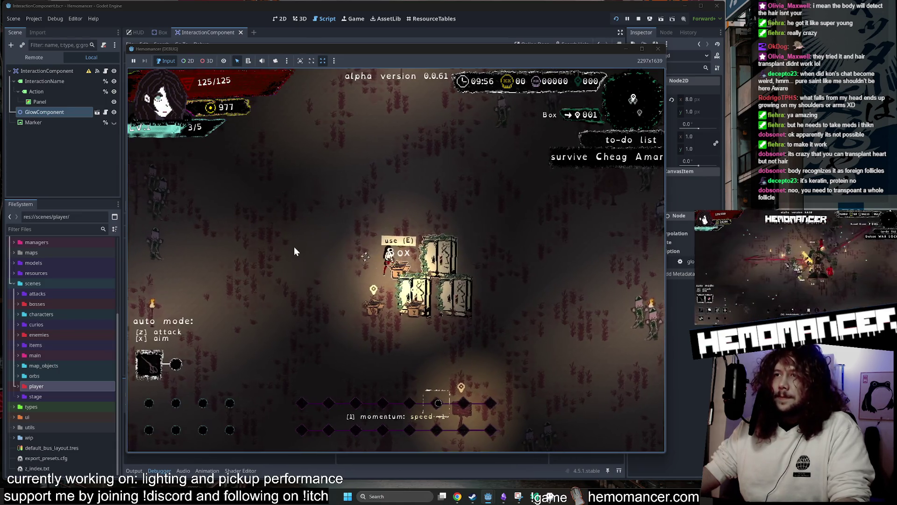
- Walk the player around, take the Fishbowl reward, then pause back to the debug screen
key(d)
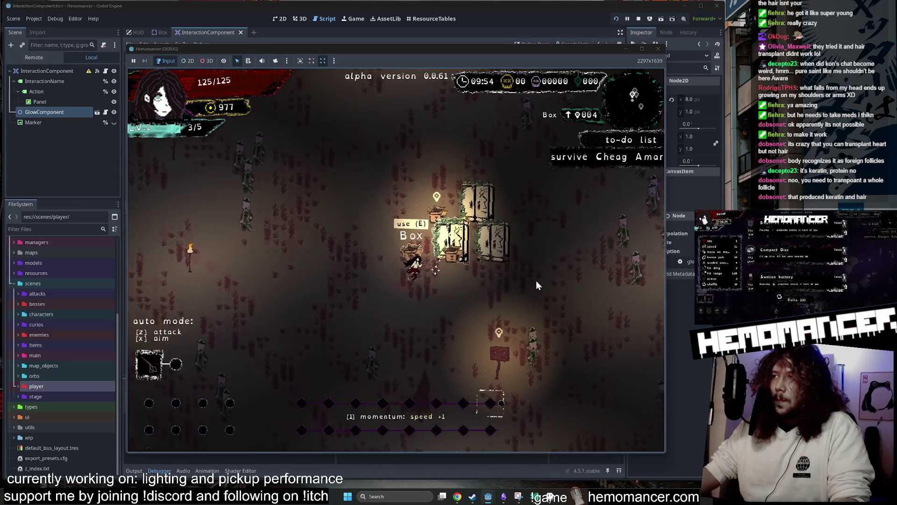
key(a)
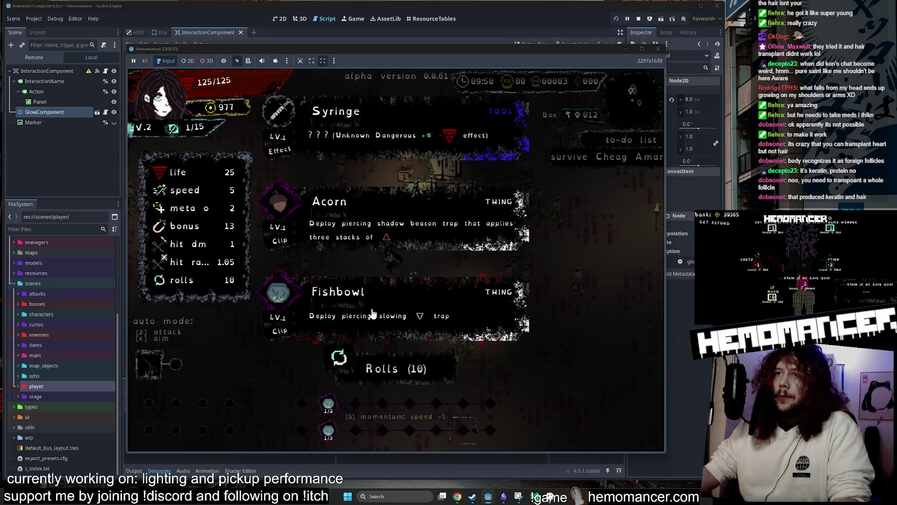
click(371, 313)
key(d)
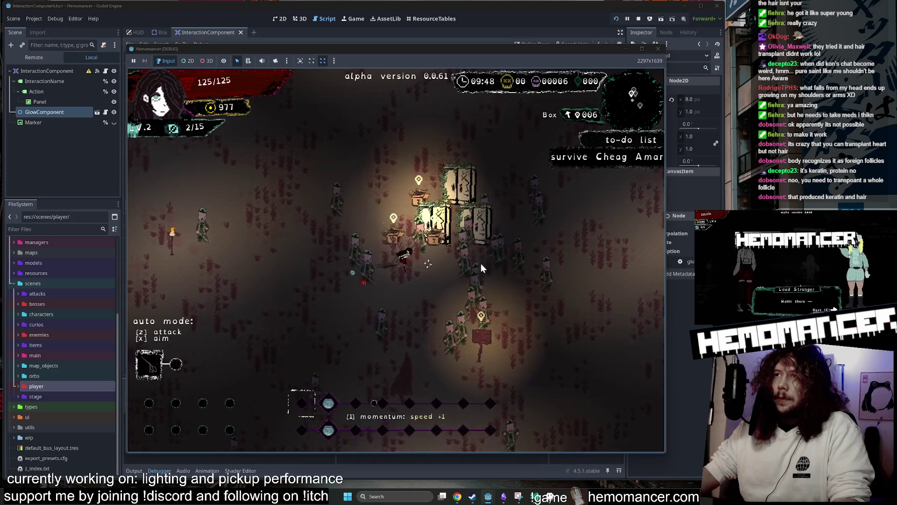
key(Escape)
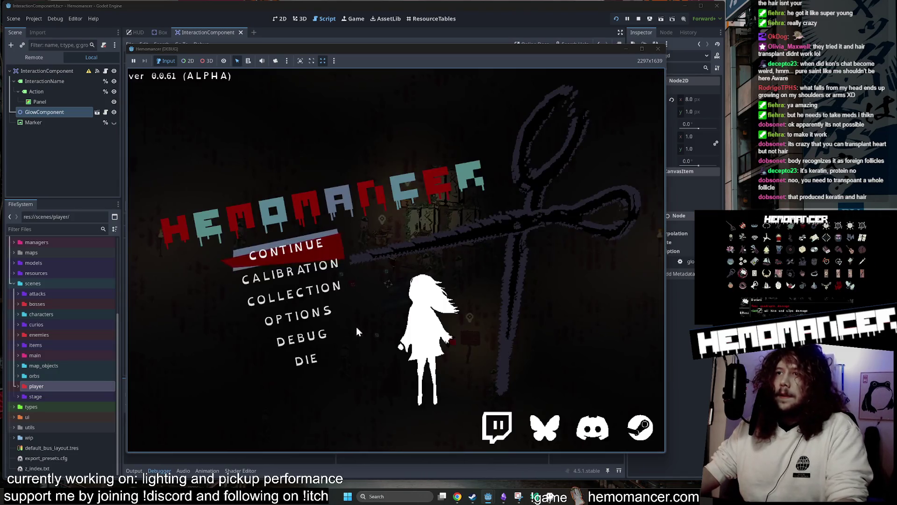
click(358, 334)
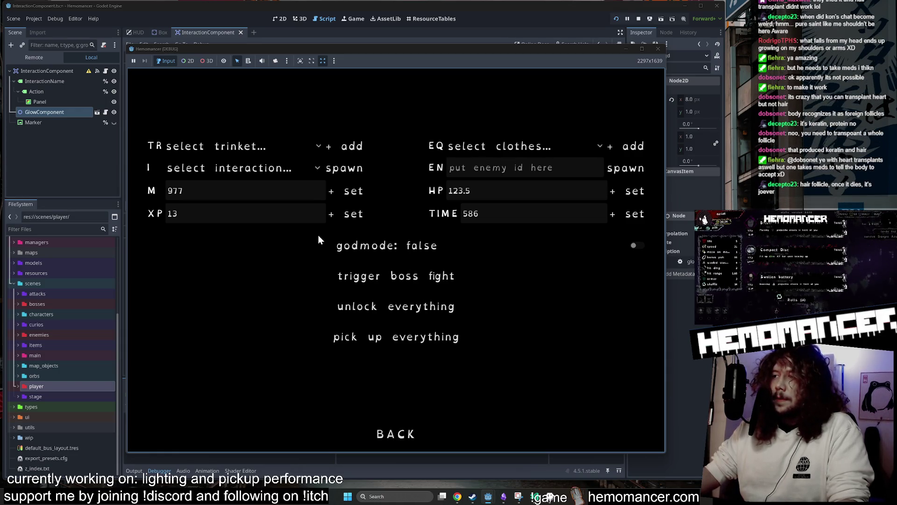
- Spawn another Box from the debug screen and continue the run
click(276, 171)
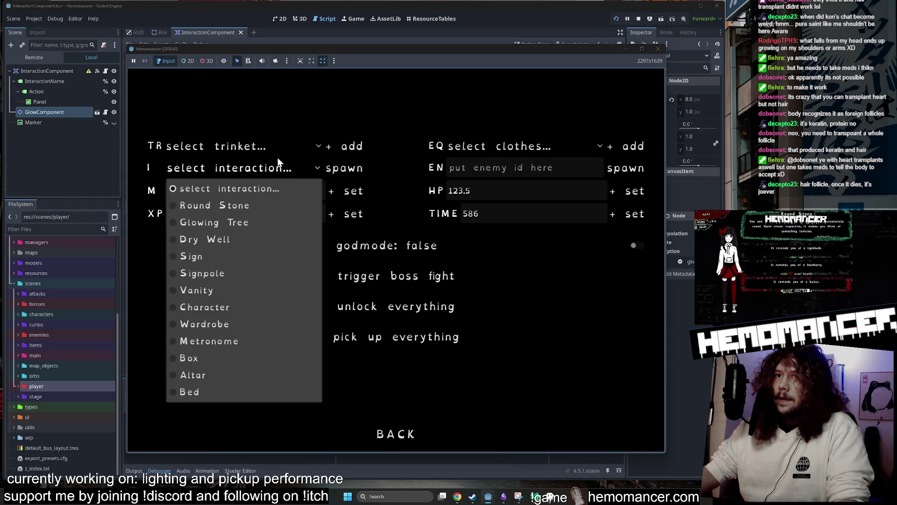
click(233, 358)
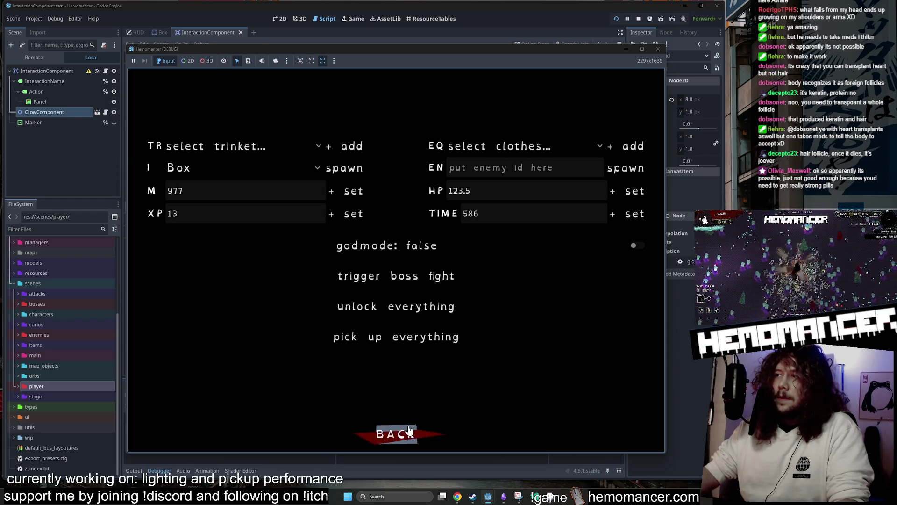
click(403, 433)
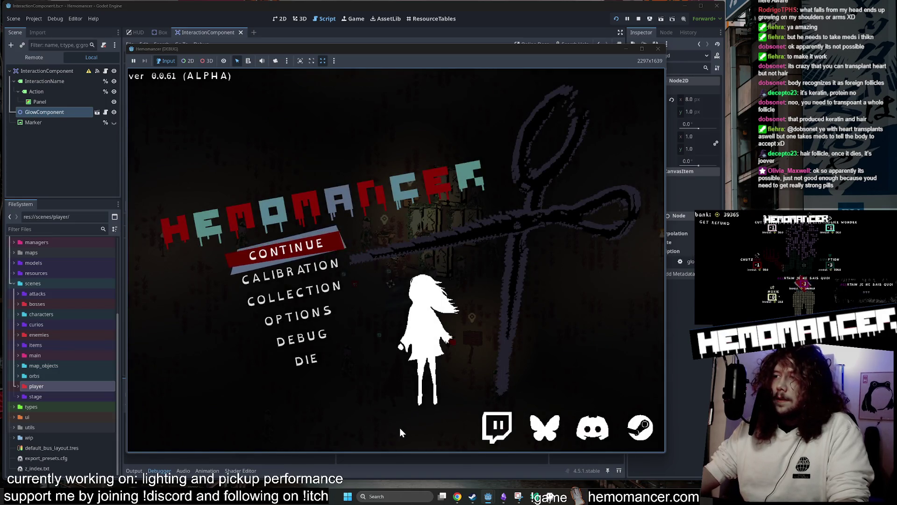
click(299, 241)
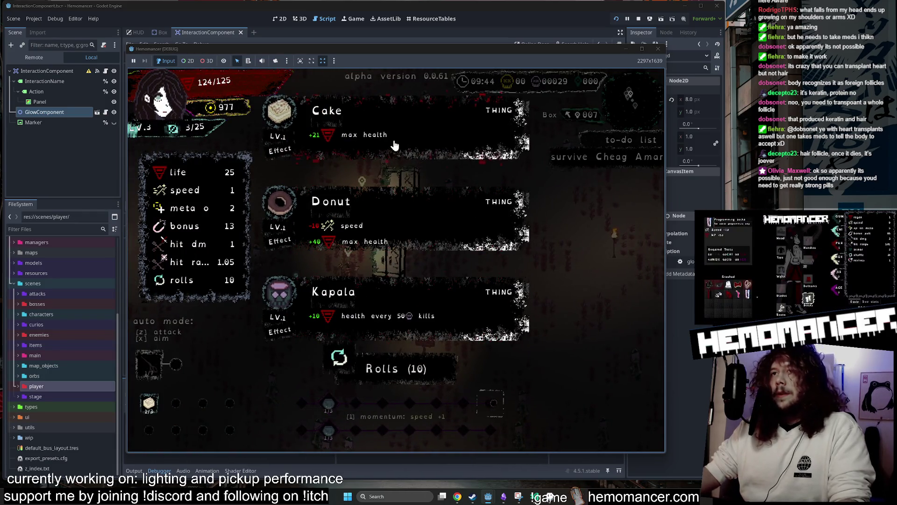
- Take the Cake reward, walk to the boxes, pause, and stop the running game
click(395, 140)
key(d)
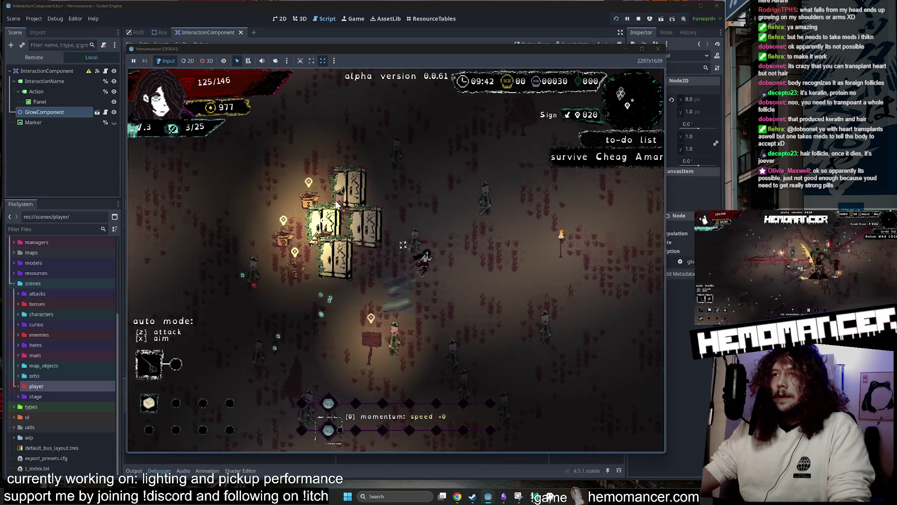
key(a)
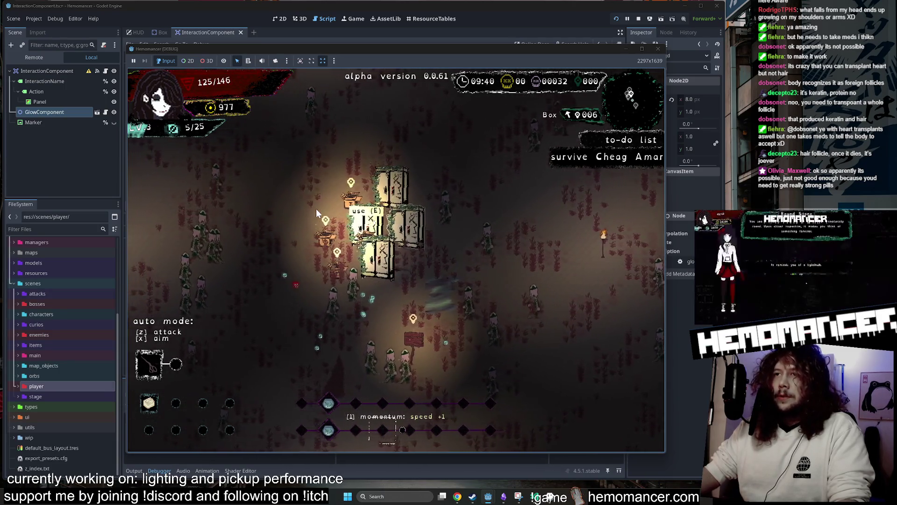
key(a)
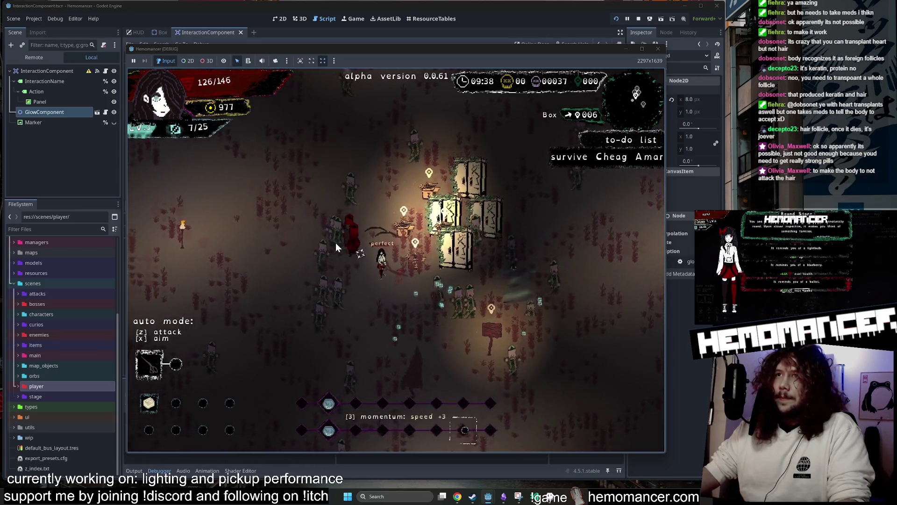
key(Escape)
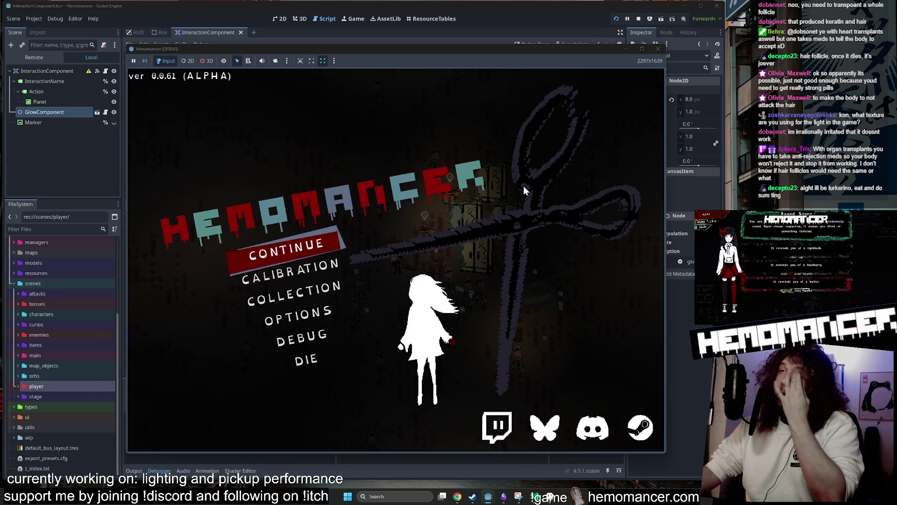
click(662, 53)
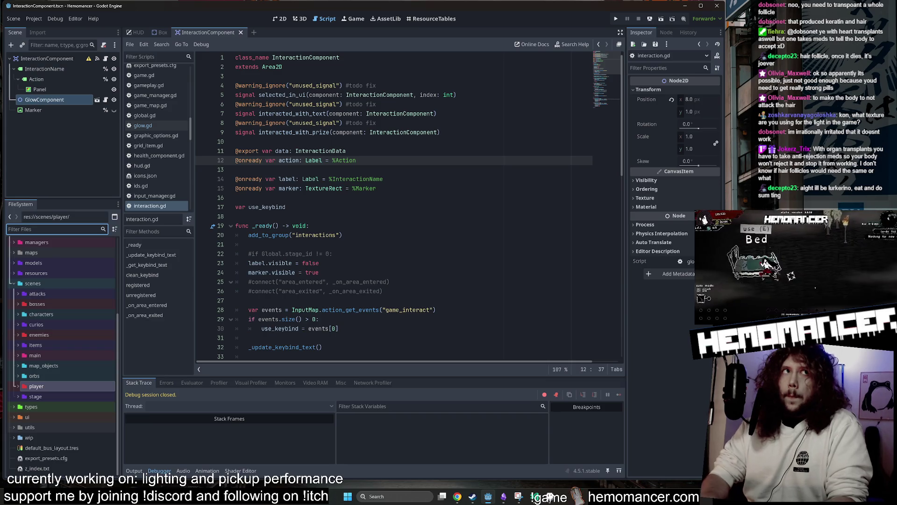
- Filter FileSystem for 'box', open Box.tscn, and drill into GlowComponent's ColoredLight node
text(box)
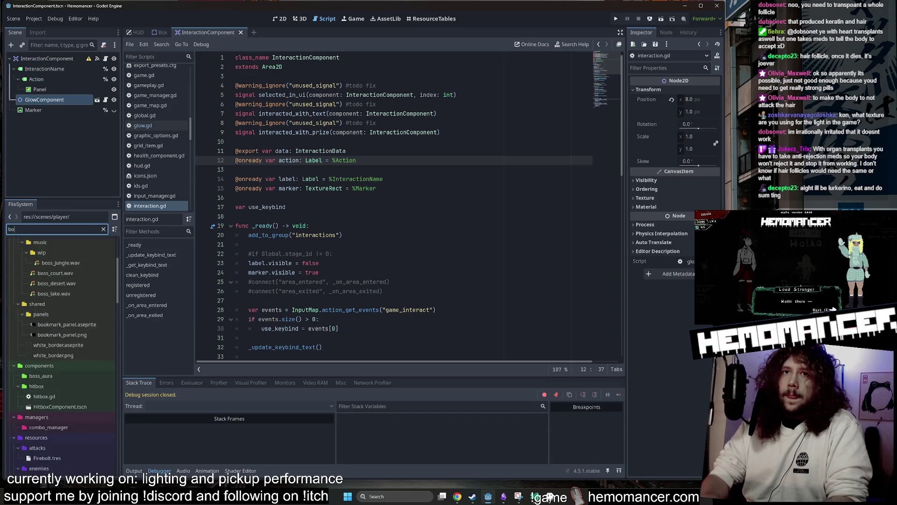
double_click(61, 335)
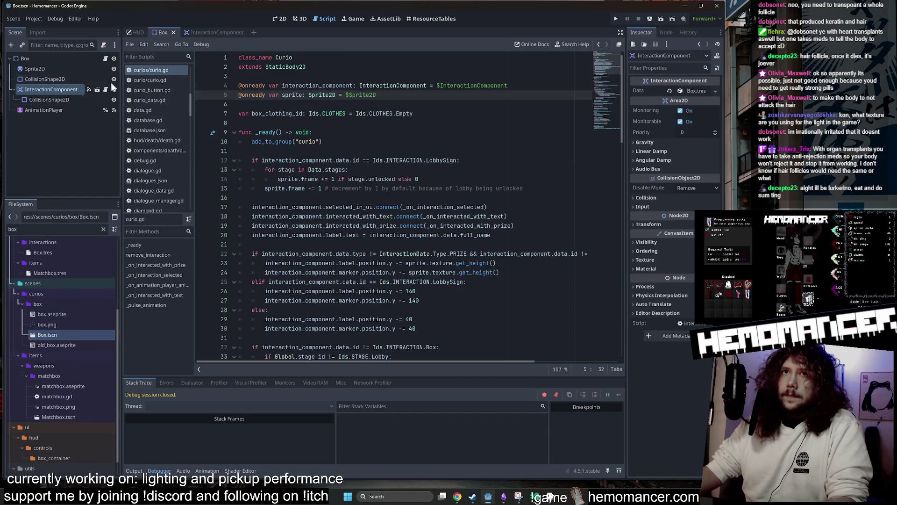
click(287, 16)
scroll(360, 156, up, 1)
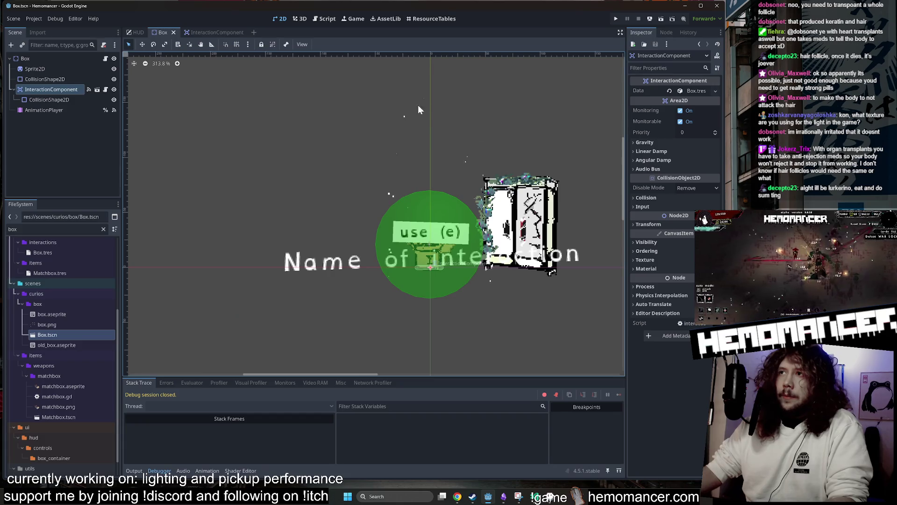
click(97, 89)
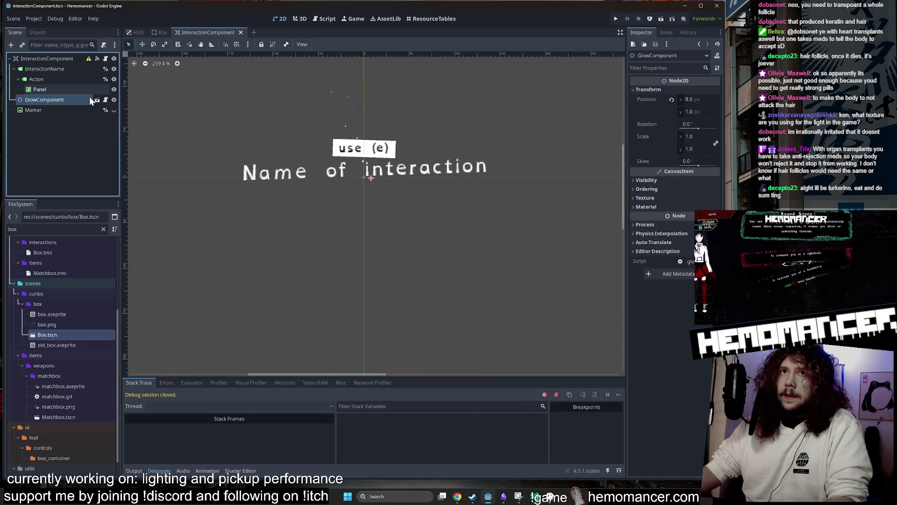
click(92, 99)
click(94, 100)
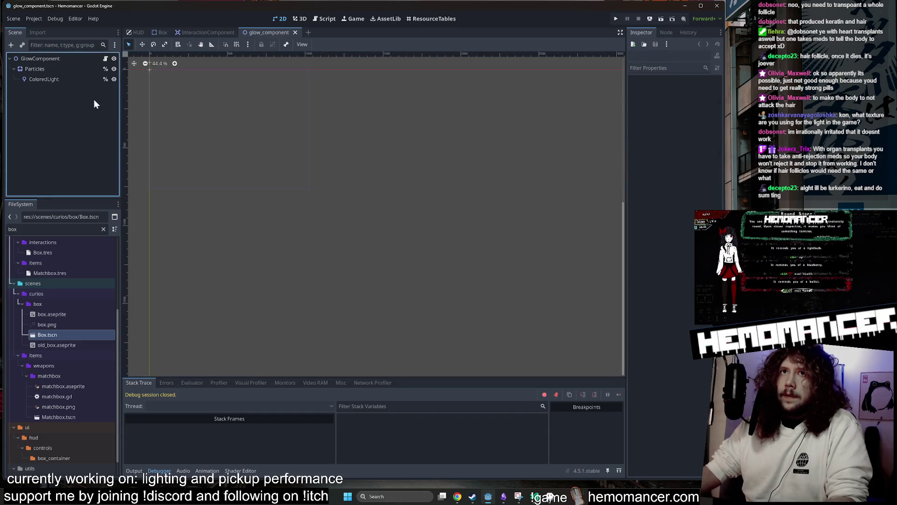
double_click(57, 80)
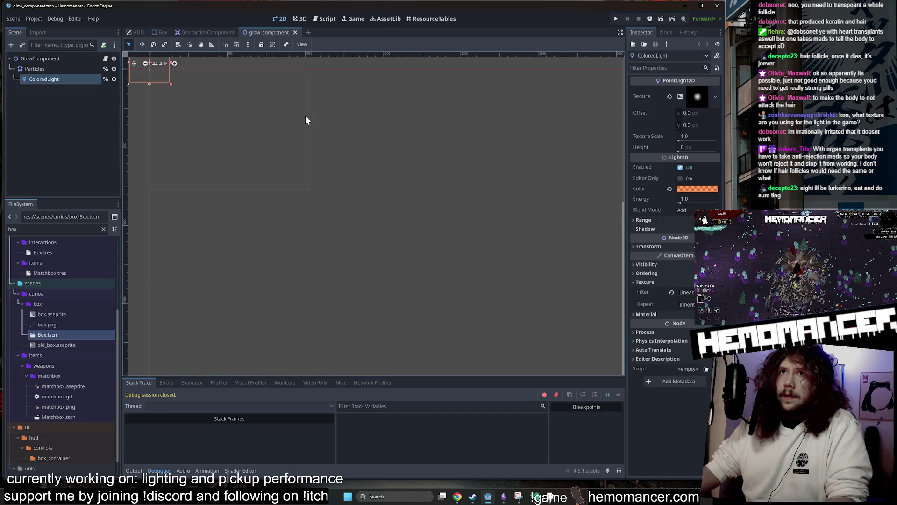
- Inspect the ColoredLight's gradient texture settings and texture types without changing anything
click(694, 96)
scroll(296, 229, up, 2)
click(692, 93)
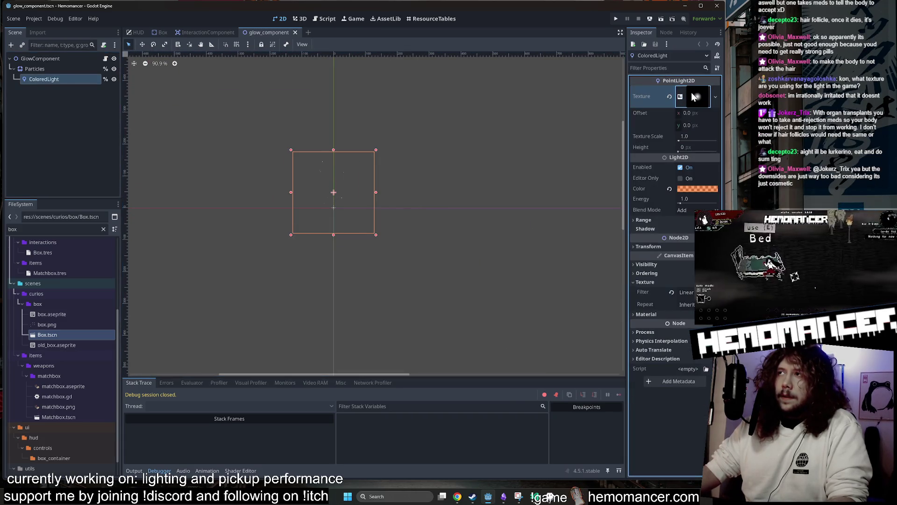
right_click(694, 92)
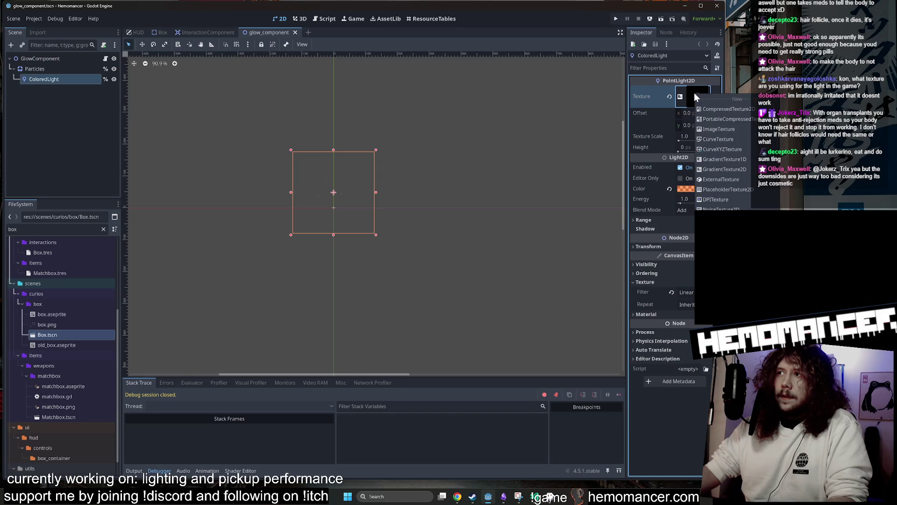
click(652, 97)
- Filter files for 'ligh' and view DiamondLight.aseprite in Aseprite, then minimize Aseprite
double_click(28, 229)
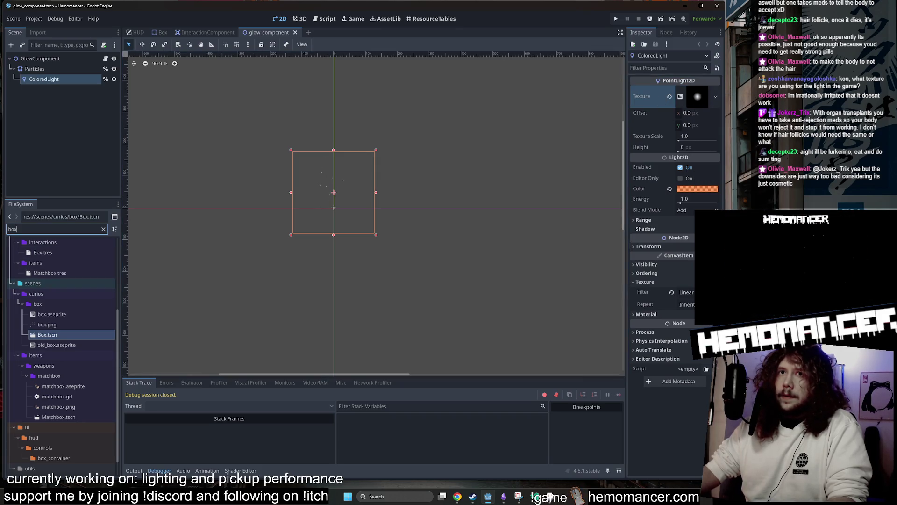
text(ligh)
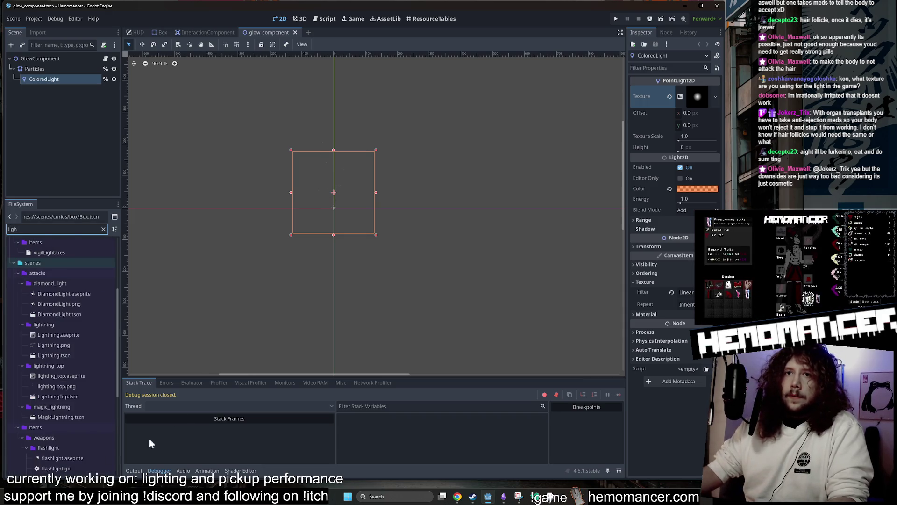
right_click(78, 293)
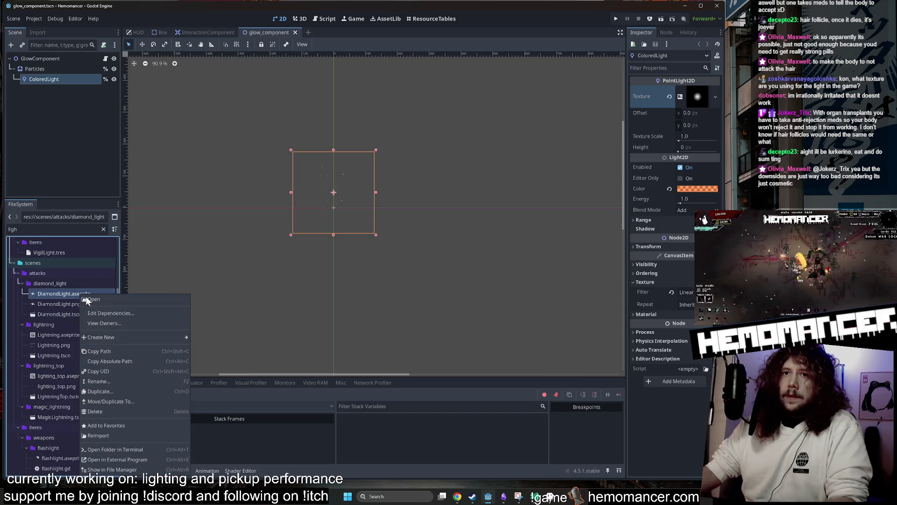
click(158, 458)
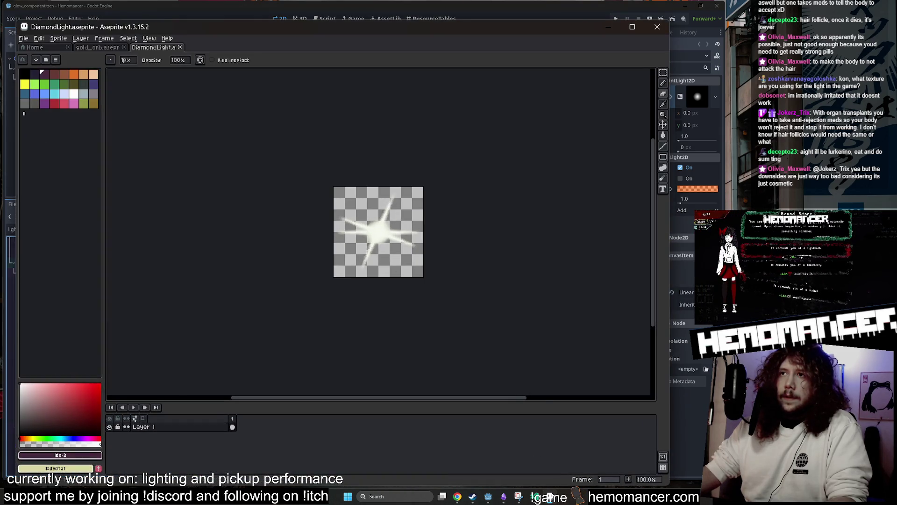
scroll(457, 239, up, 4)
drag(444, 267, 438, 337)
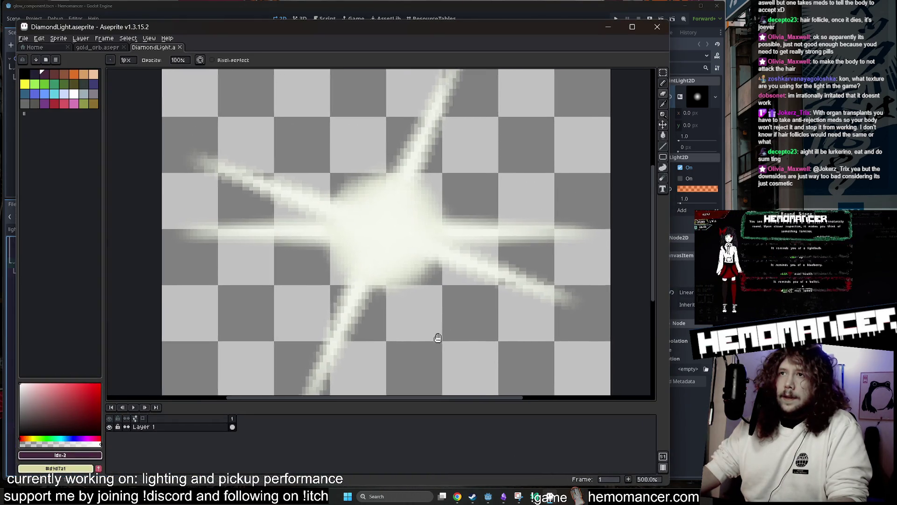
scroll(438, 337, down, 2)
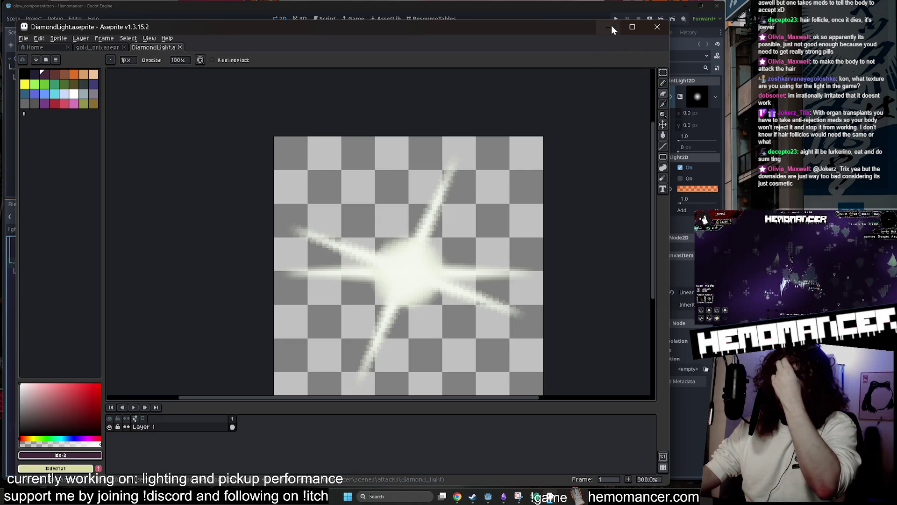
click(611, 27)
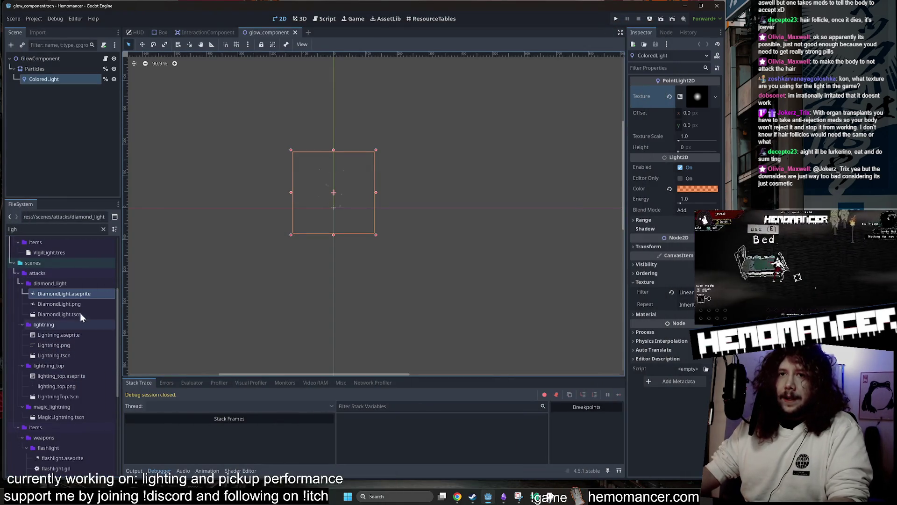
- Open light_tiles.png in an external image viewer
scroll(81, 308, up, 5)
click(63, 285)
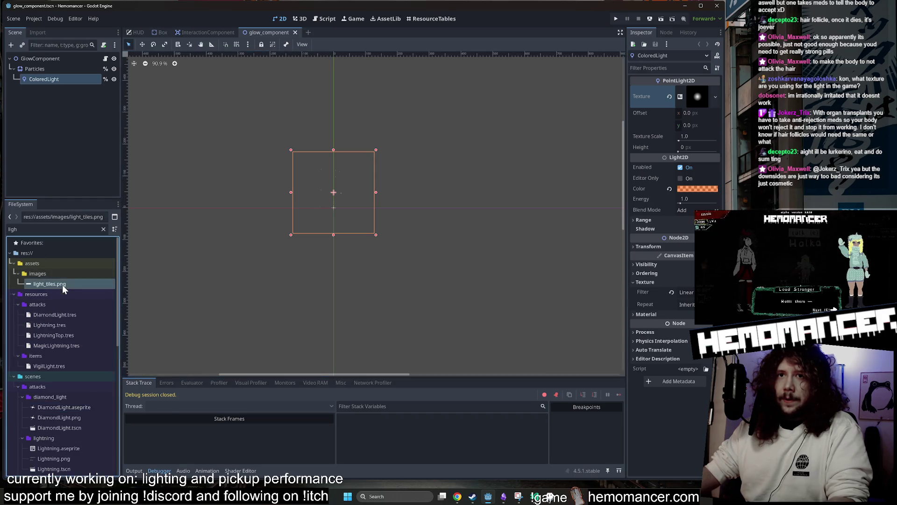
right_click(63, 284)
click(121, 451)
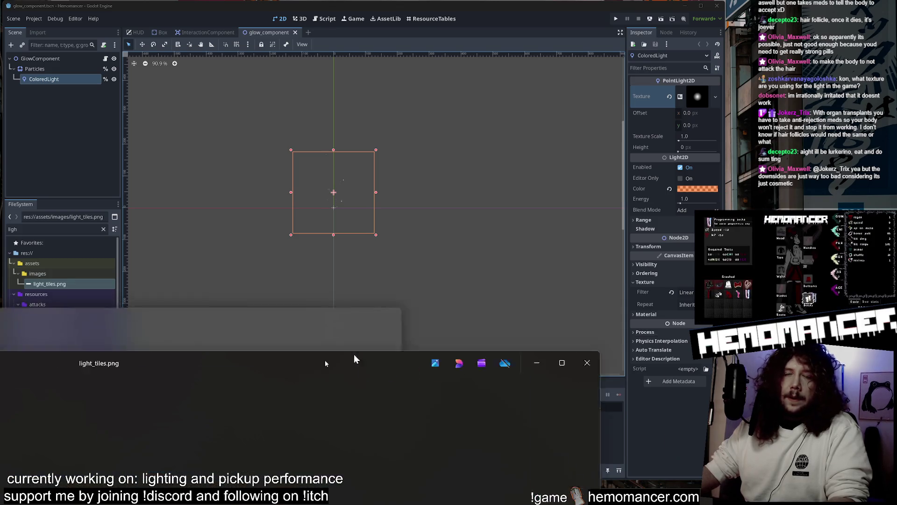
- Position the Photos window beside Godot's Inspector to compare the 240 x 96 glow image, then close it
scroll(396, 241, up, 5)
scroll(395, 239, down, 1)
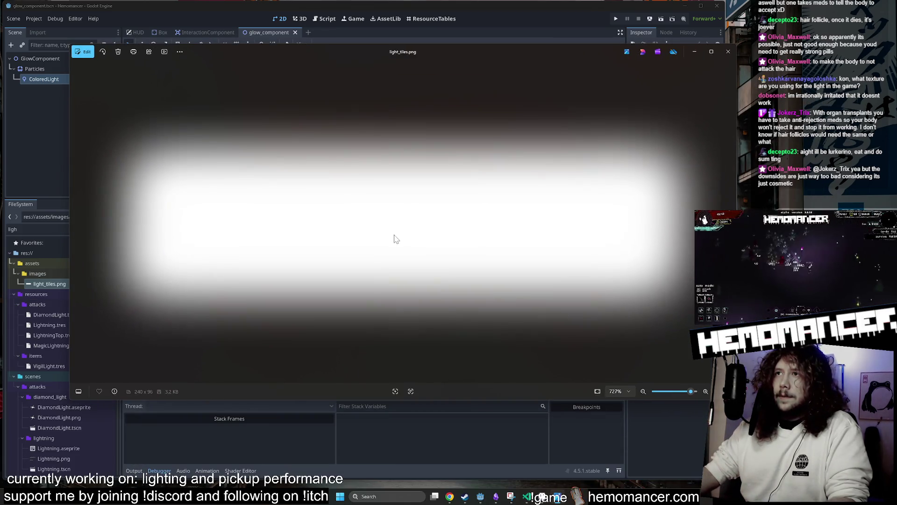
scroll(648, 139, down, 1)
scroll(498, 233, up, 1)
mouse_move(538, 41)
mouse_down()
mouse_move(478, 63)
mouse_move(511, 29)
mouse_up()
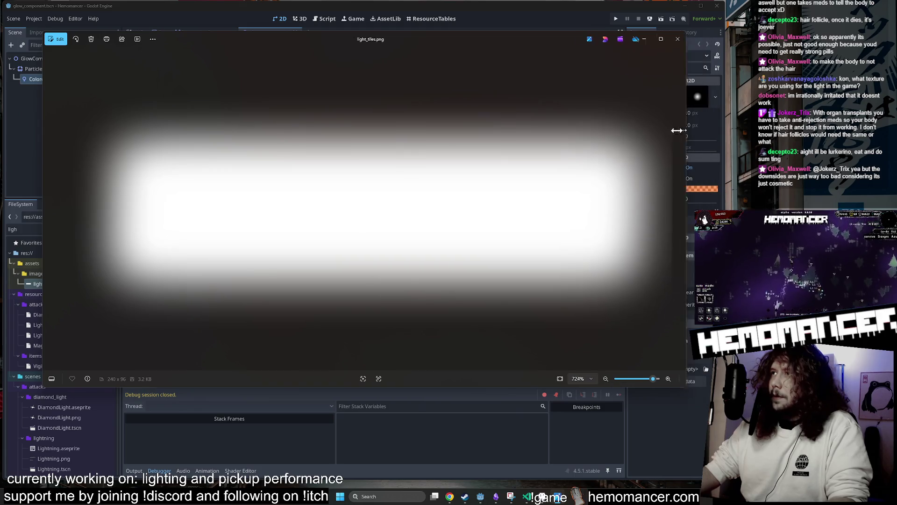
drag(708, 128, 558, 131)
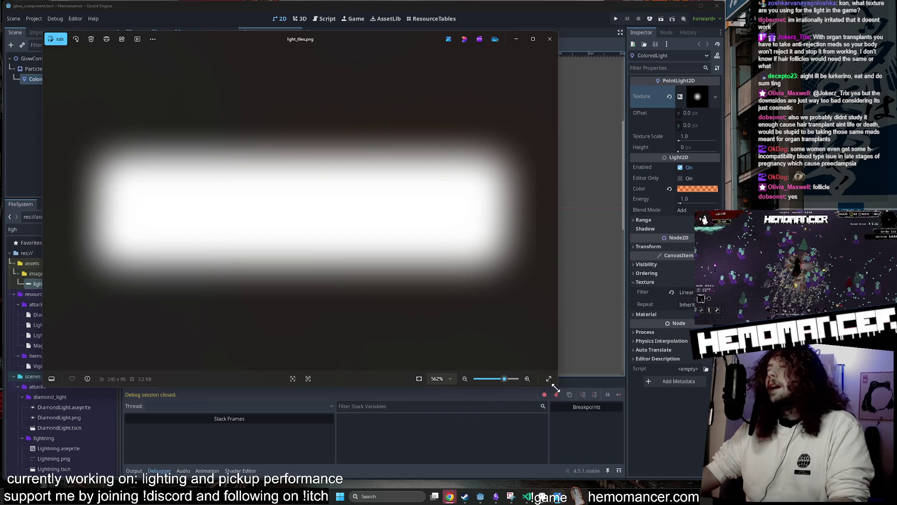
mouse_move(558, 389)
mouse_down()
mouse_move(595, 439)
mouse_move(563, 428)
mouse_move(547, 438)
mouse_move(588, 447)
mouse_move(558, 454)
mouse_up()
drag(351, 44, 387, 33)
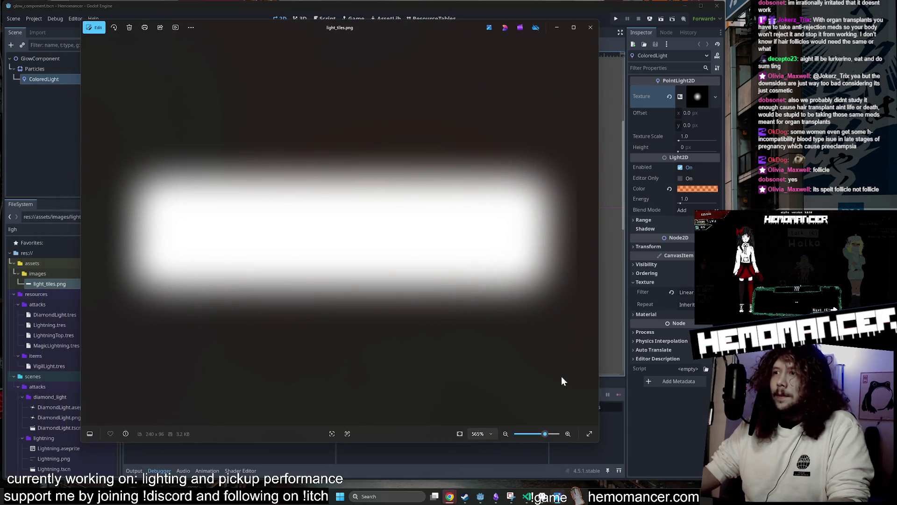
mouse_move(596, 443)
mouse_down()
mouse_move(552, 408)
mouse_move(500, 398)
mouse_move(484, 377)
mouse_move(466, 387)
mouse_move(476, 389)
mouse_up()
mouse_move(329, 26)
mouse_down()
mouse_move(368, 56)
mouse_move(433, 63)
mouse_move(393, 59)
mouse_move(357, 31)
mouse_up()
drag(515, 406, 536, 406)
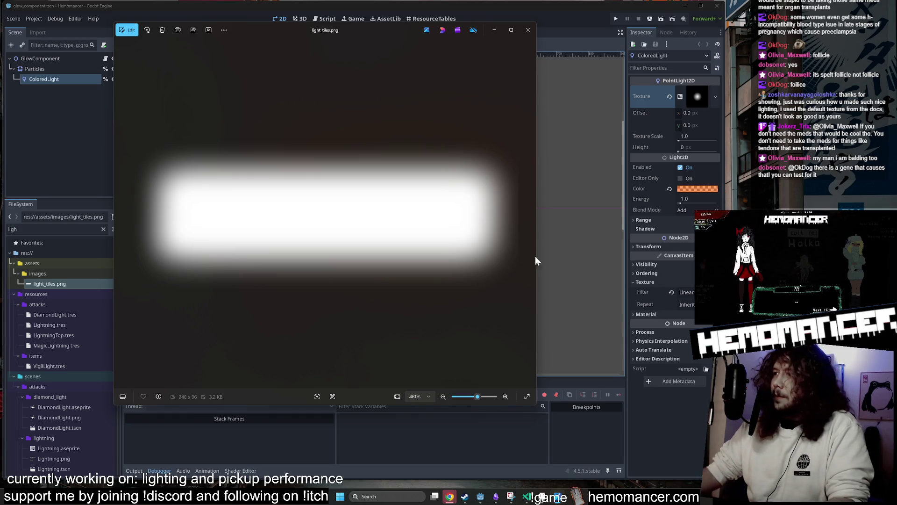
click(529, 30)
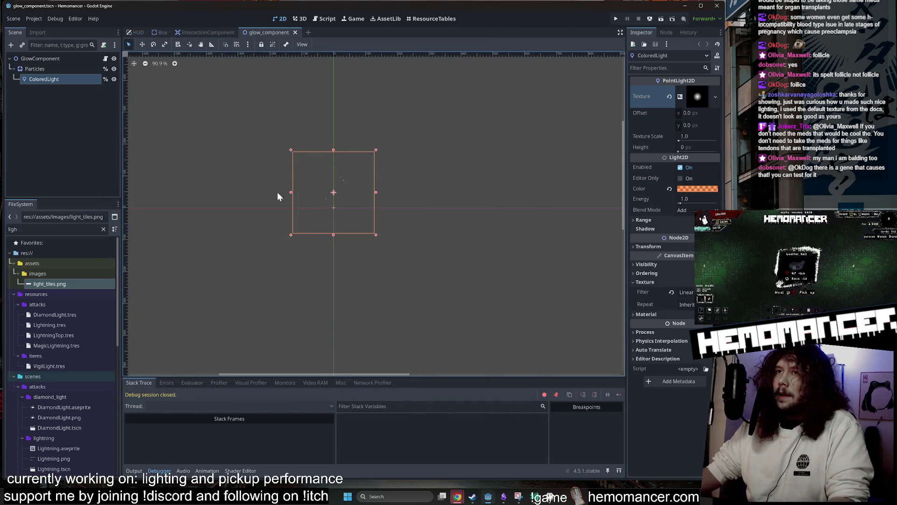
- Open Lightning.aseprite in an external program
click(276, 140)
click(53, 282)
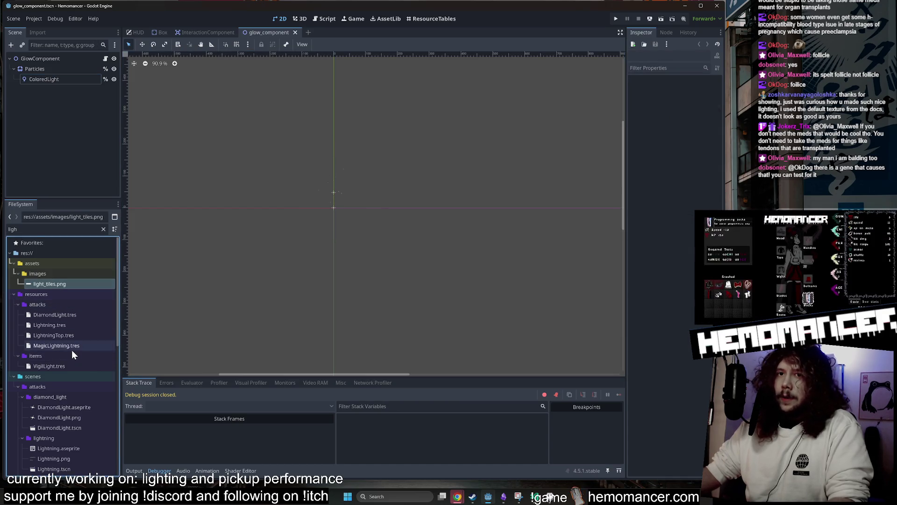
scroll(75, 427, down, 1)
right_click(83, 422)
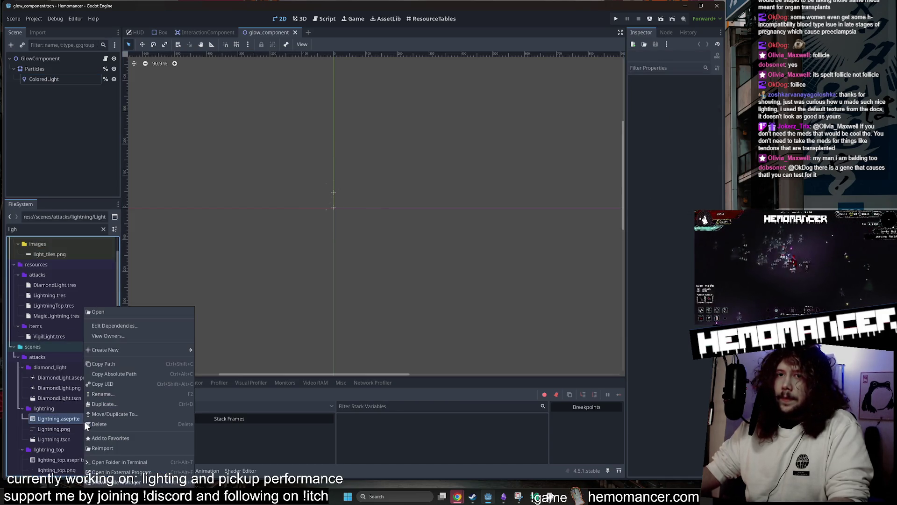
click(145, 477)
- Close and reopen the glow_component scene from GlowComponent, then select ColoredLight
scroll(85, 420, down, 7)
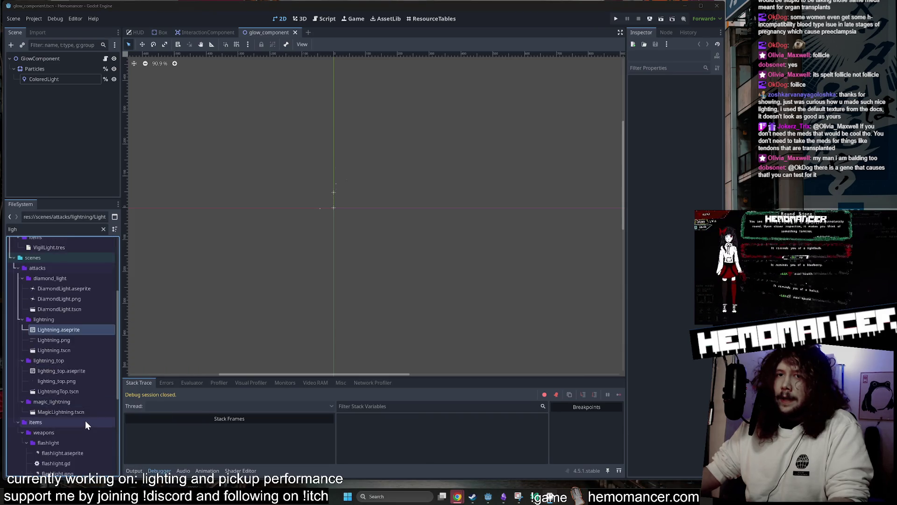
scroll(91, 392, down, 2)
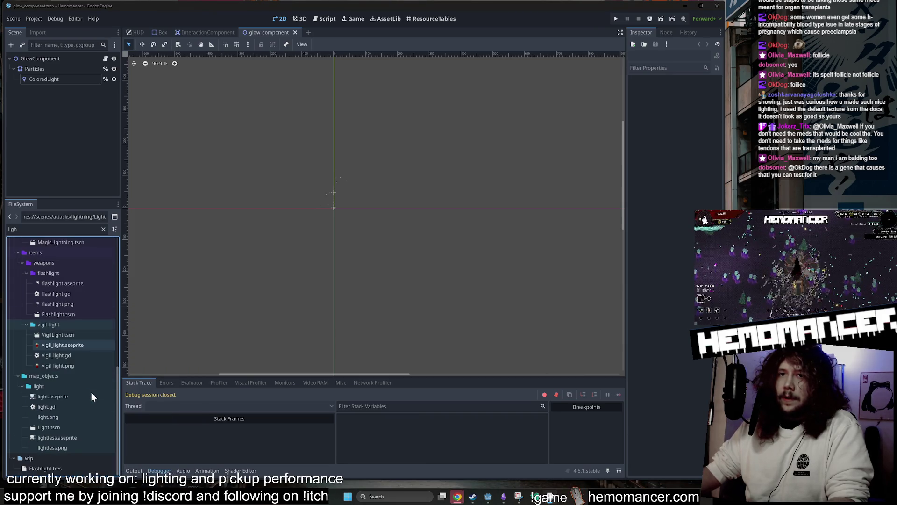
scroll(91, 391, up, 2)
click(64, 59)
middle_click(271, 31)
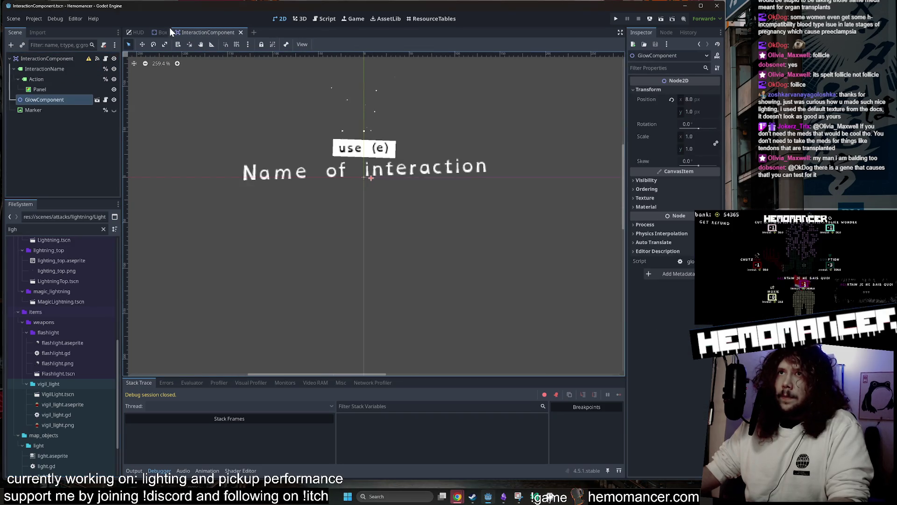
click(97, 100)
click(43, 80)
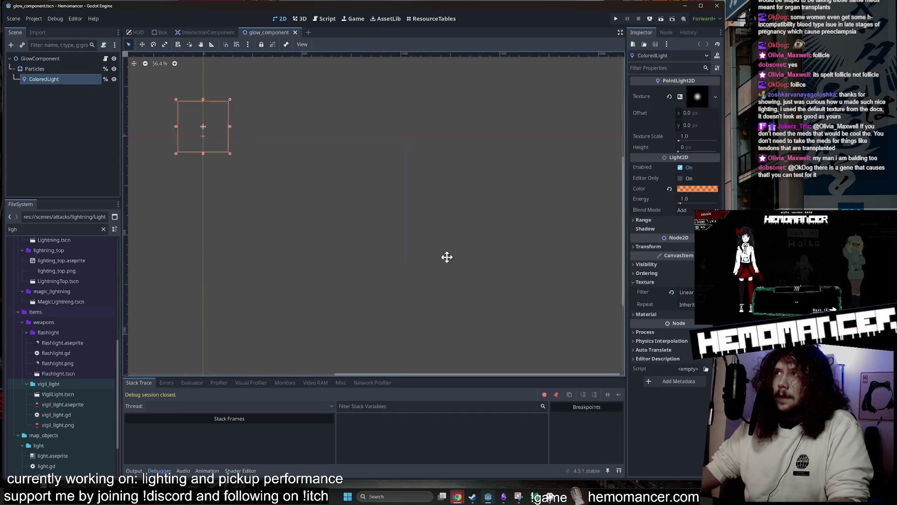
scroll(240, 193, up, 5)
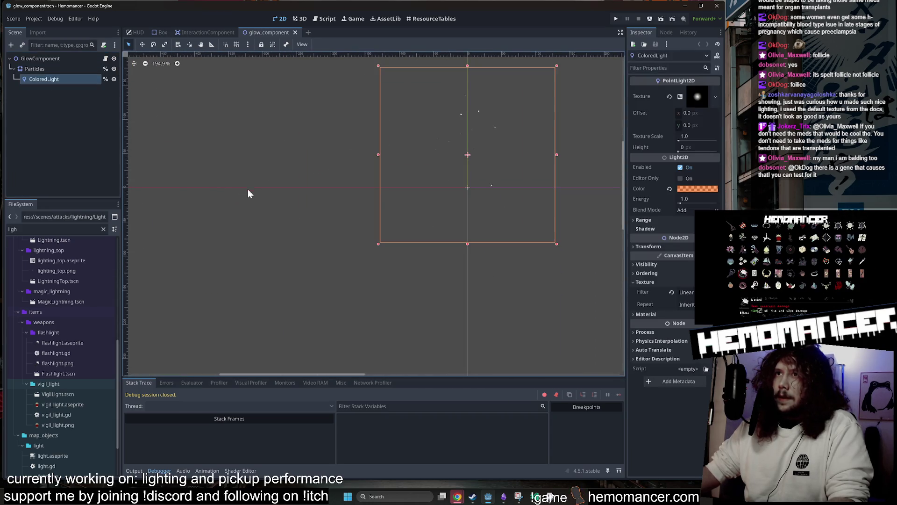
- Widen the Inspector, review the gradient texture, then clear ColoredLight's Texture and list replacement types
click(703, 101)
drag(627, 130, 453, 135)
click(633, 97)
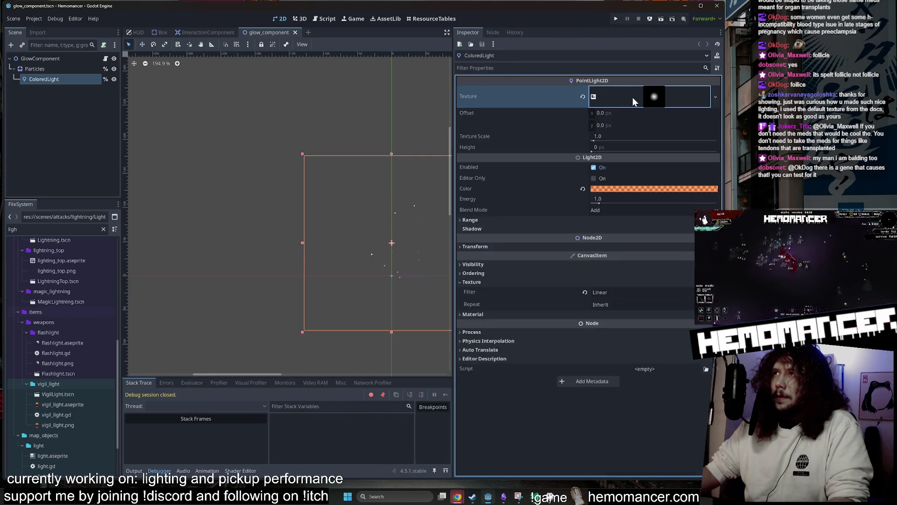
click(638, 97)
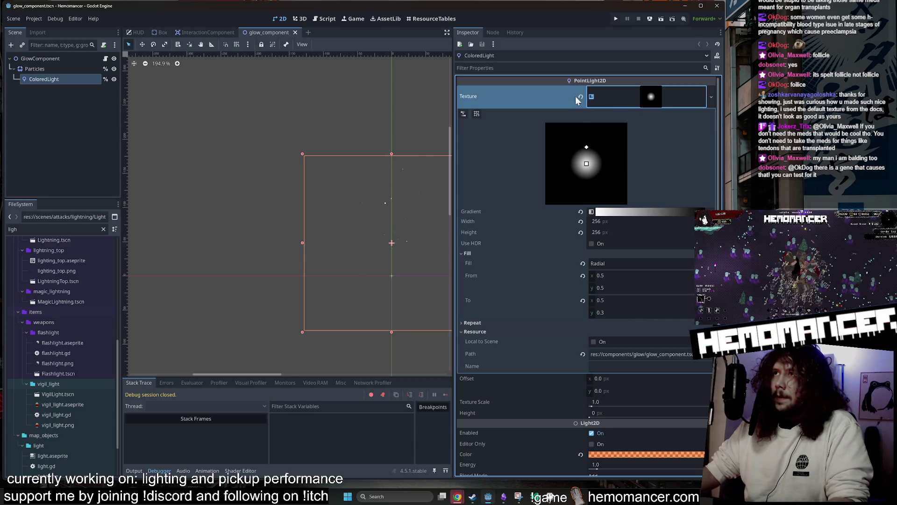
scroll(408, 160, down, 2)
mouse_move(408, 160)
mouse_down()
mouse_move(393, 110)
mouse_move(293, 103)
mouse_up()
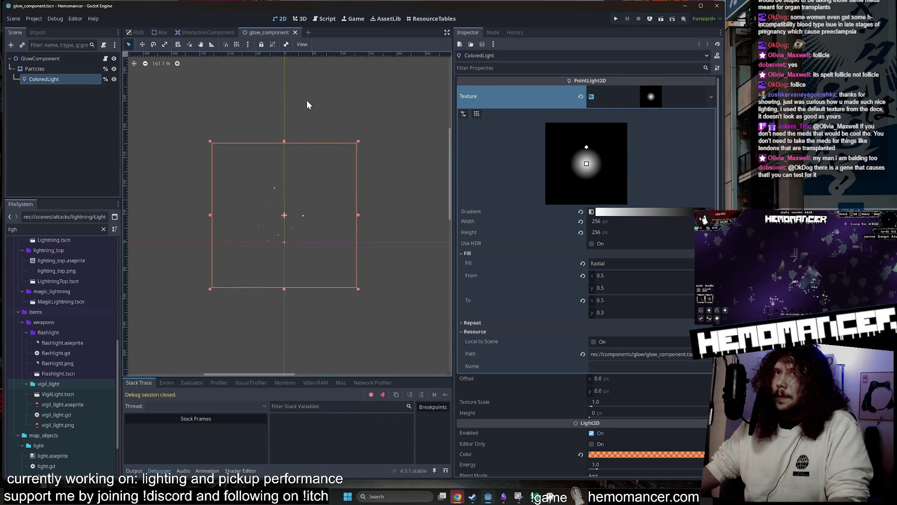
click(581, 97)
click(658, 92)
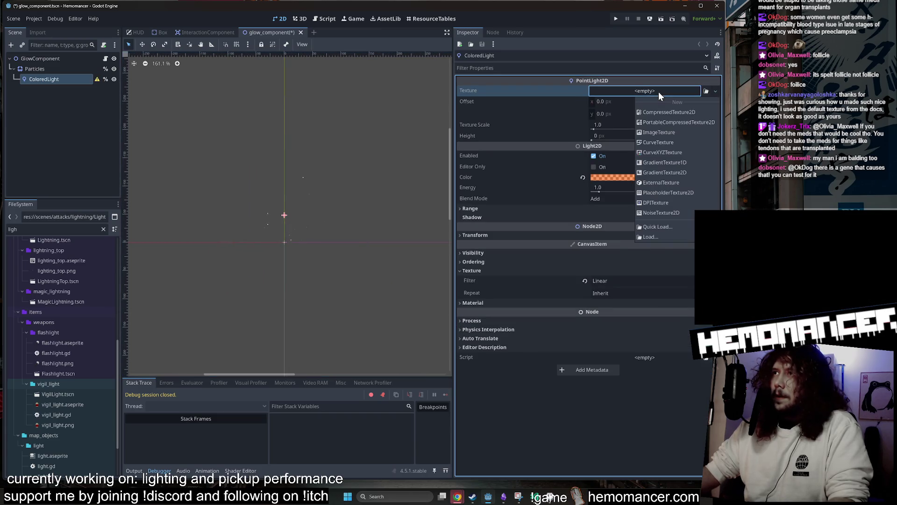
- Assign a new GradientTexture2D to ColoredLight with width and height 128
click(698, 174)
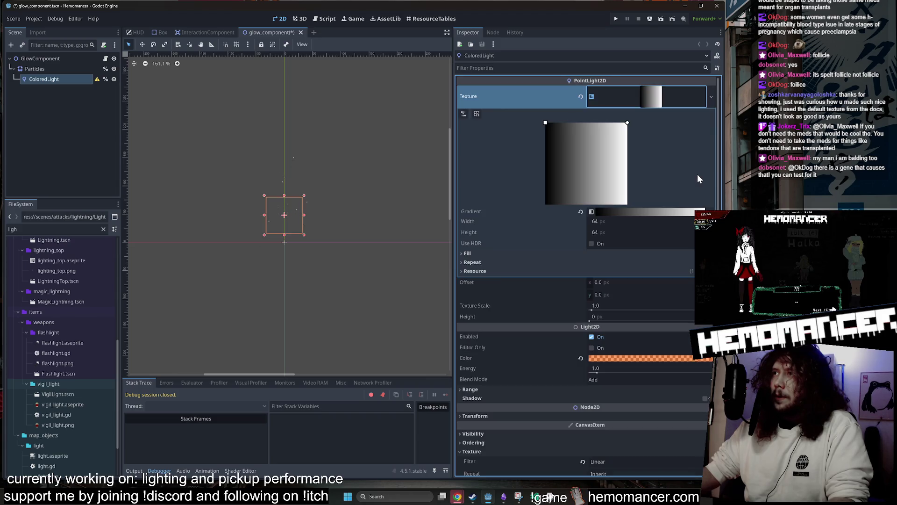
scroll(291, 250, up, 8)
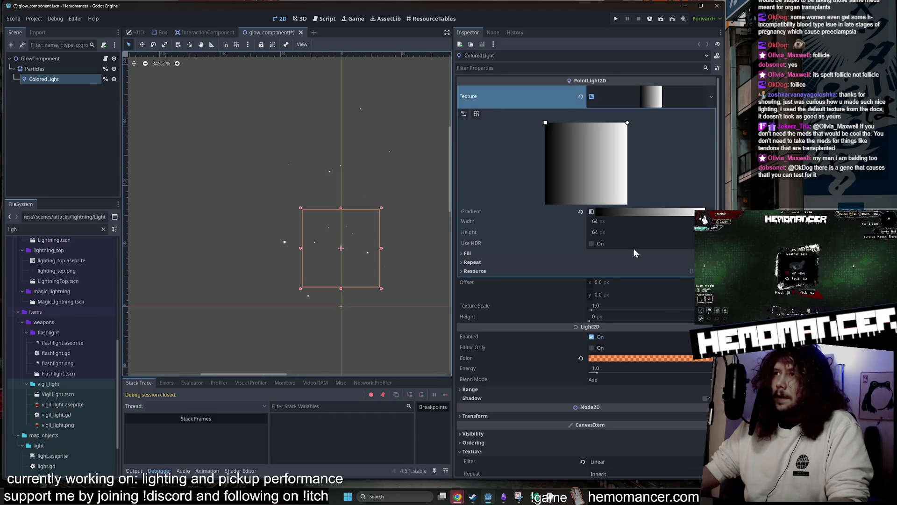
click(603, 221)
text(128)
key(Return)
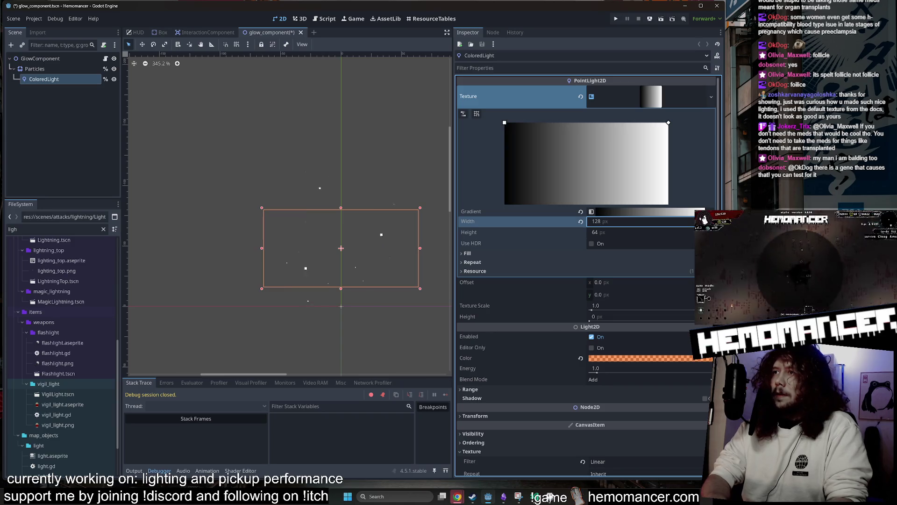
click(603, 232)
text(128)
key(Return)
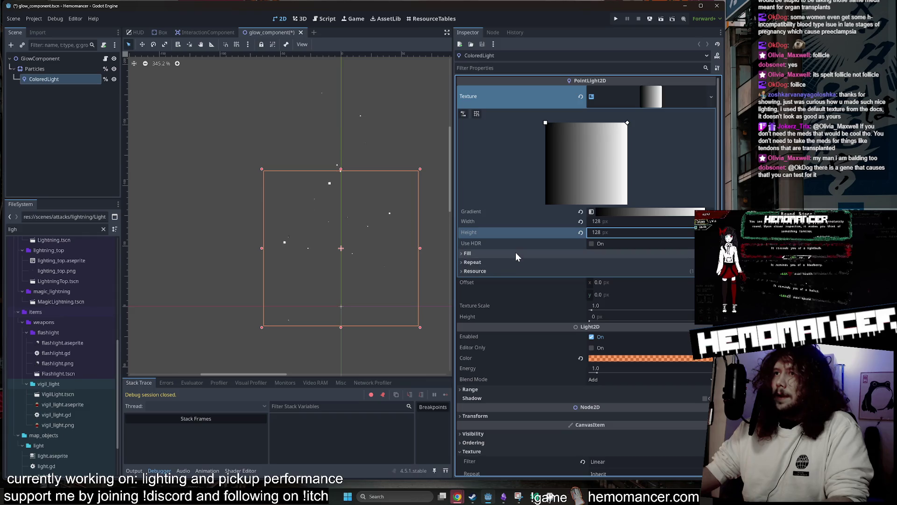
- Try dragging the gradient's From/To handles, then undo back to the original 256x256 radial texture
click(514, 261)
click(516, 281)
click(523, 253)
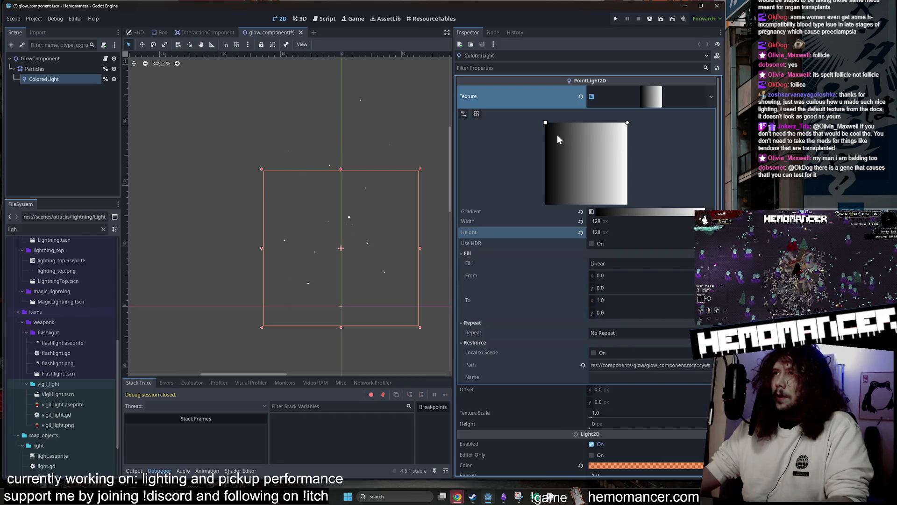
drag(546, 127, 627, 205)
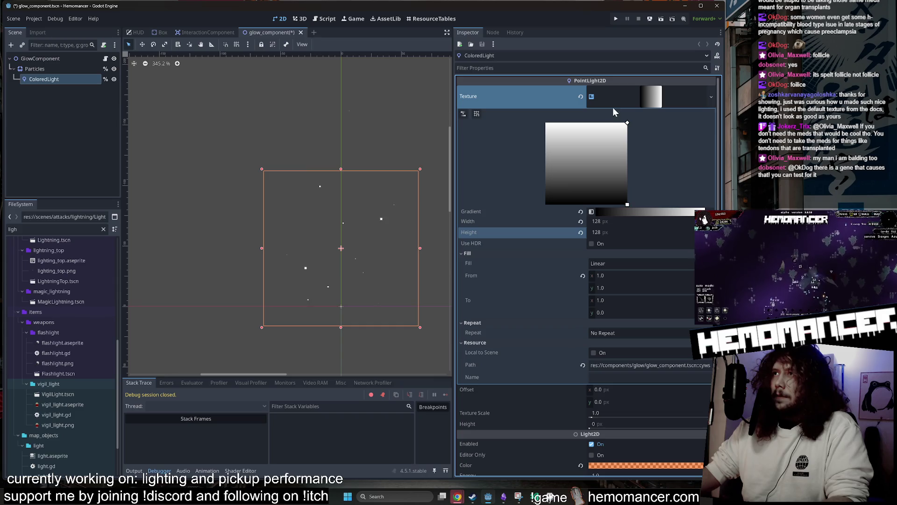
drag(614, 138, 526, 201)
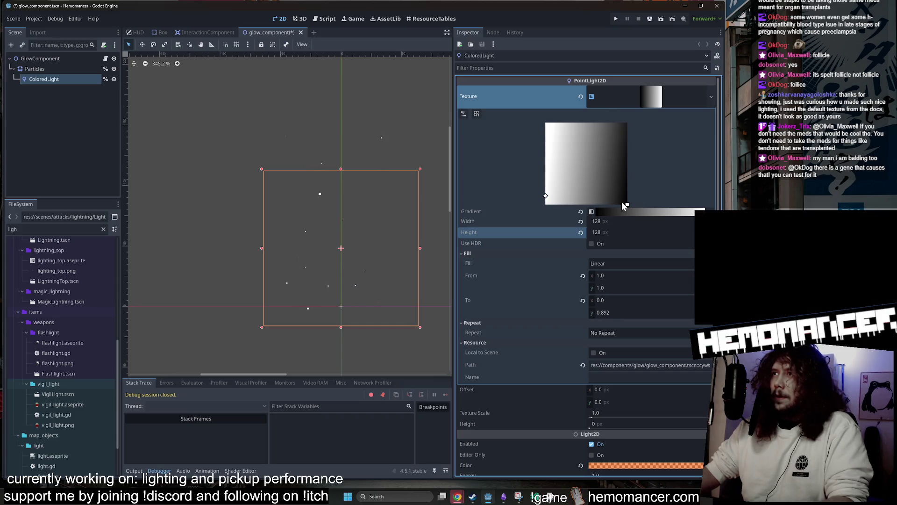
drag(622, 201, 601, 169)
key(ctrl+z)
key(ctrl+z)
key(ctrl+z)
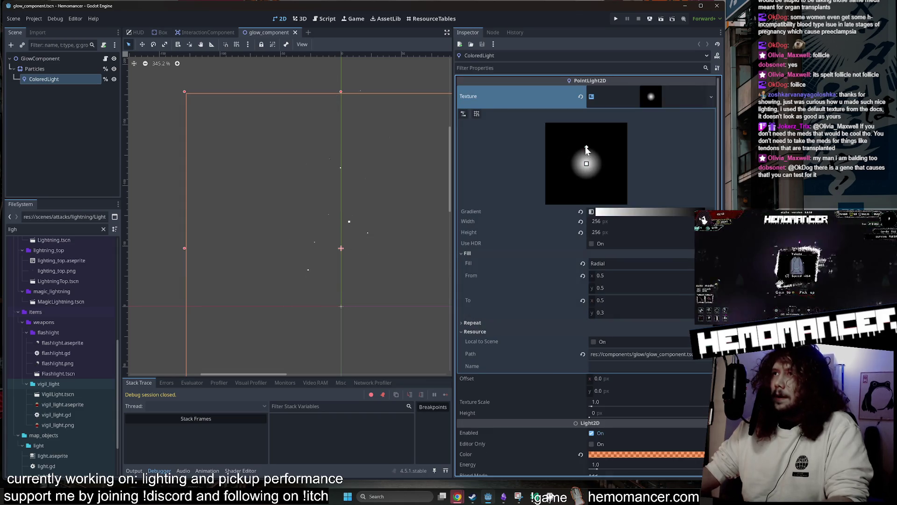
mouse_move(584, 164)
mouse_down()
mouse_move(572, 154)
mouse_move(590, 165)
mouse_up()
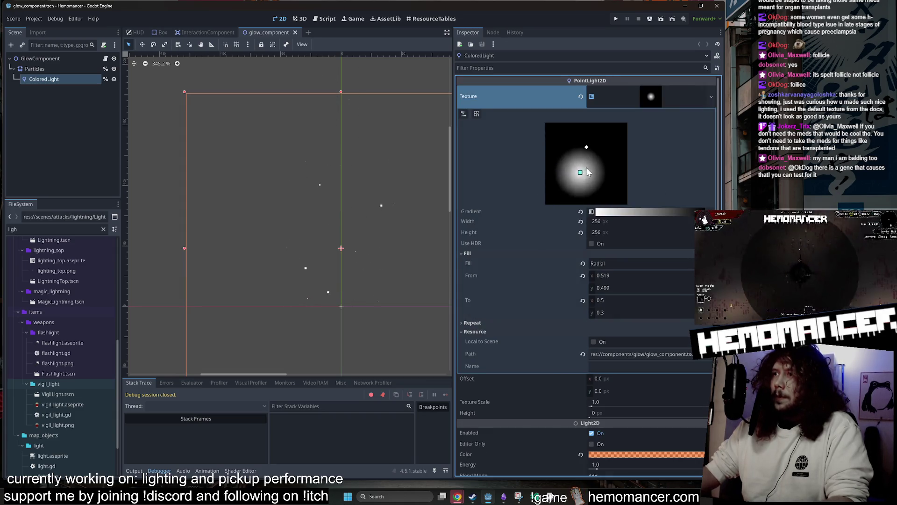
click(622, 274)
text(5)
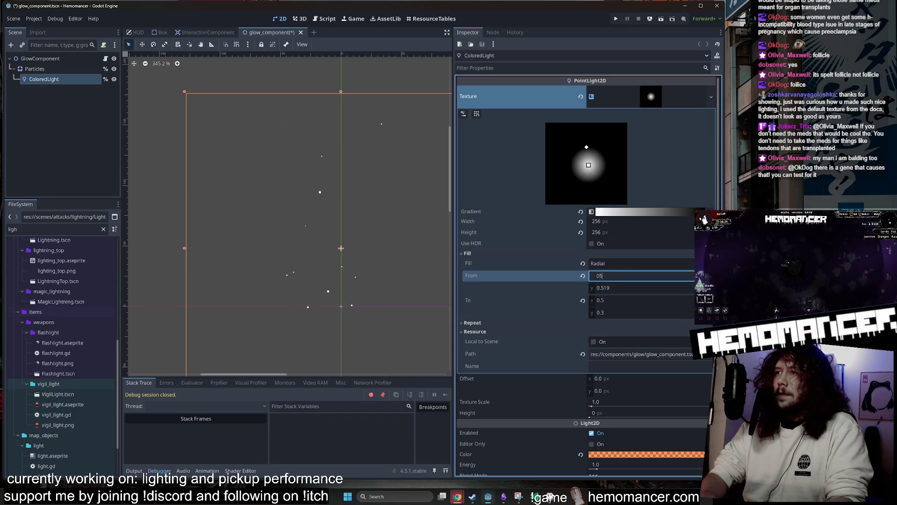
key(Return)
text(0.5)
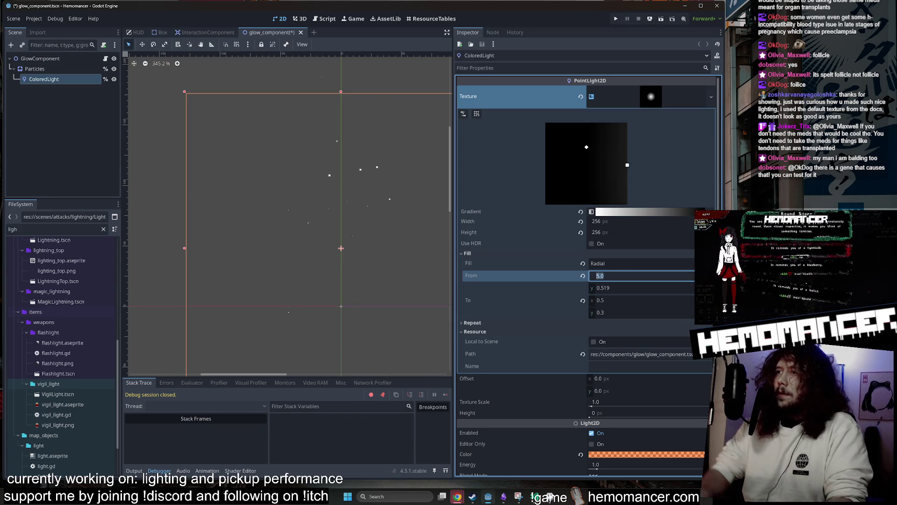
key(Return)
click(640, 287)
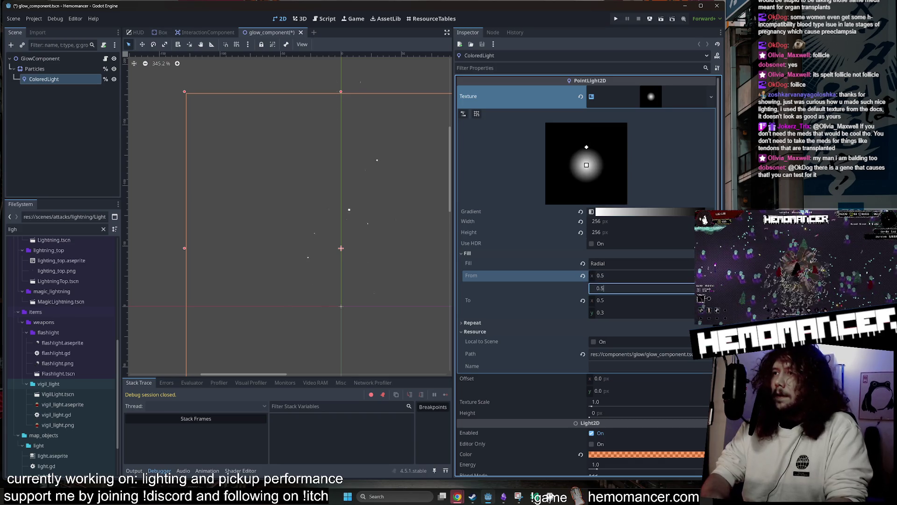
text(5)
key(Return)
mouse_move(607, 312)
mouse_down()
mouse_move(589, 313)
mouse_move(615, 317)
mouse_up()
click(615, 317)
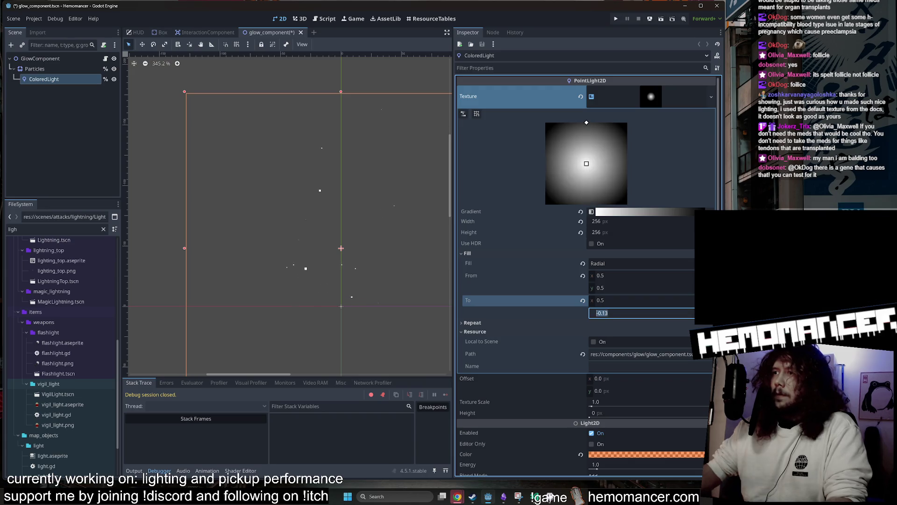
text(0.3)
key(Return)
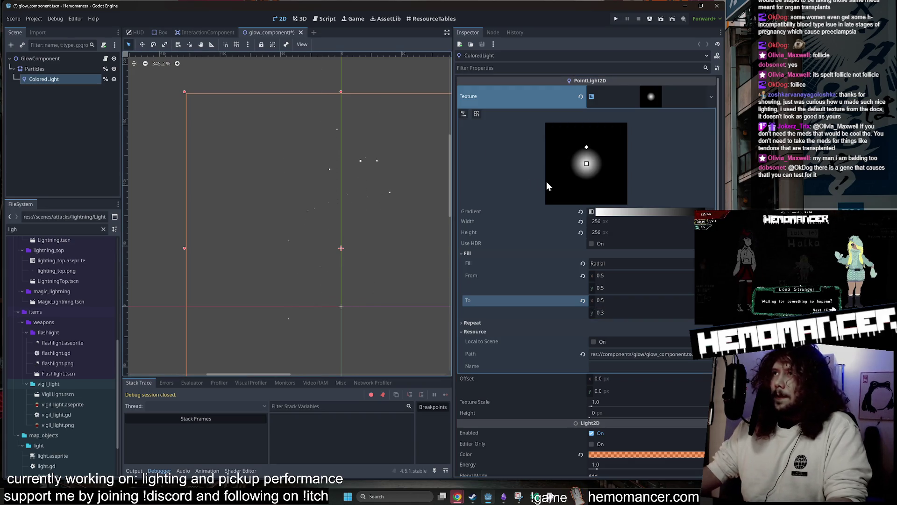
drag(452, 178, 358, 175)
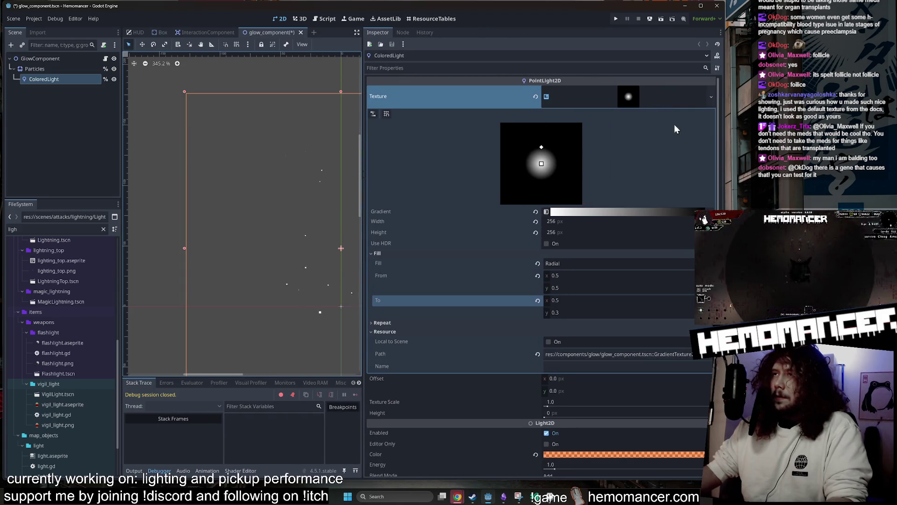
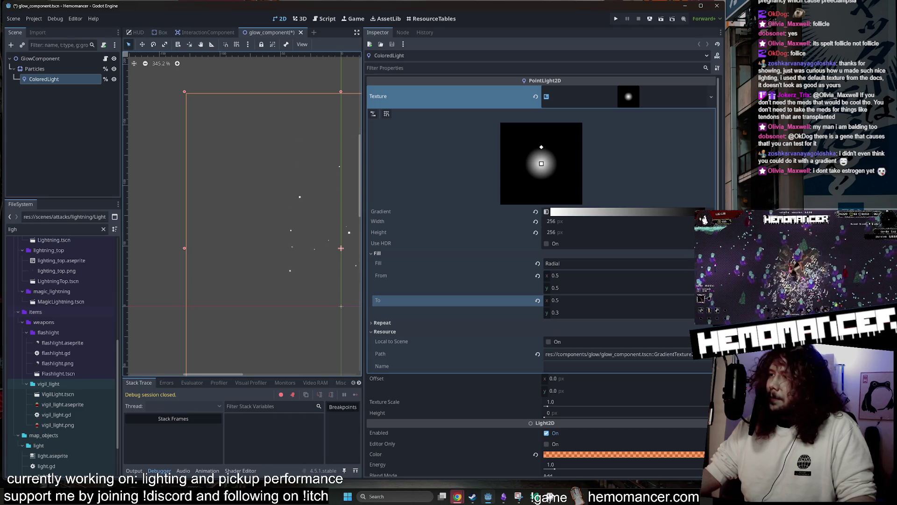
- Widen the scene view, deselect the light and save the glow component scene
drag(363, 146, 511, 158)
scroll(439, 167, down, 4)
click(221, 191)
key(ctrl+s)
- Open glow.gd from GlowComponent, review its _ready function, then run the game with F5
click(69, 76)
scroll(229, 186, down, 1)
drag(229, 191, 182, 176)
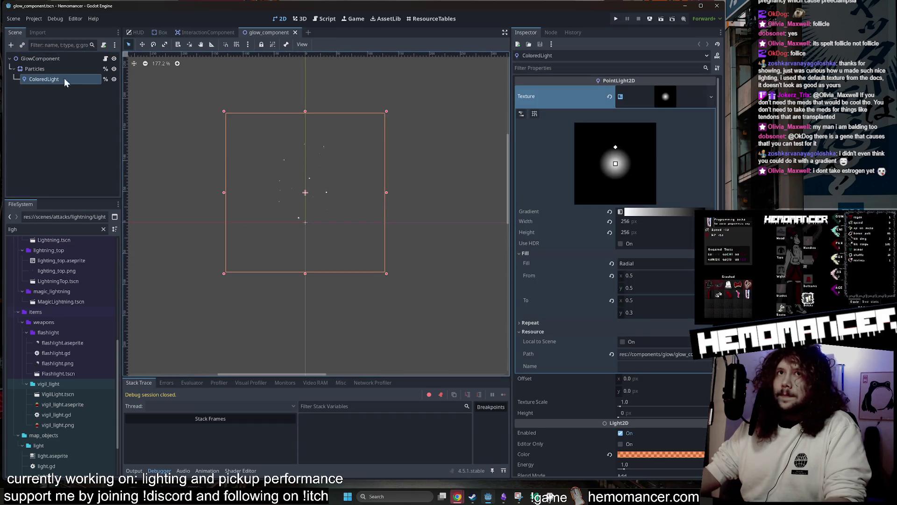
click(104, 59)
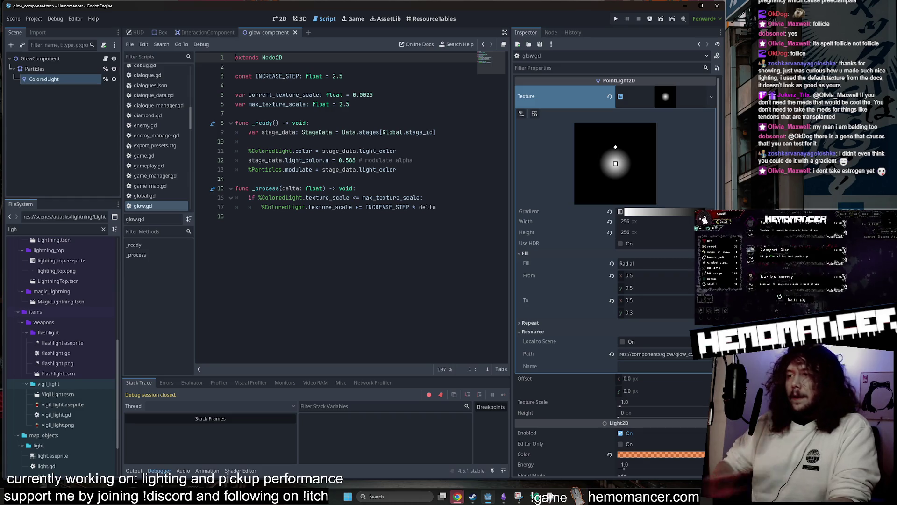
click(262, 141)
click(309, 123)
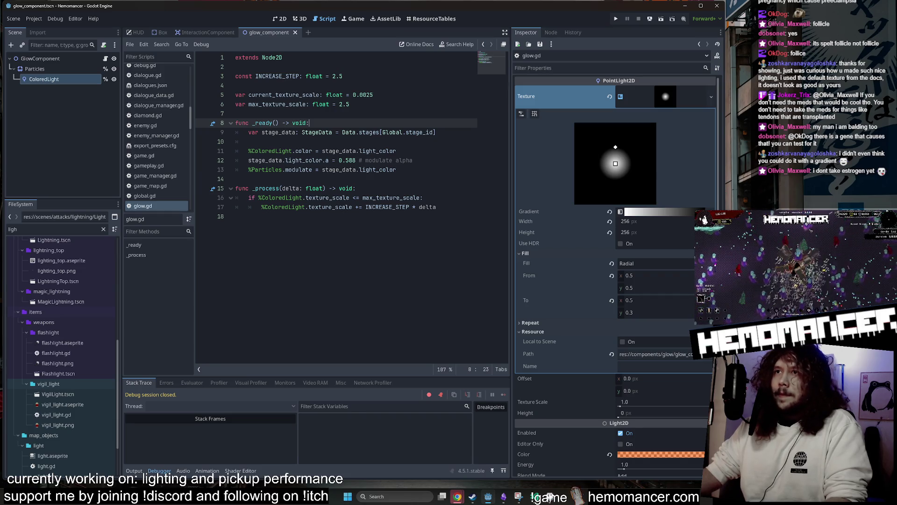
click(248, 141)
click(236, 85)
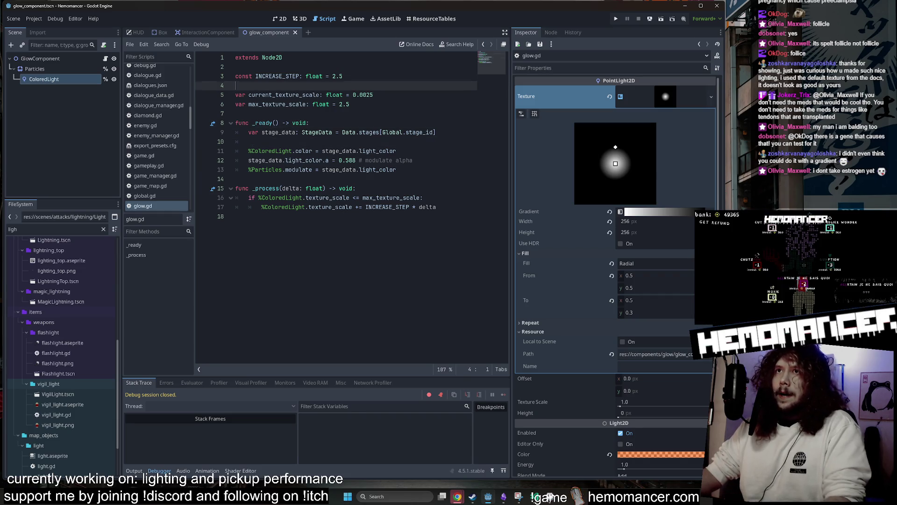
key(F5)
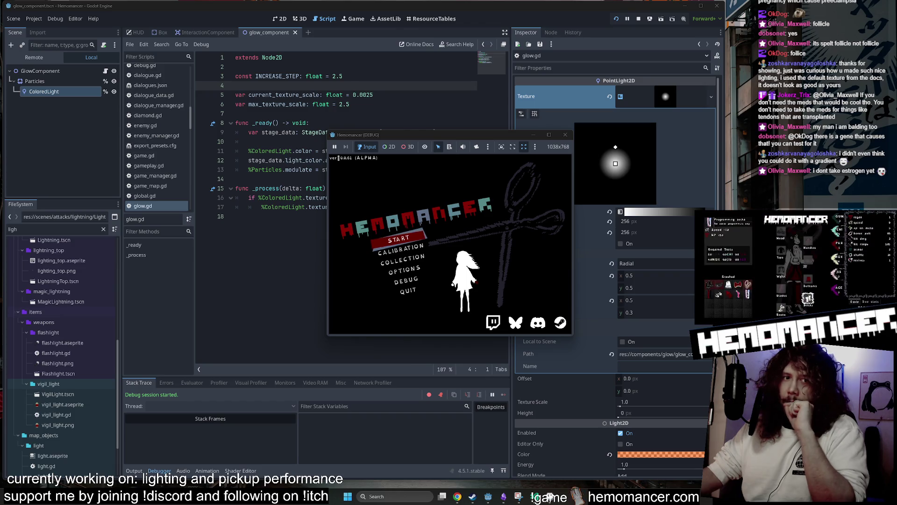
- Enlarge and reposition the game window, then start a run from the title menu
mouse_move(326, 337)
mouse_down()
mouse_move(229, 436)
mouse_move(181, 439)
mouse_up()
drag(472, 138, 410, 47)
drag(513, 354, 619, 452)
key(Up)
key(Up)
key(Return)
key(w)
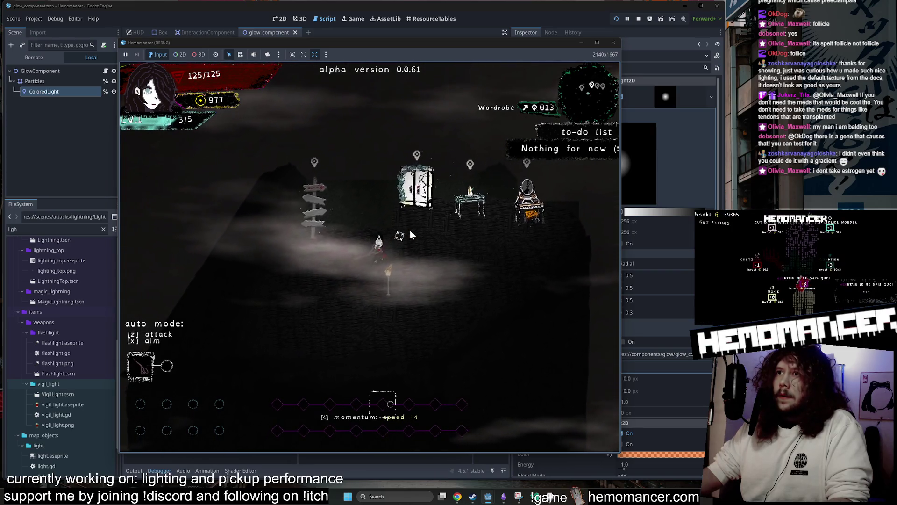
- Try spawning a Box from the in-game DEBUG menu, then restart and relaunch the game
key(Escape)
click(290, 341)
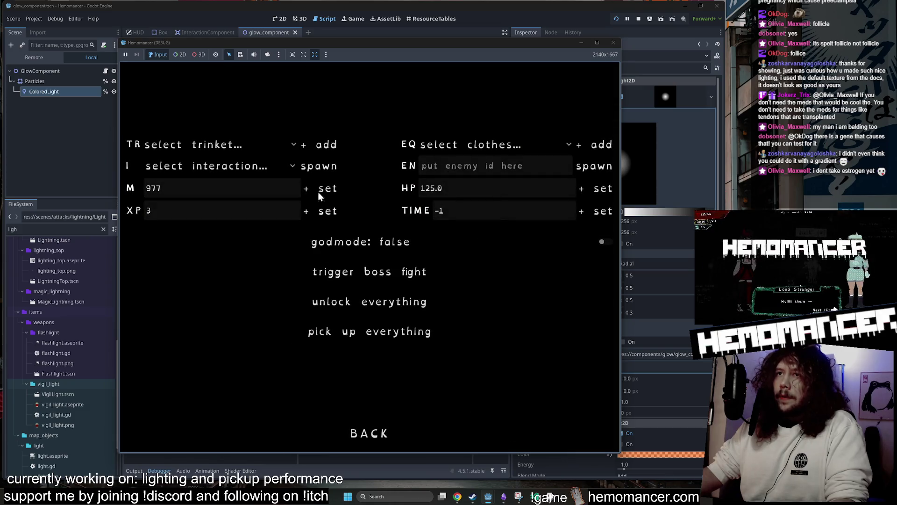
click(250, 164)
click(223, 350)
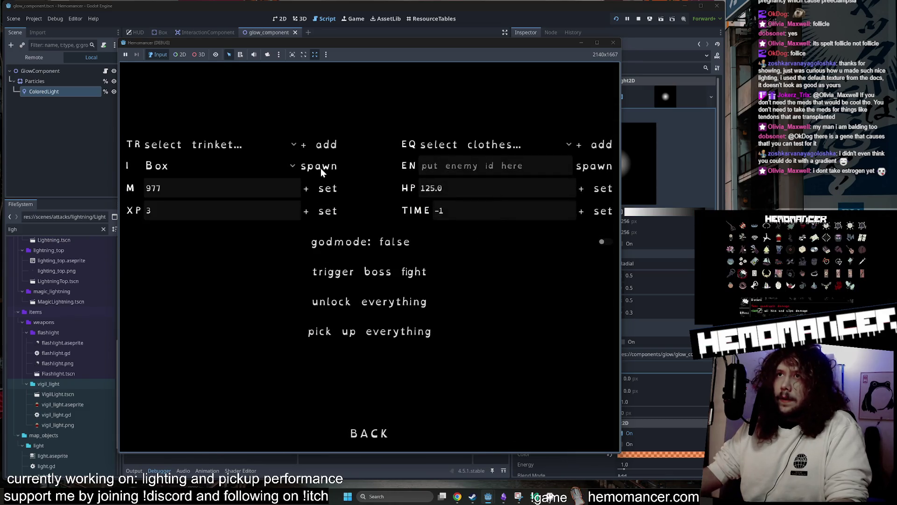
click(320, 167)
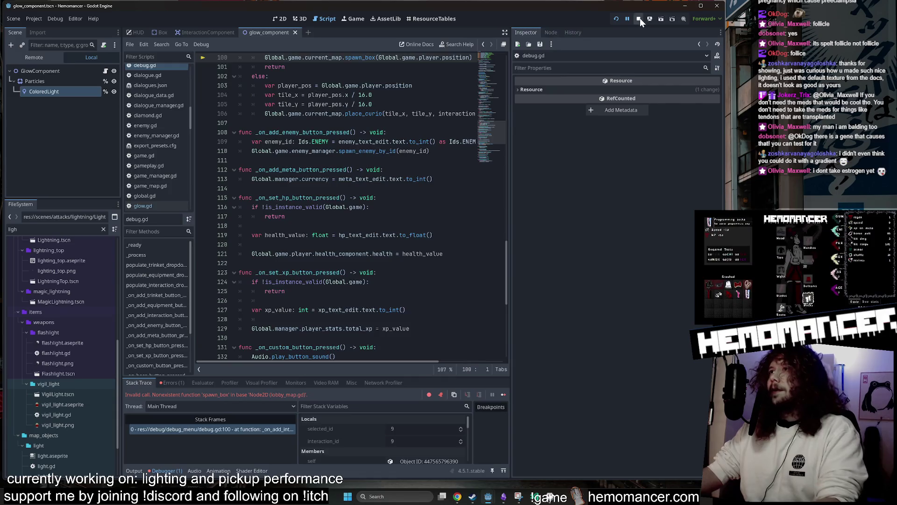
click(640, 18)
key(F5)
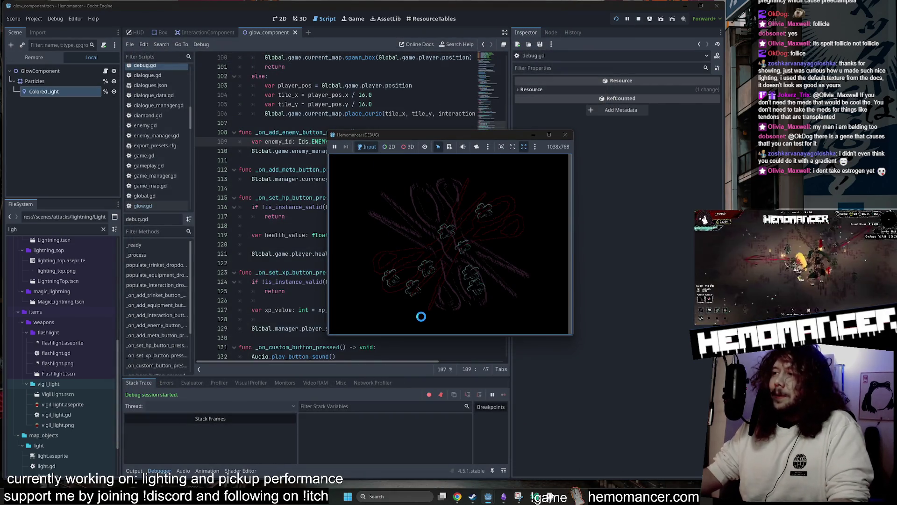
- Enlarge the new game window, start the game and travel via the signpost to the forest map
mouse_move(327, 336)
mouse_down()
mouse_move(170, 436)
mouse_move(158, 469)
mouse_up()
drag(574, 132, 654, 56)
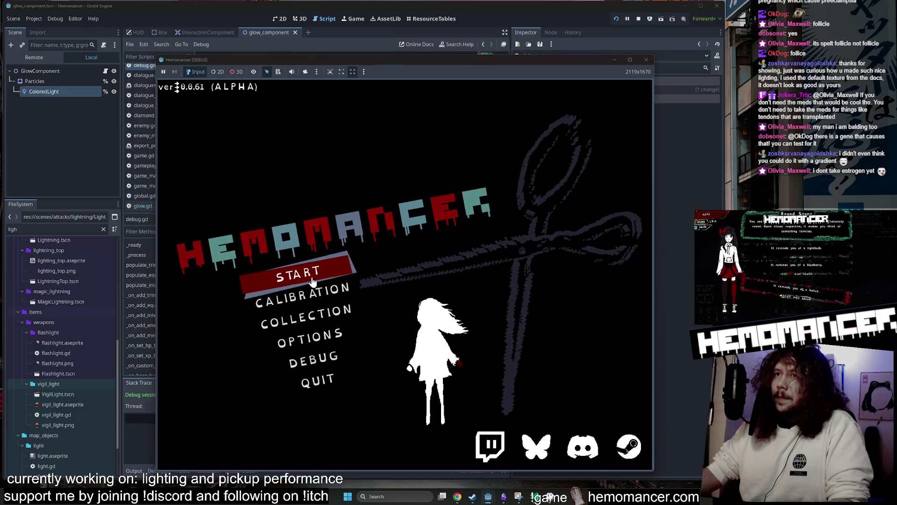
click(310, 277)
key(z)
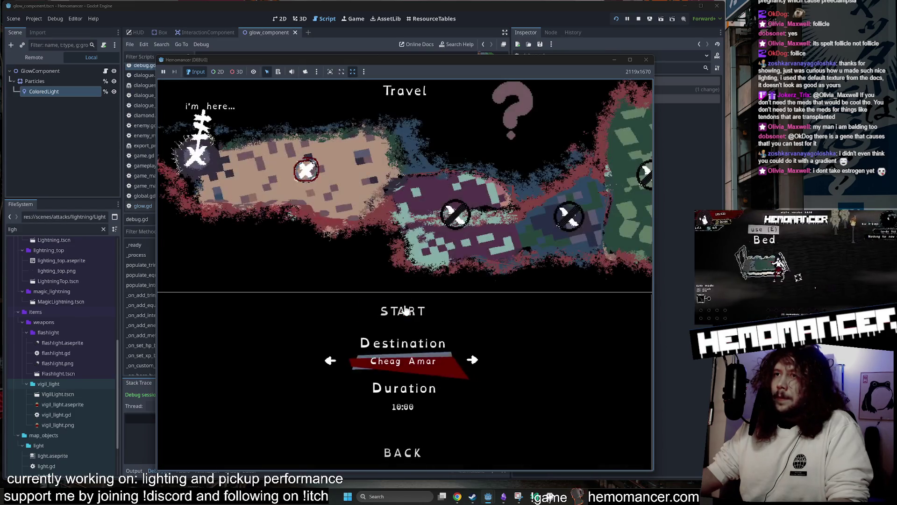
click(408, 306)
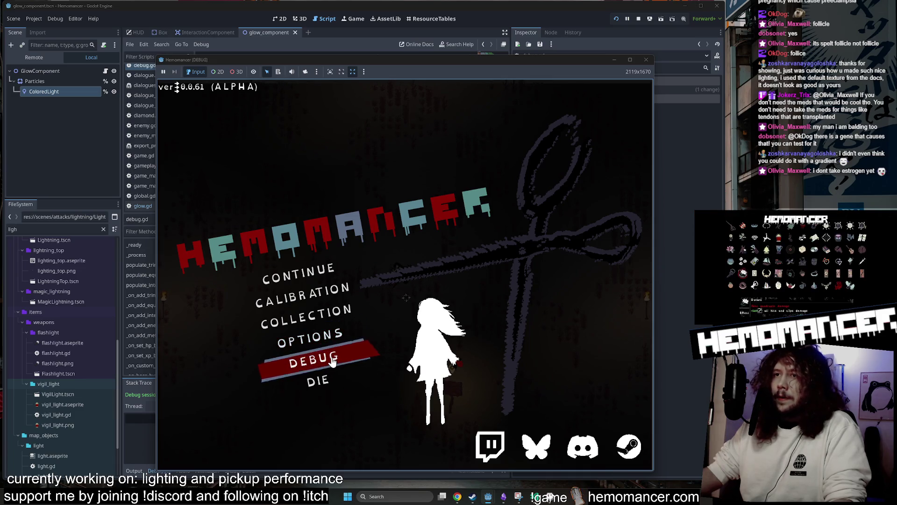
- Set Box as the DEBUG menu's spawn interaction and continue into gameplay
click(333, 361)
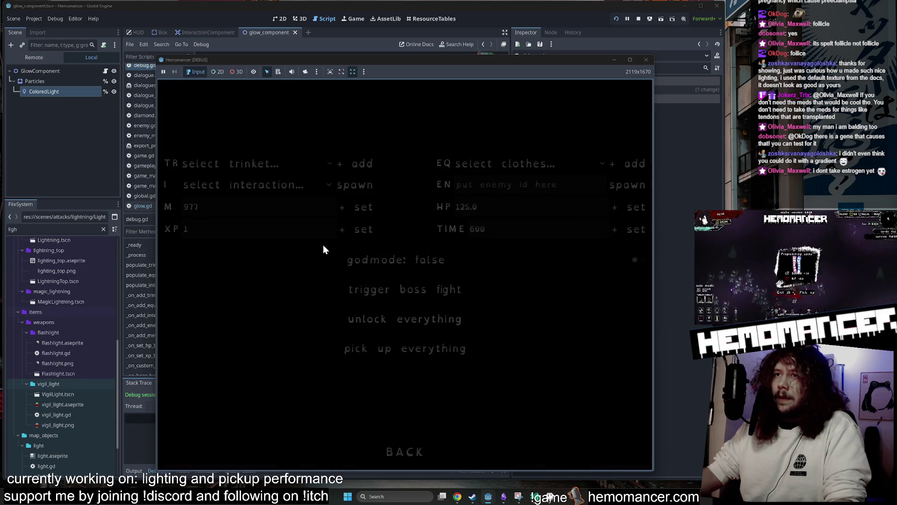
click(289, 189)
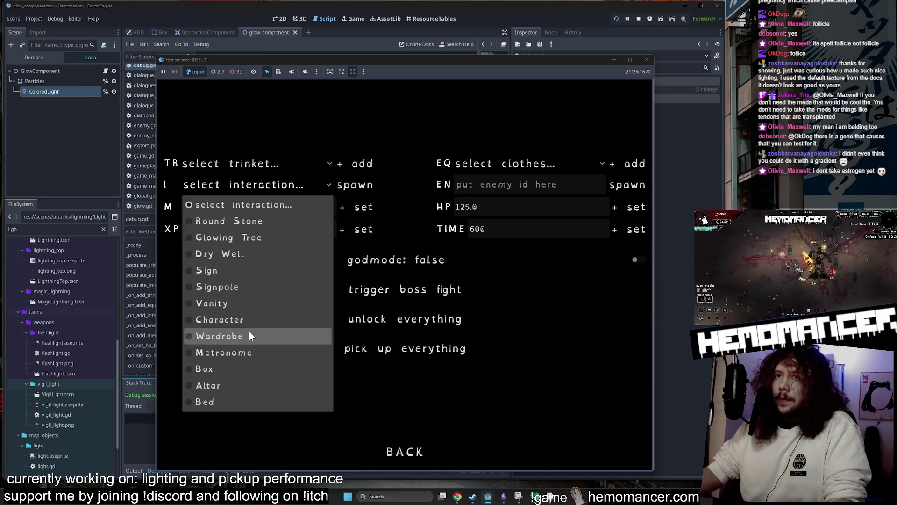
click(237, 371)
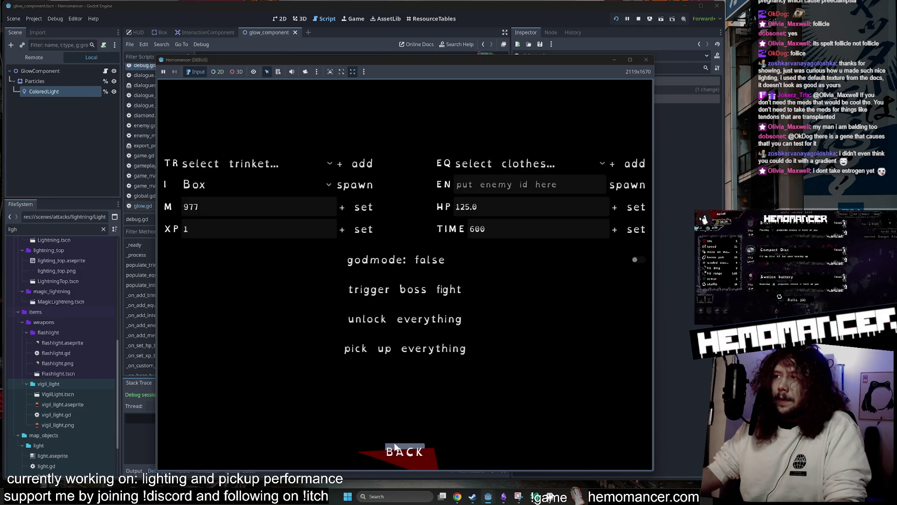
click(397, 448)
click(341, 270)
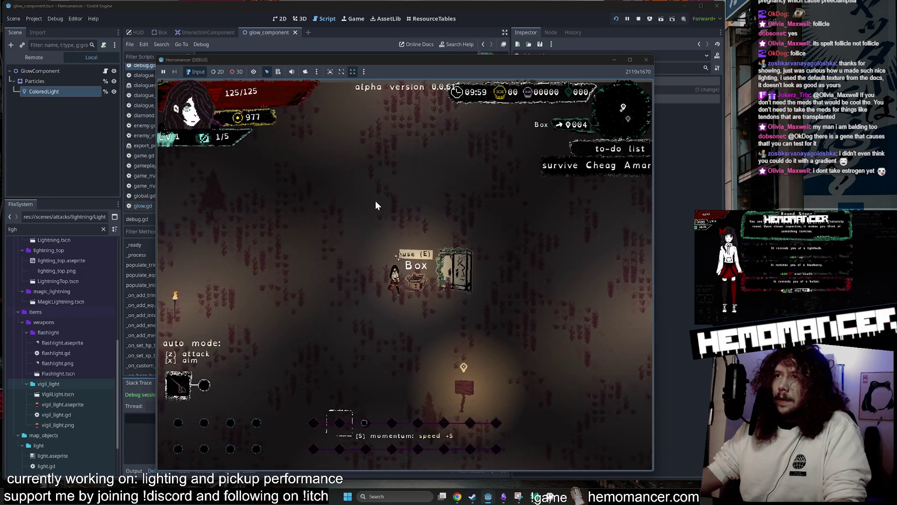
- Walk around collecting pickups and choose Compact Disc at level-up
key(s)
key(a)
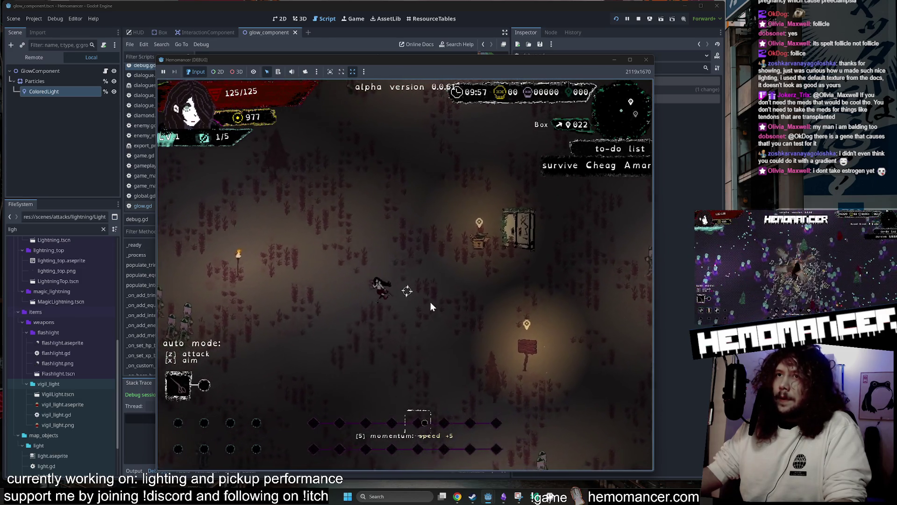
key(s)
key(a)
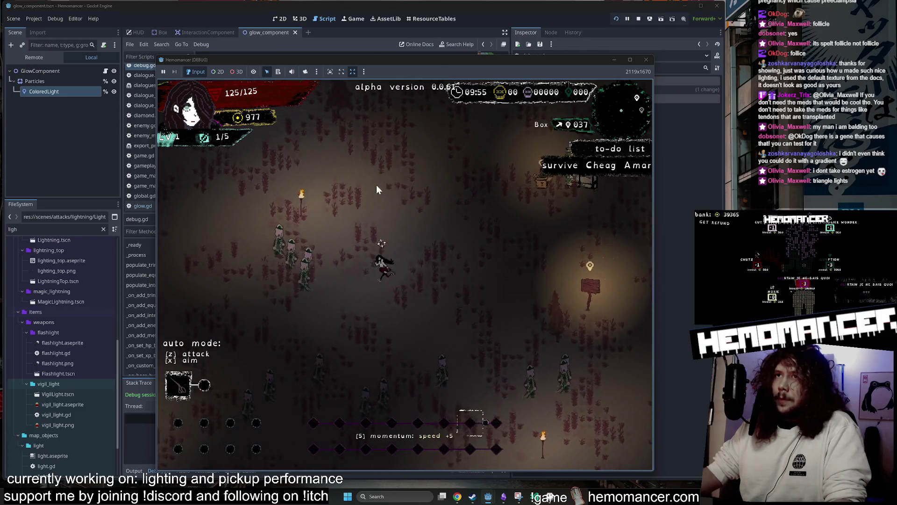
key(s)
key(a)
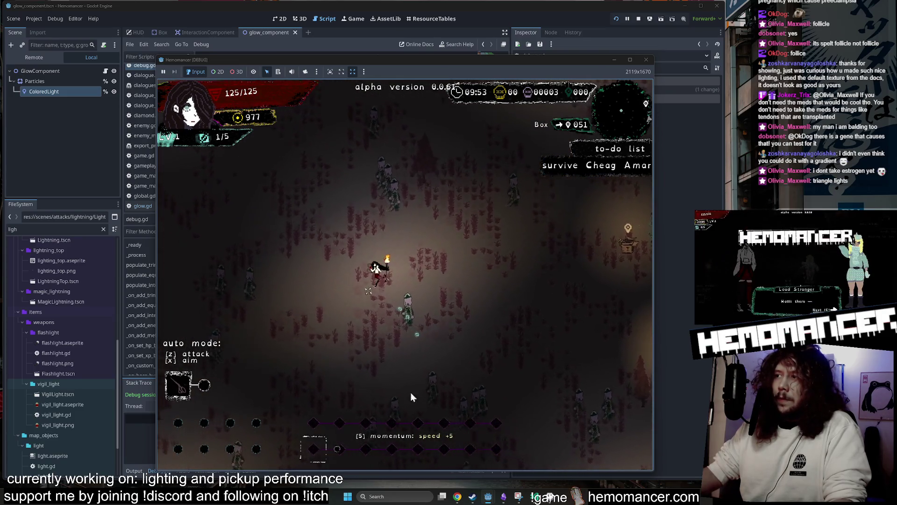
key(d)
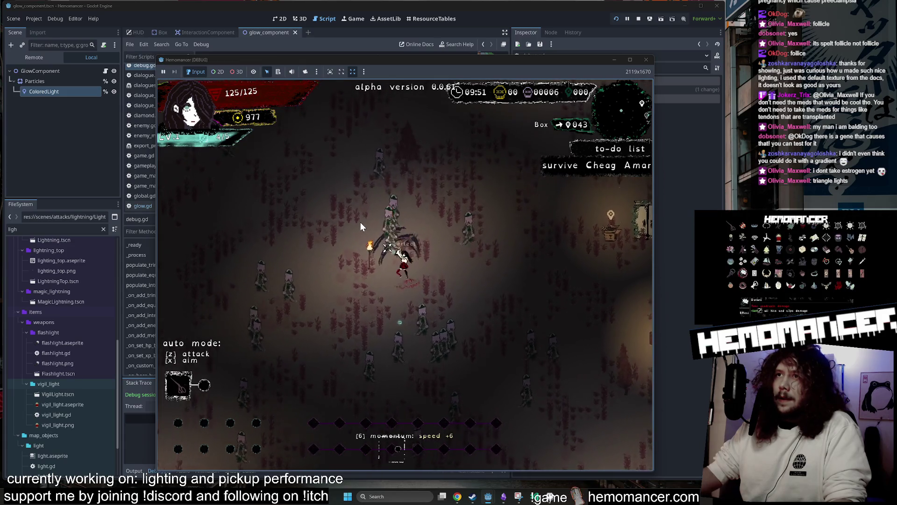
click(481, 246)
key(a)
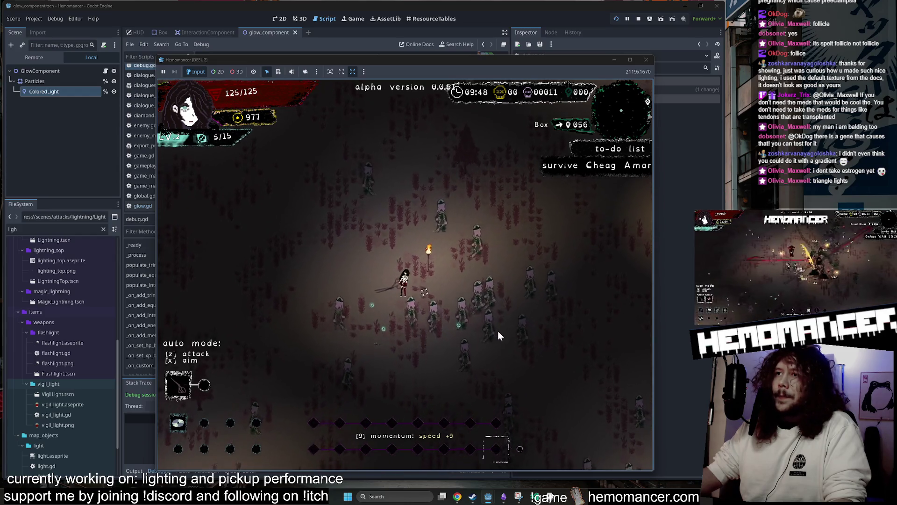
- Pause the game and open the DEBUG menu's trinket list
key(Escape)
click(301, 357)
click(285, 164)
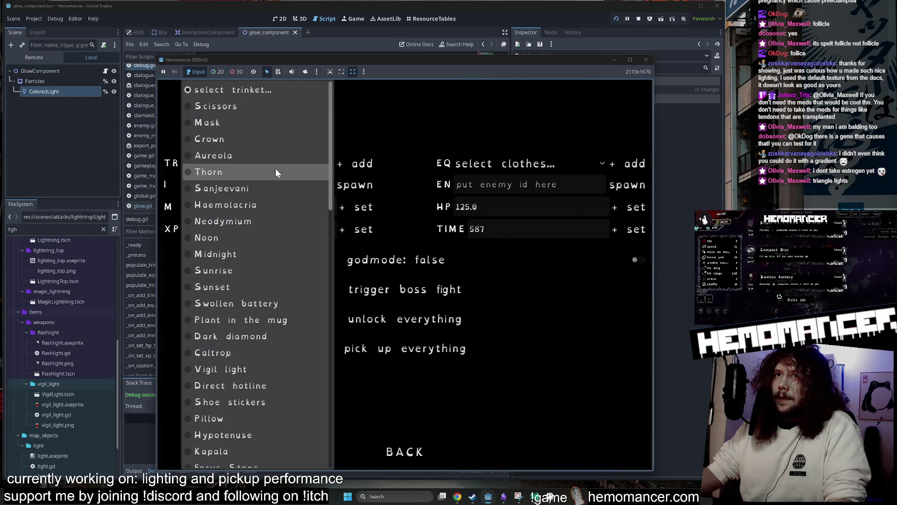
- Equip the Mask trinket, resume the run and turn on auto attack
click(241, 122)
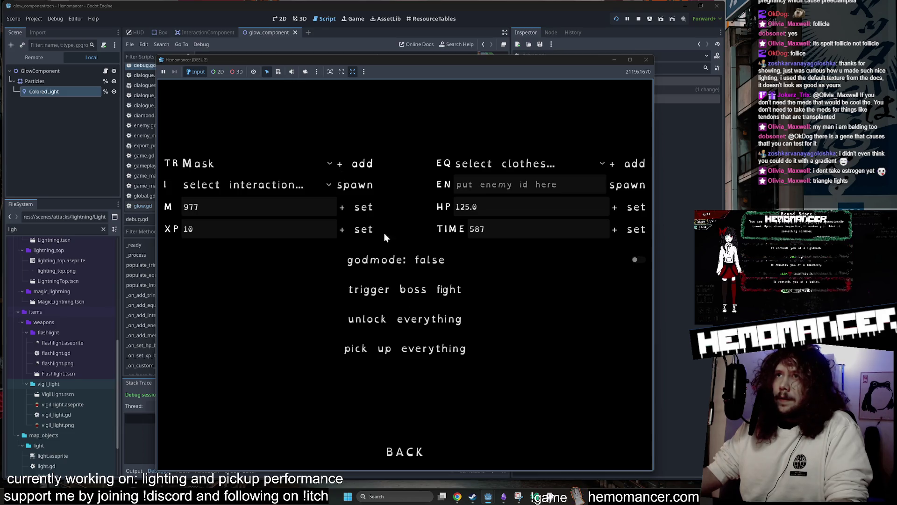
click(420, 441)
key(Return)
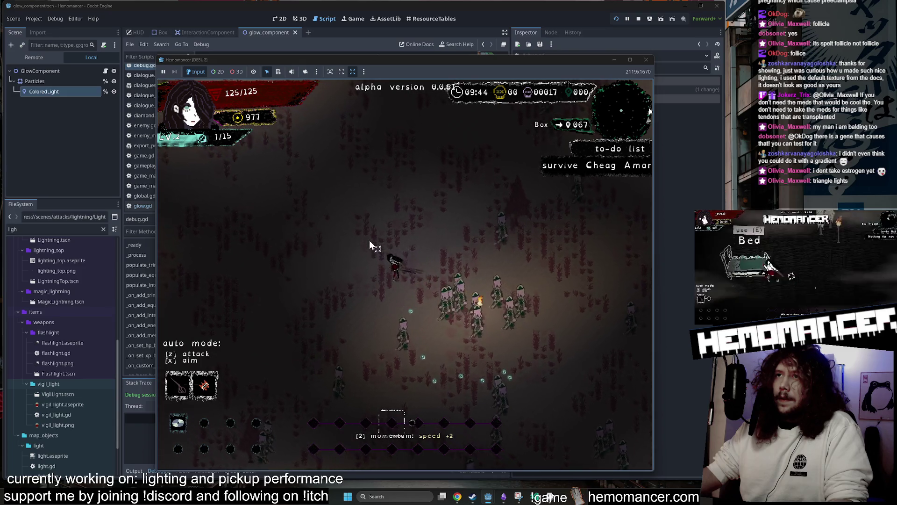
key(z)
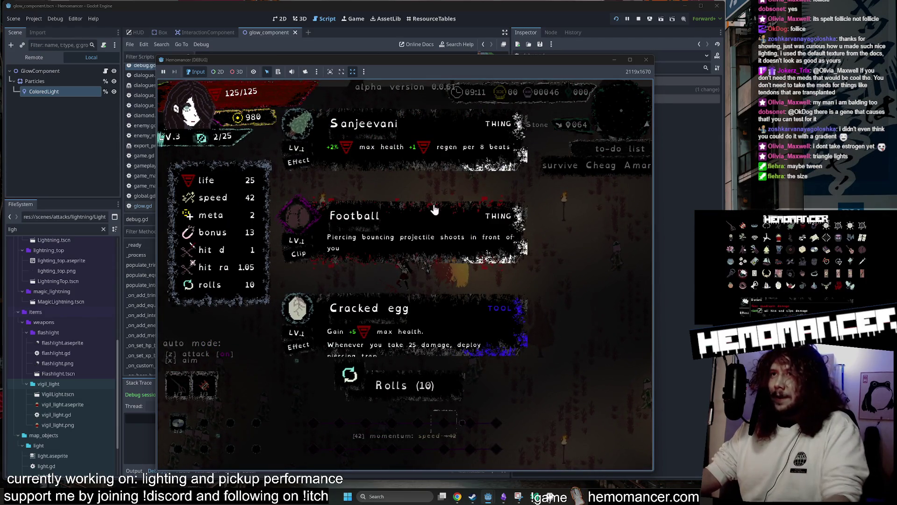
- Take Cracked egg for 130 max health, keep playing, then exit to the title and hide the game
click(429, 336)
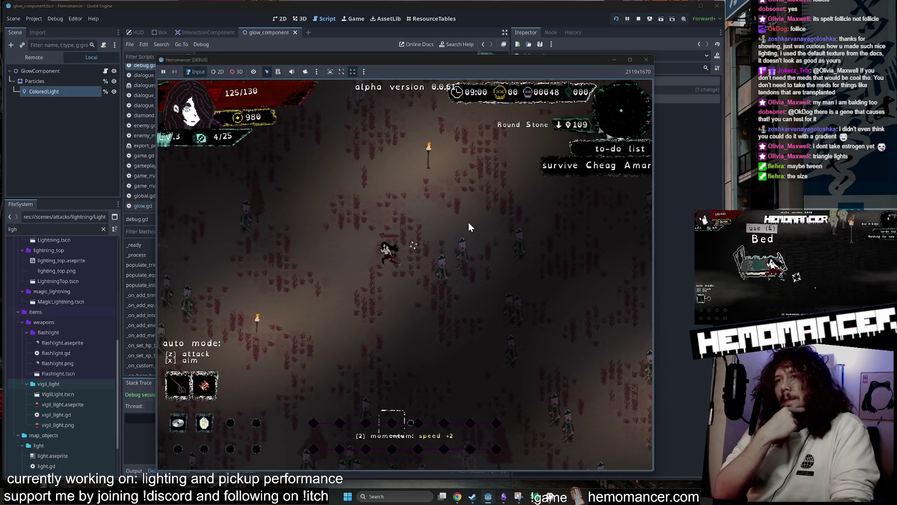
key(z)
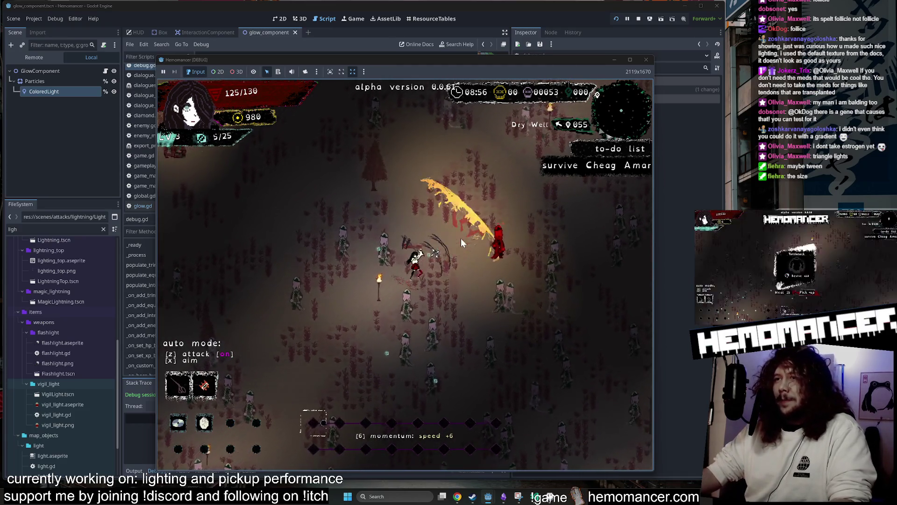
key(Escape)
click(613, 60)
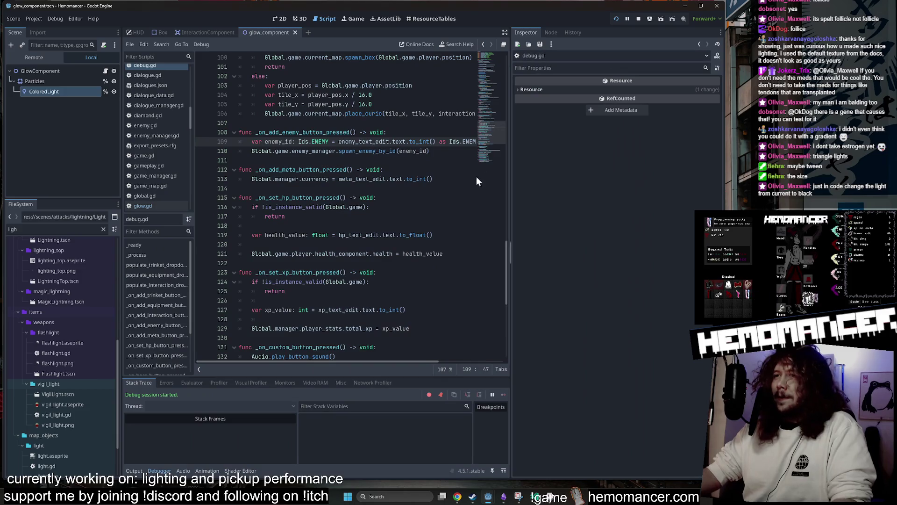
- Switch to 2D and quick-open ScissorsSlashWave.tres into the inspector
click(278, 19)
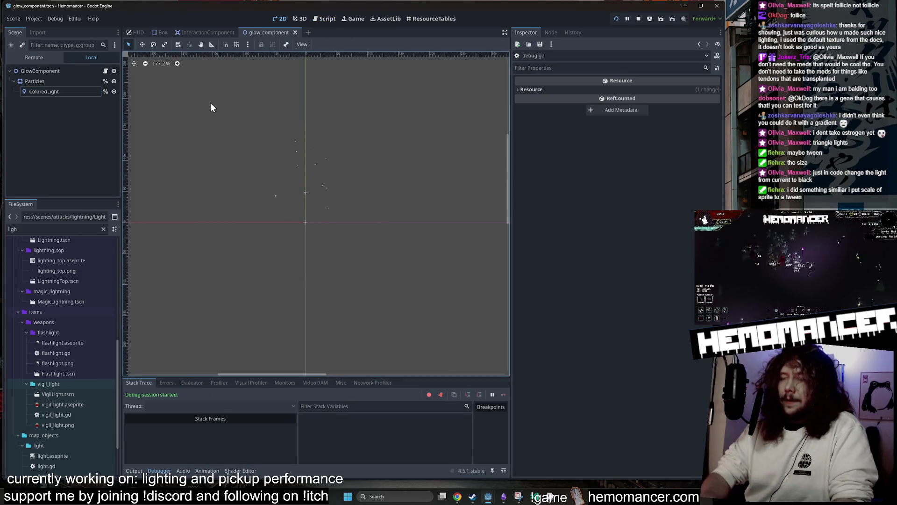
key(alt+shift+o)
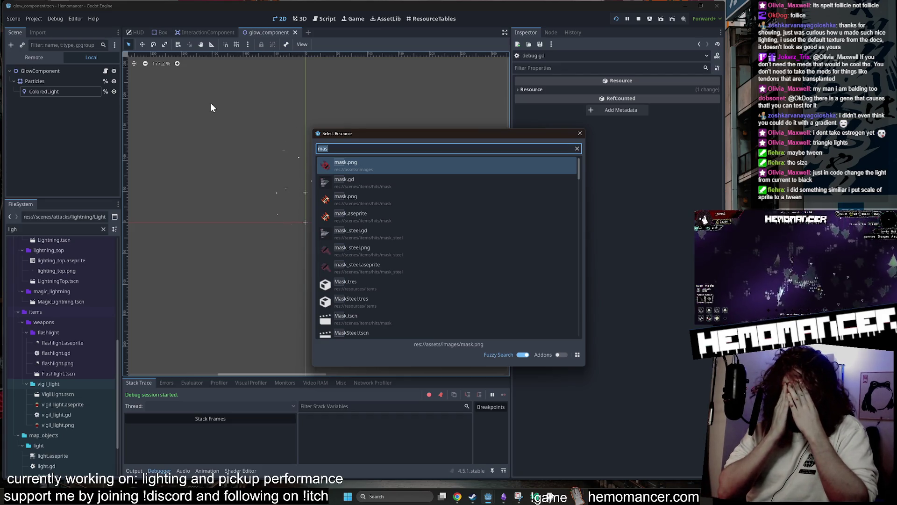
text(scsisso)
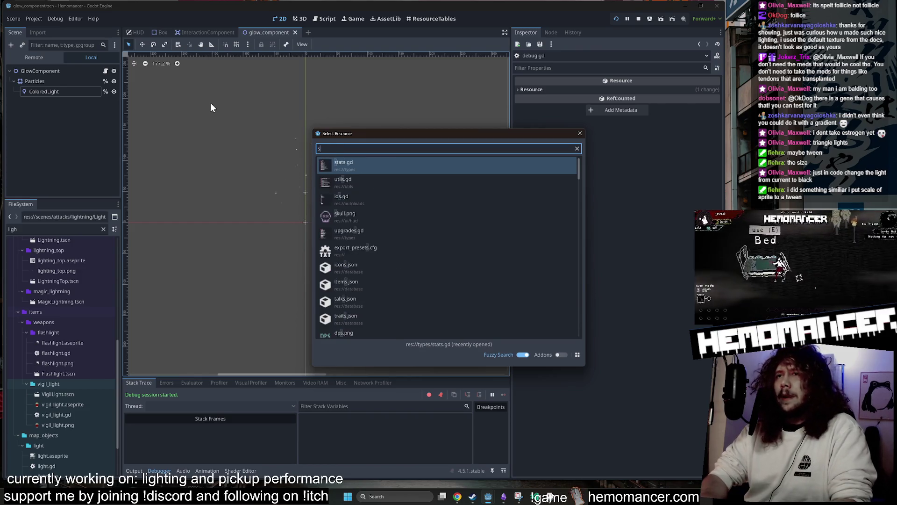
key(BackSpace)
key(BackSpace)
key(BackSpace)
text(issors.wave)
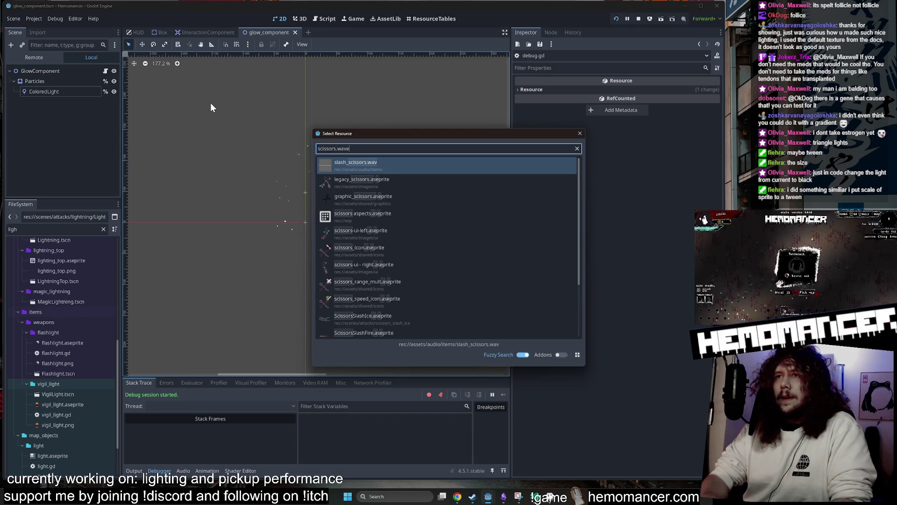
key(BackSpace)
key(BackSpace)
key(BackSpace)
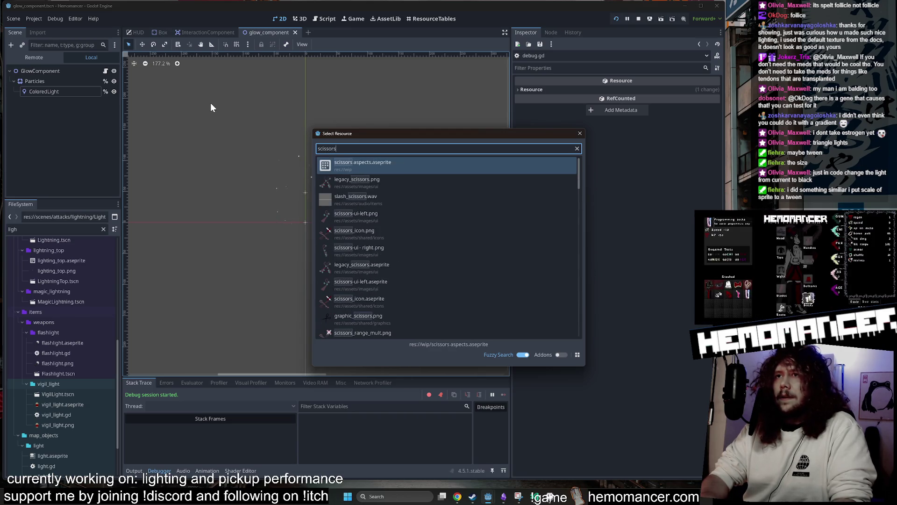
text(_wave)
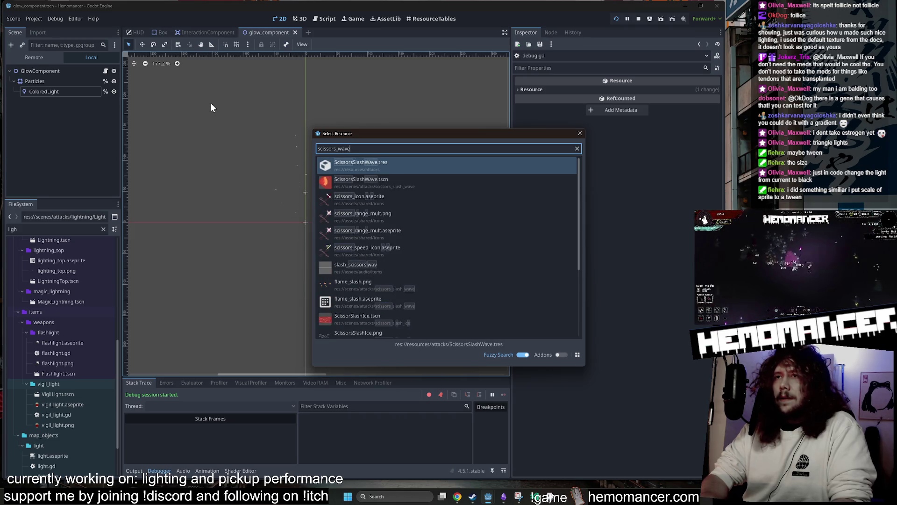
key(Return)
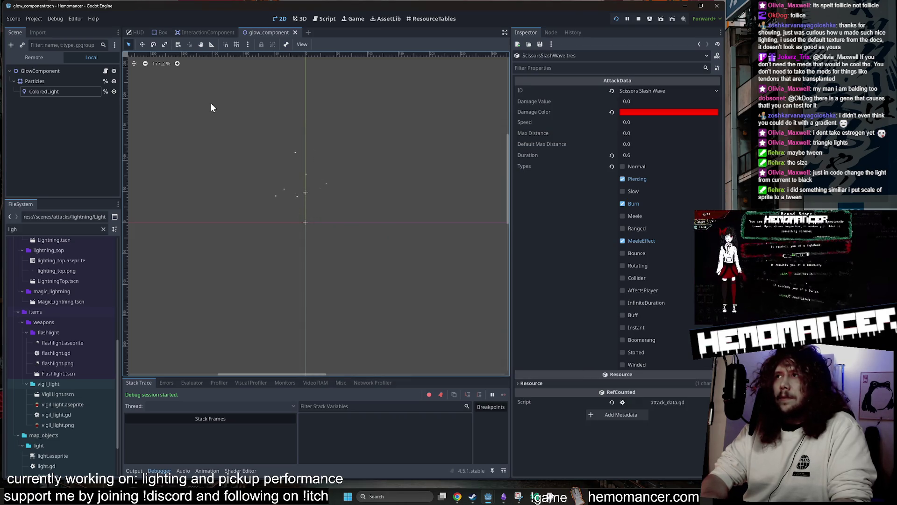
- Filter the FileSystem for slash_wa and open flame_slash.aseprite in the external program
double_click(56, 229)
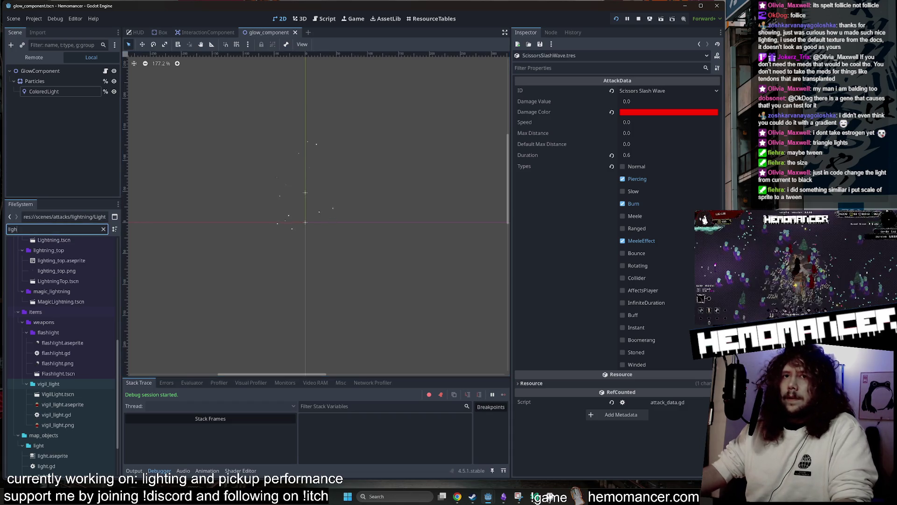
text(slash_wa)
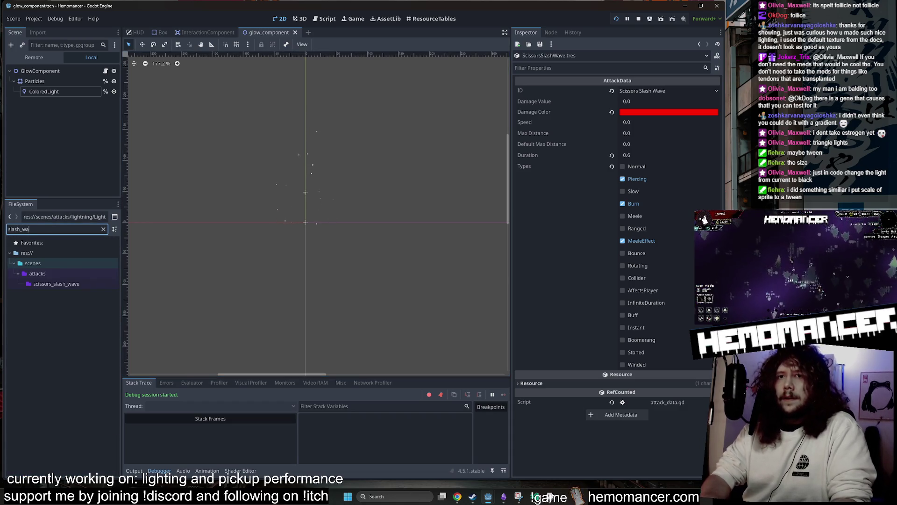
click(103, 228)
right_click(82, 334)
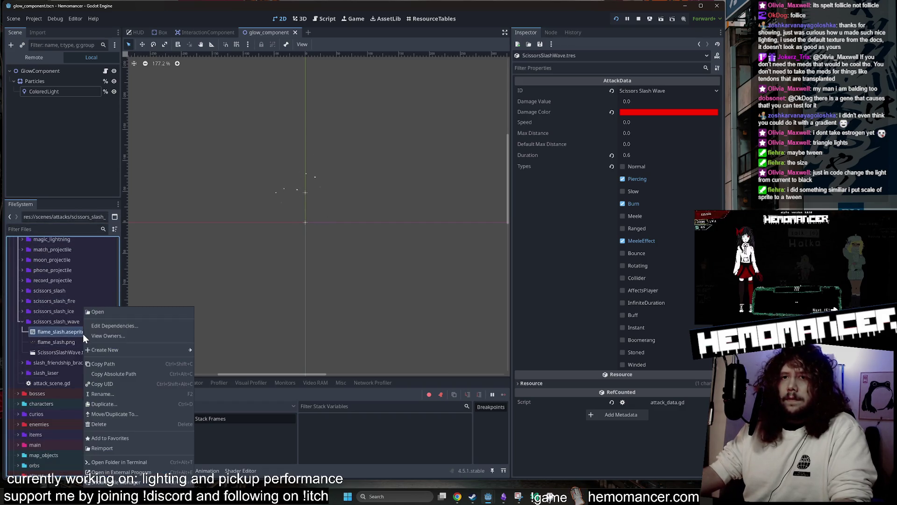
click(150, 480)
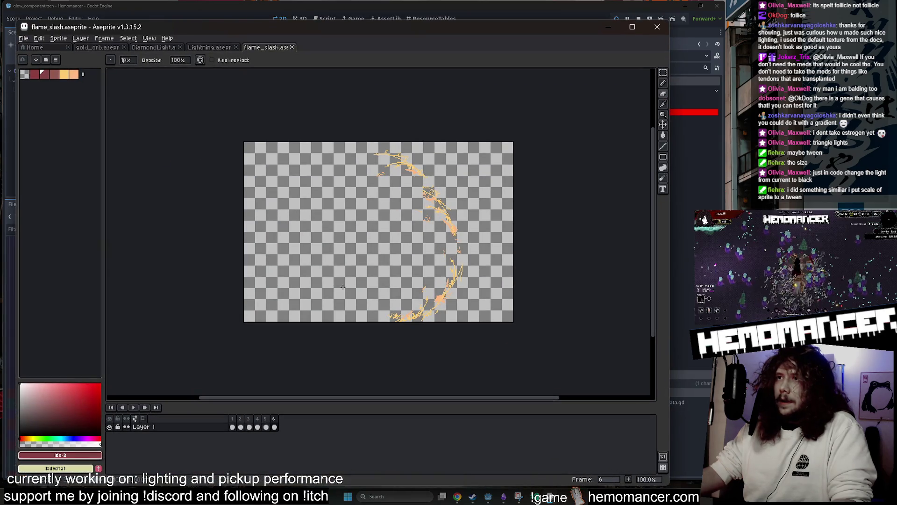
- Play the flame slash animation, zooming in and collapsing the timeline for a bigger canvas
click(133, 407)
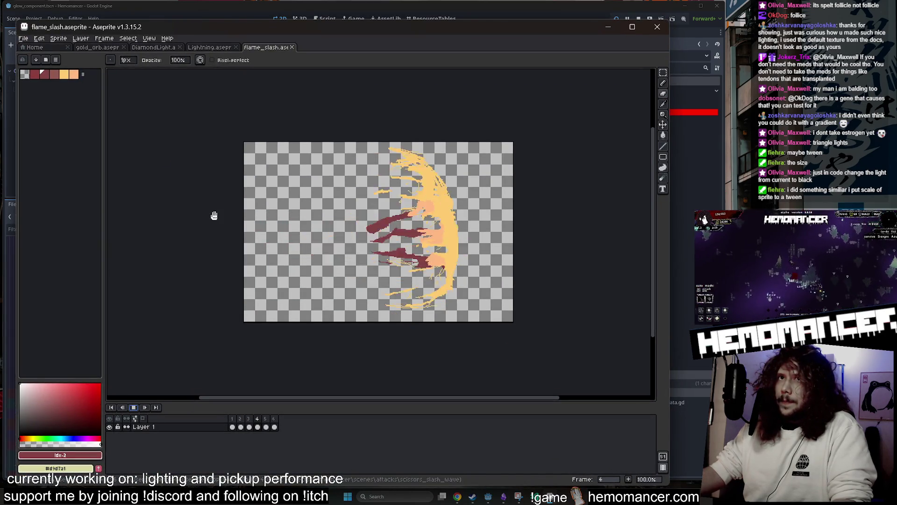
scroll(214, 216, up, 2)
scroll(165, 207, down, 1)
scroll(204, 212, up, 1)
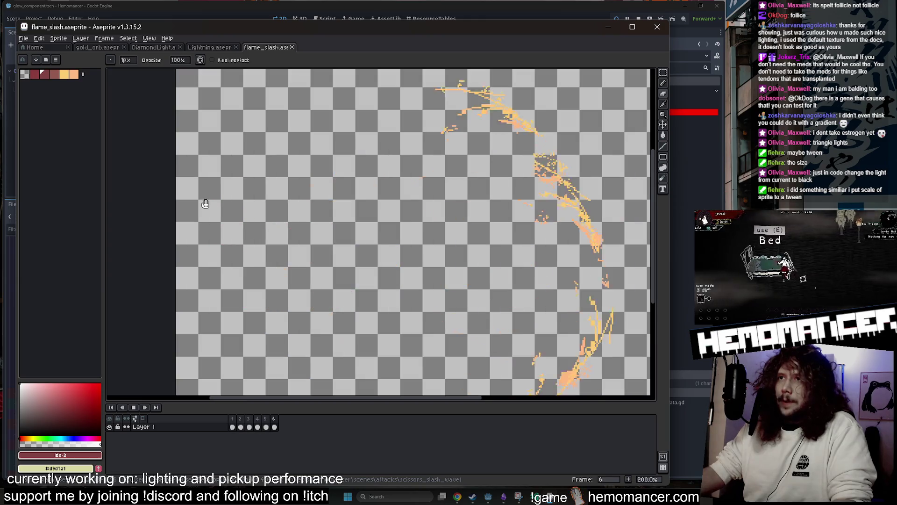
drag(570, 402, 570, 455)
drag(551, 374, 529, 359)
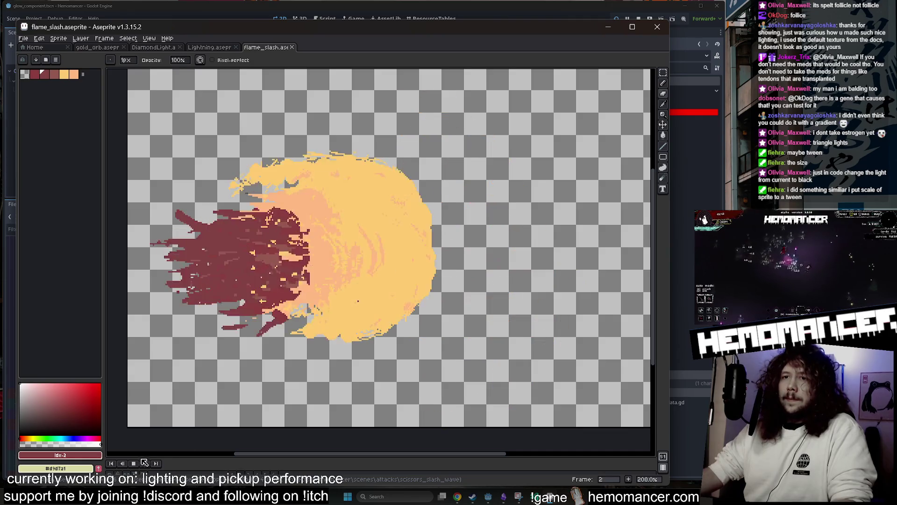
click(134, 464)
click(134, 463)
click(134, 464)
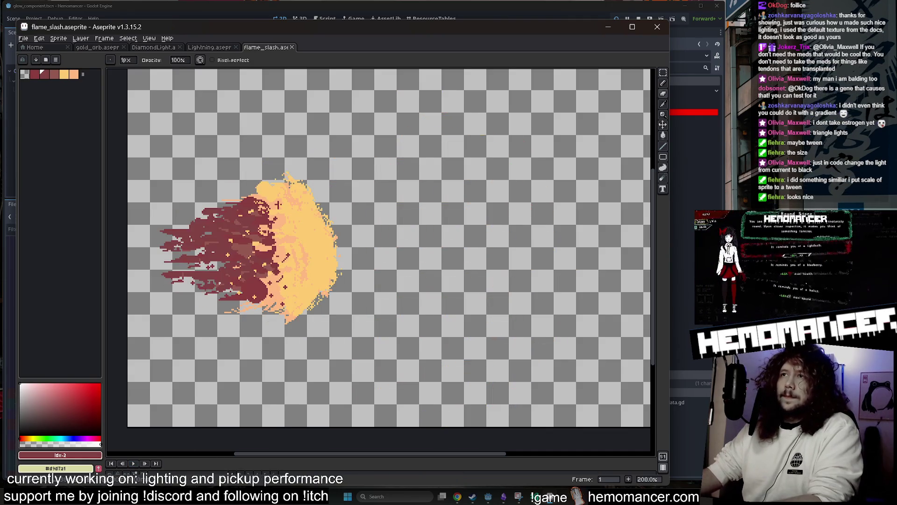
key(Return)
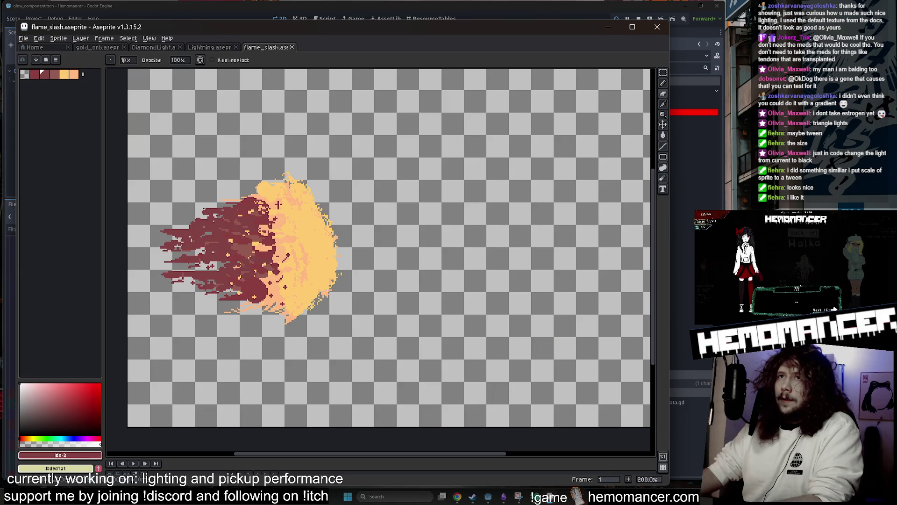
- Show the timeline, select all six frames of Layer 2, and step through Layer 1's frames
key(Tab)
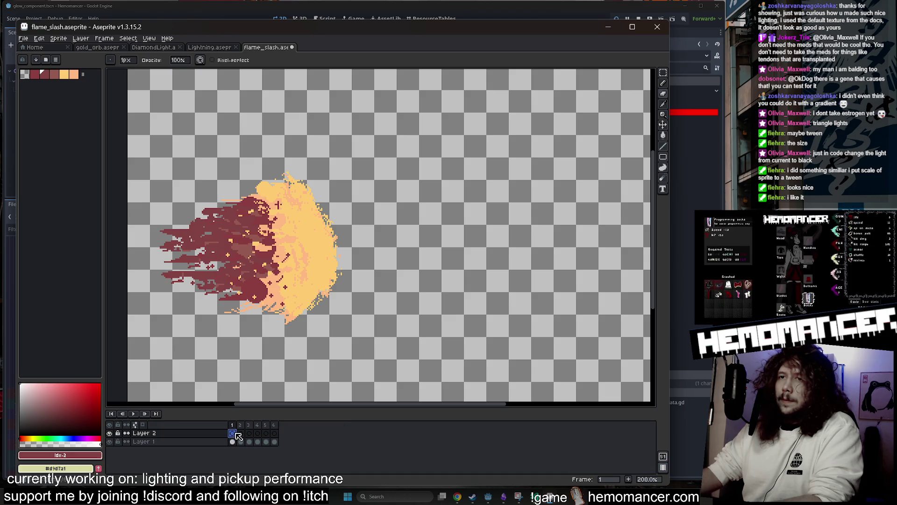
drag(232, 433, 275, 435)
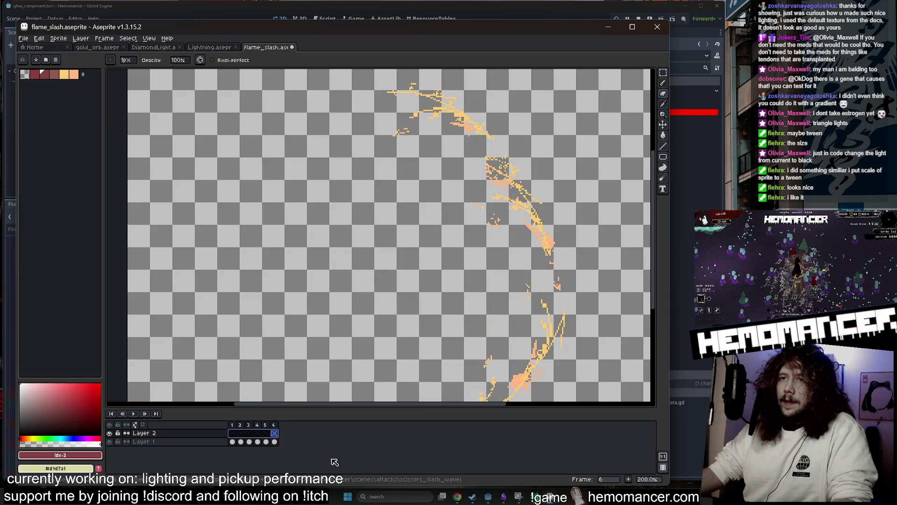
click(232, 442)
key(Right)
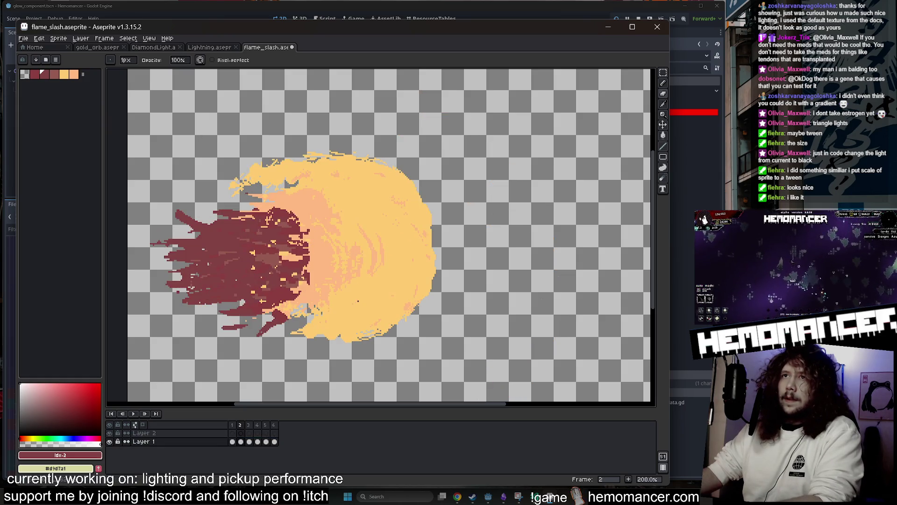
- Sketch a thick black curved slash over the flame frames on Layer 2, undoing mistakes
key(Right)
key(Right)
key(Right)
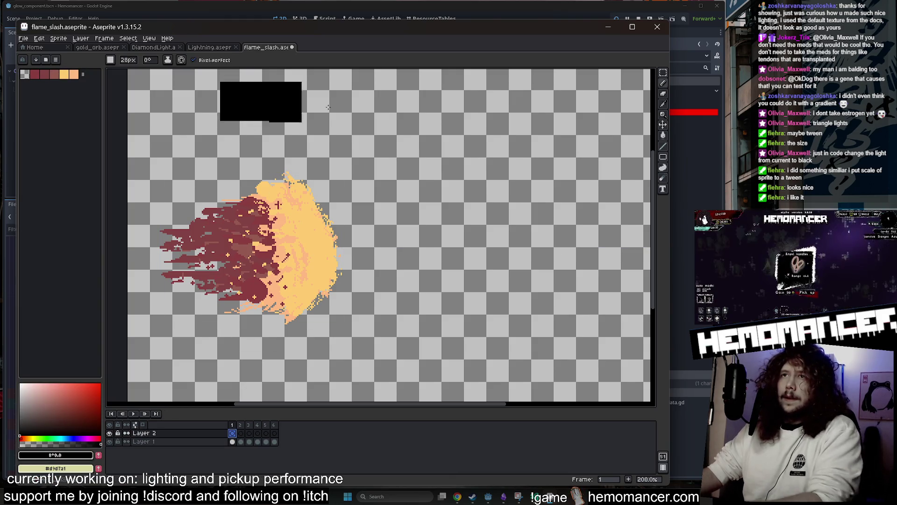
drag(473, 194, 321, 113)
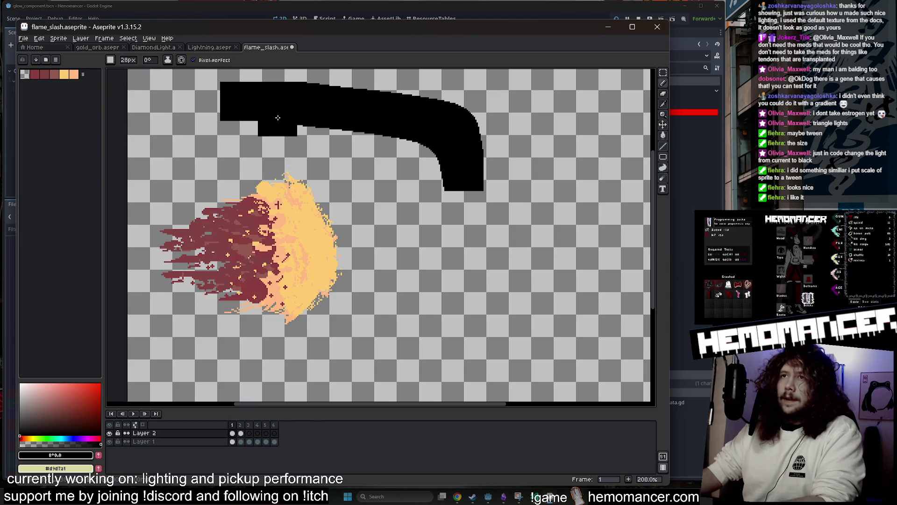
key(ctrl+z)
key(Right)
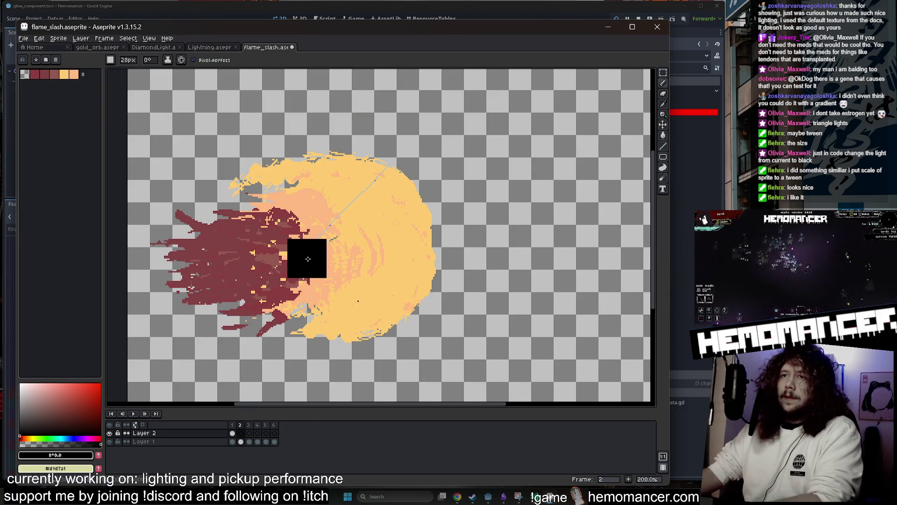
key(Left)
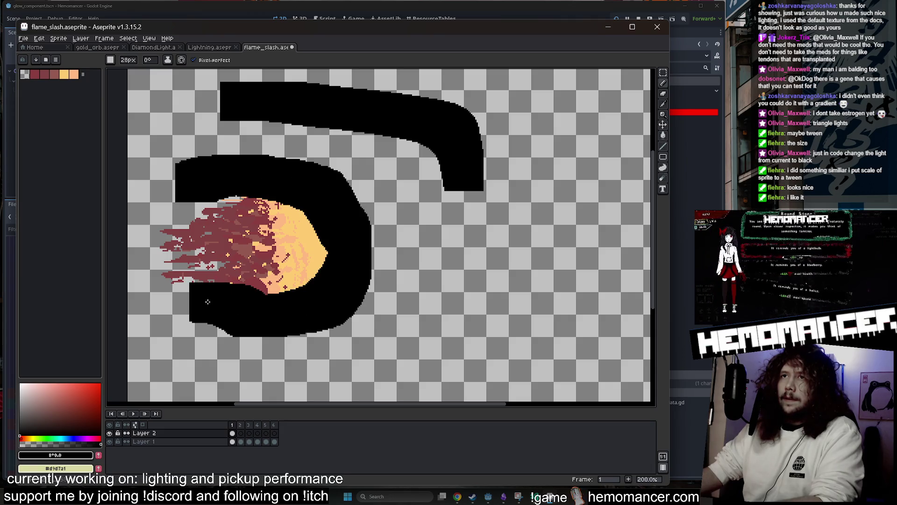
scroll(209, 302, down, 2)
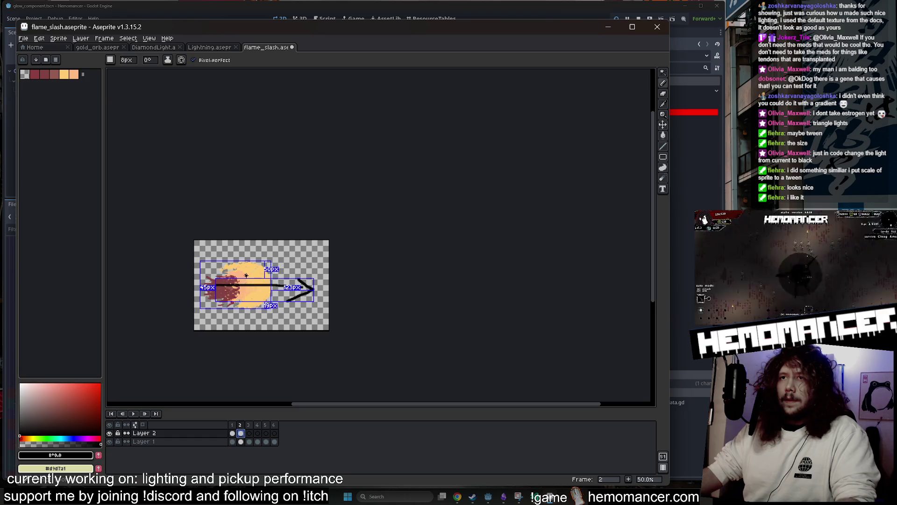
scroll(231, 280, up, 2)
scroll(213, 266, down, 3)
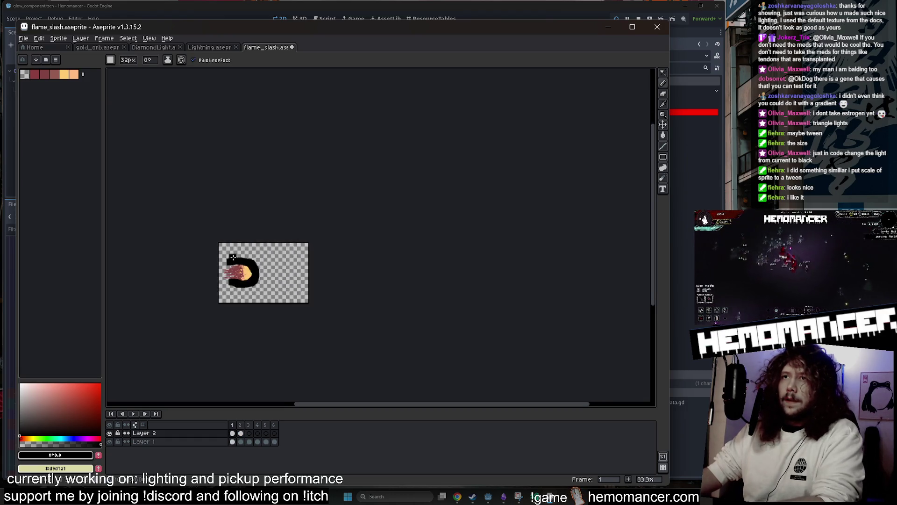
scroll(219, 262, up, 3)
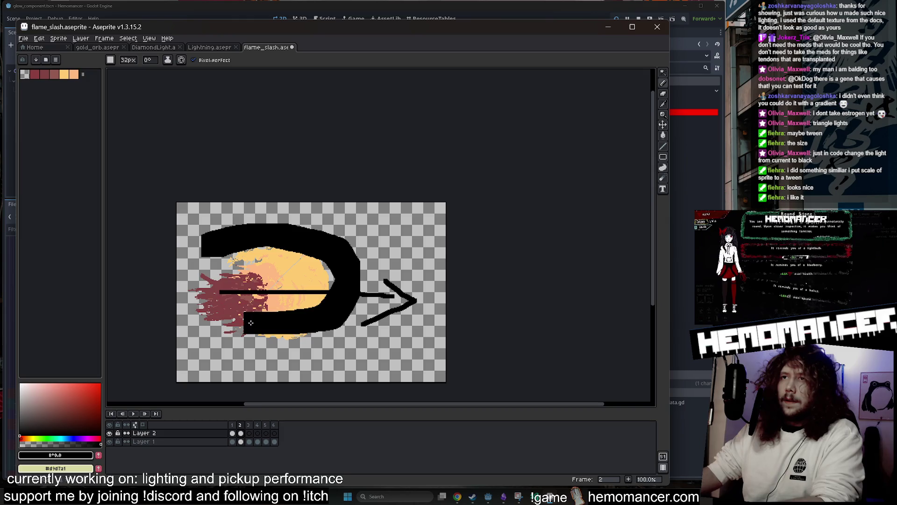
key(period)
key(period)
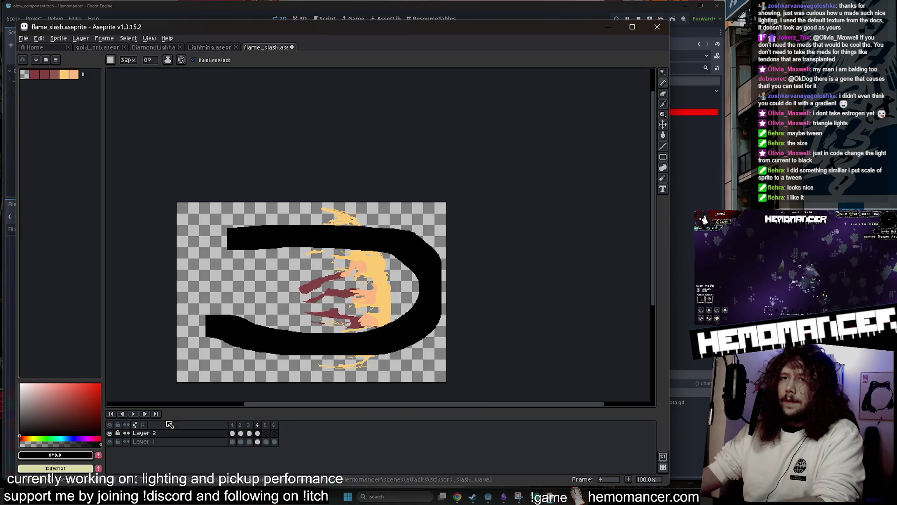
- Play the sketched animation, close the sprite without saving and return to Godot
click(130, 414)
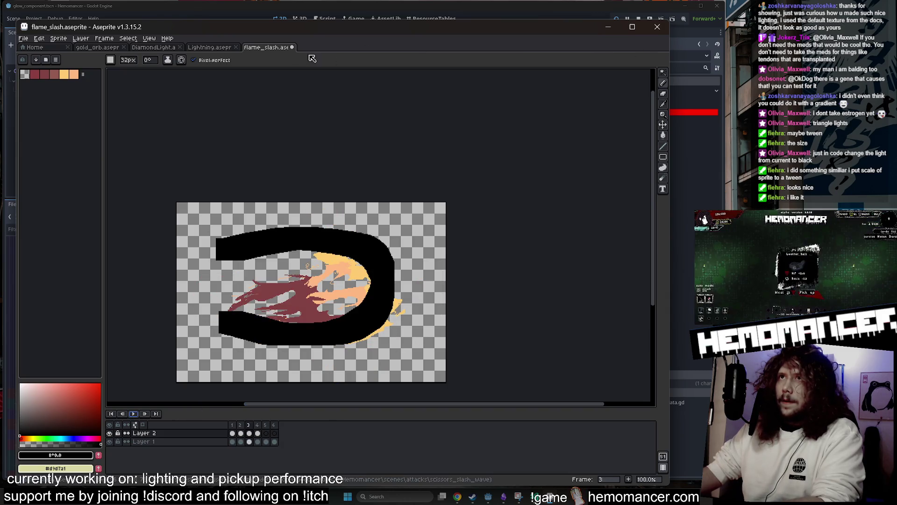
click(343, 276)
click(608, 27)
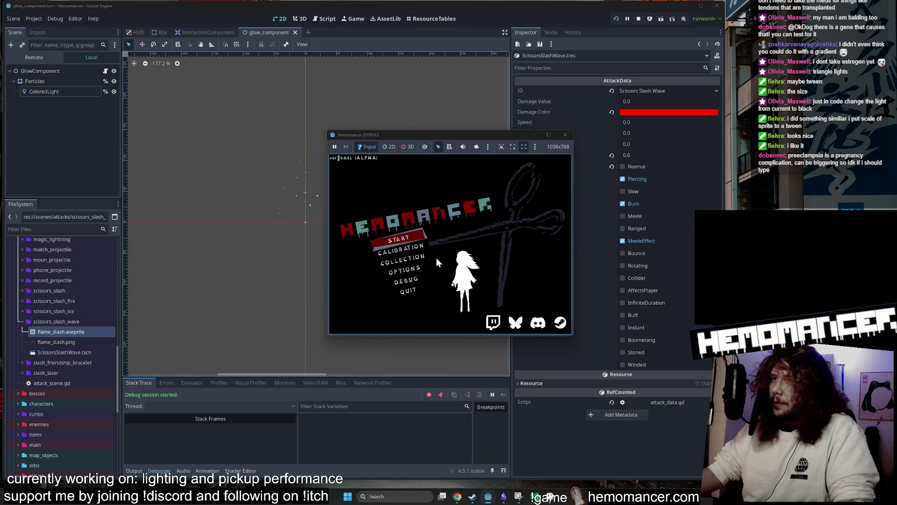
- Enlarge the running game window and start a game from the main menu
drag(319, 344, 86, 486)
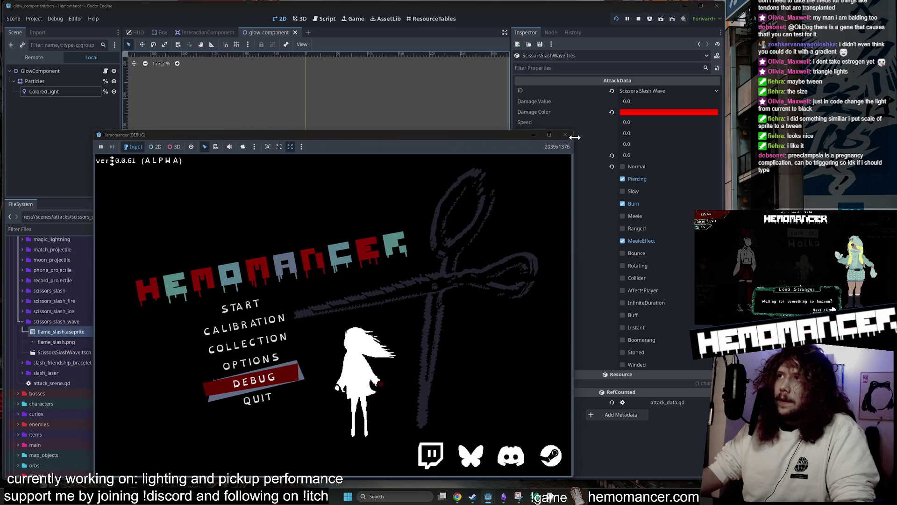
mouse_move(572, 132)
mouse_down()
mouse_move(556, 100)
mouse_move(672, 40)
mouse_up()
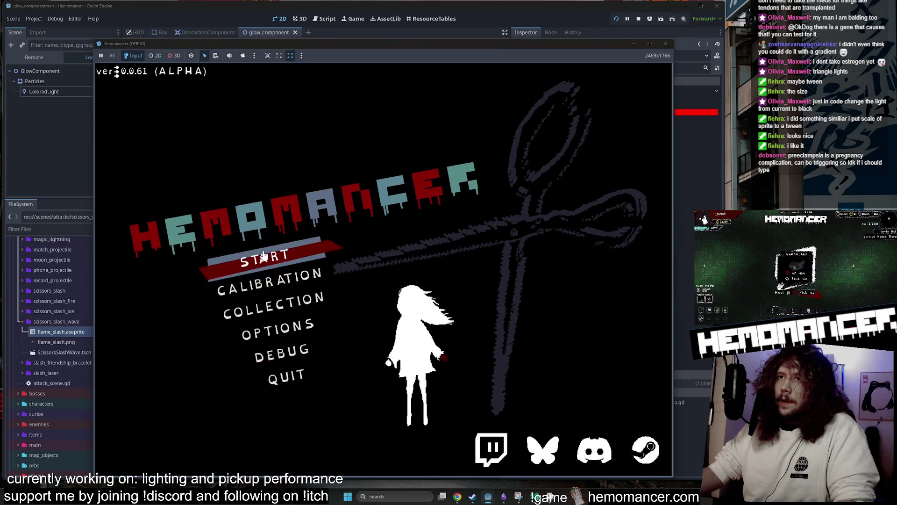
click(264, 256)
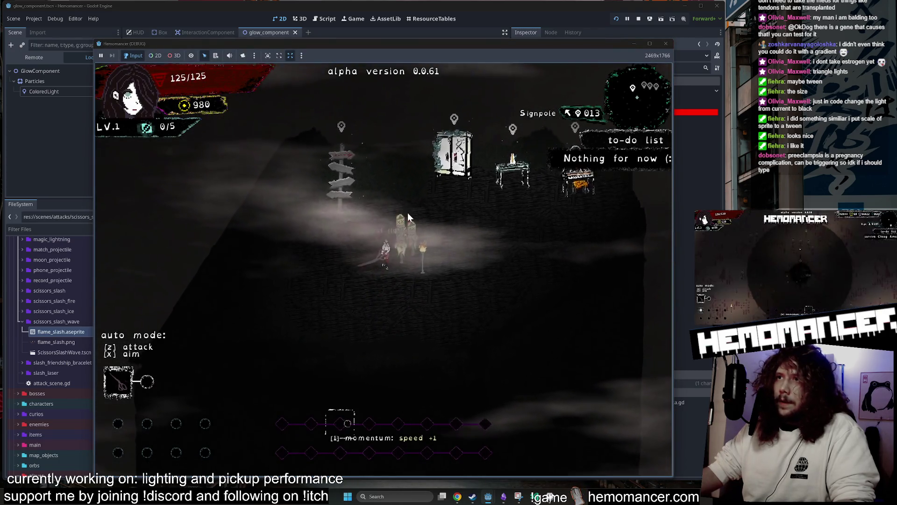
key(w)
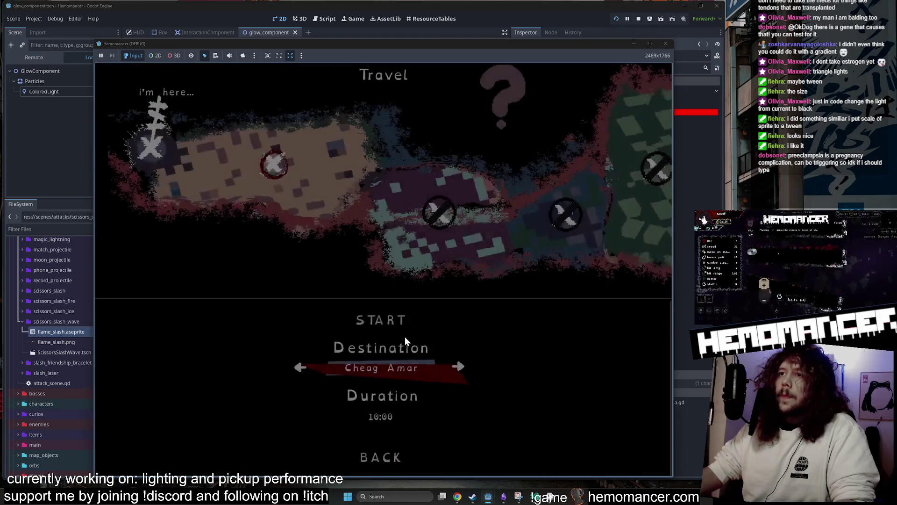
- Return to the main menu and equip the Mask trinket from the DEBUG panel
click(378, 316)
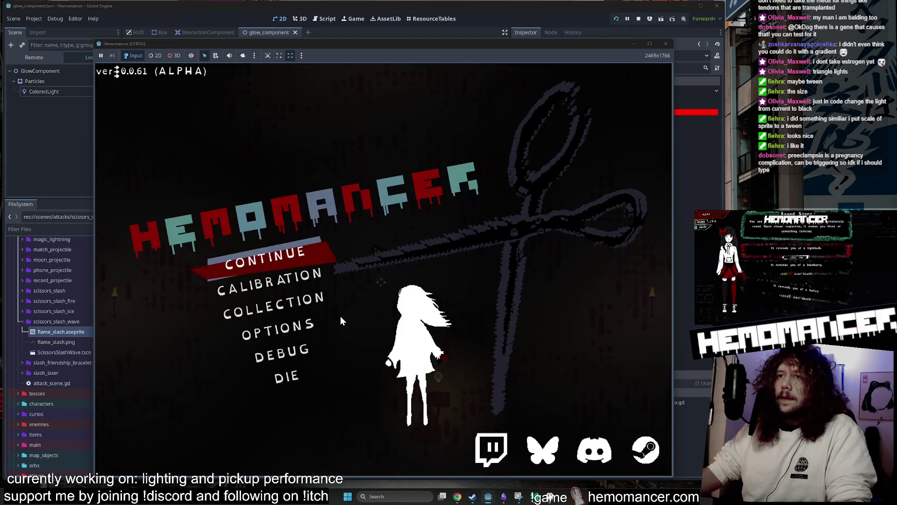
click(282, 354)
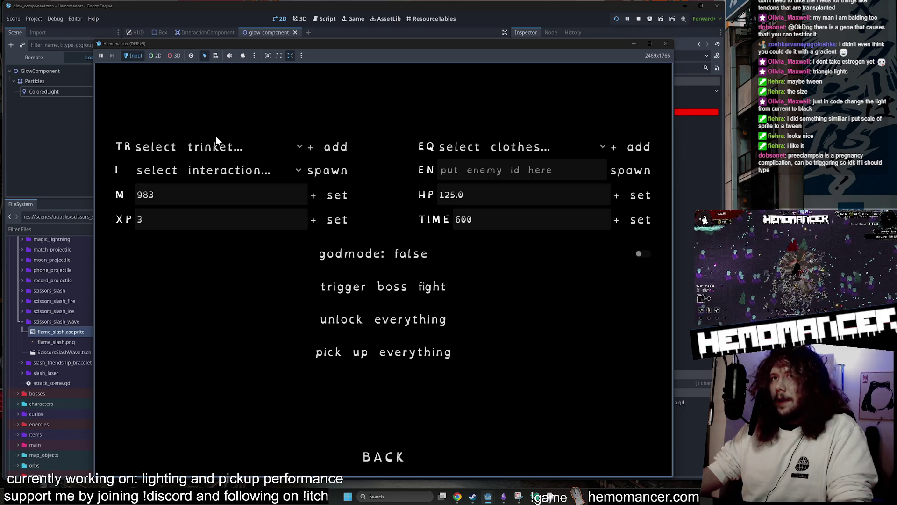
click(217, 140)
click(232, 117)
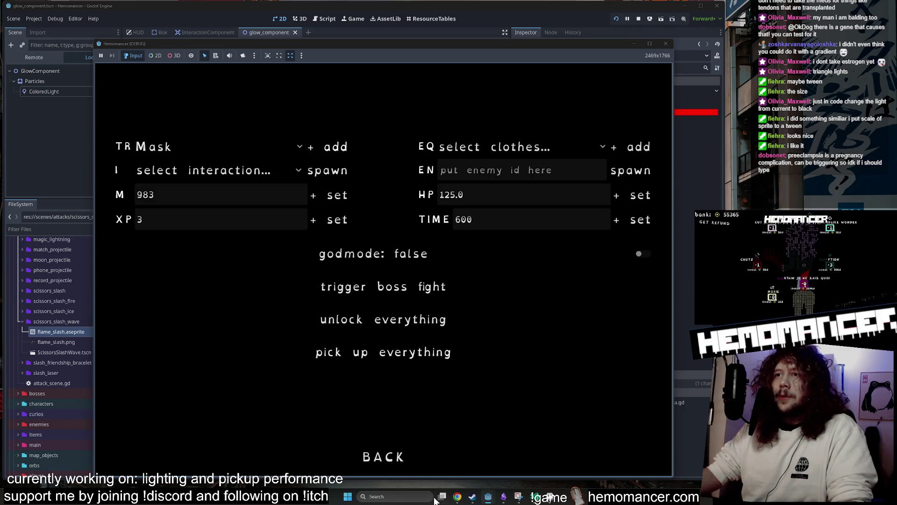
click(403, 460)
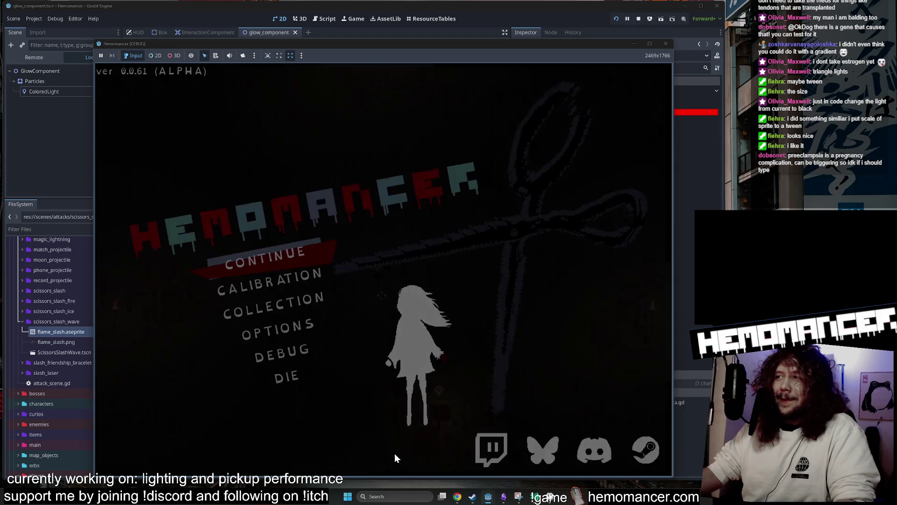
- Continue the run, move up-right through enemies and pick an upgrade card at level-up
click(386, 248)
key(w)
key(d)
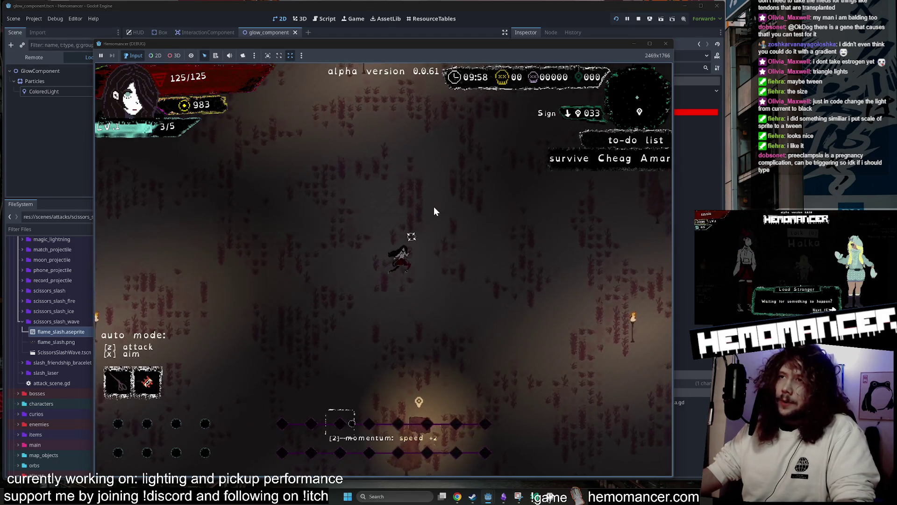
key(w)
key(d)
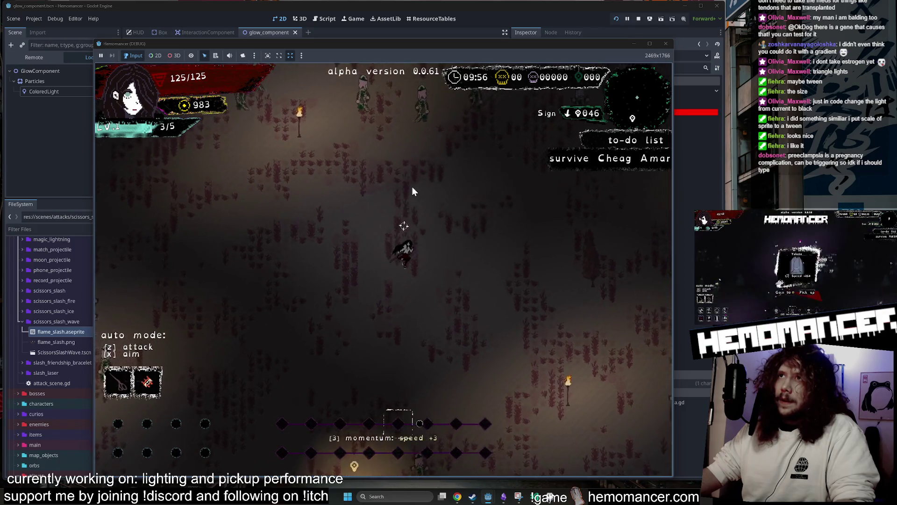
key(w)
key(d)
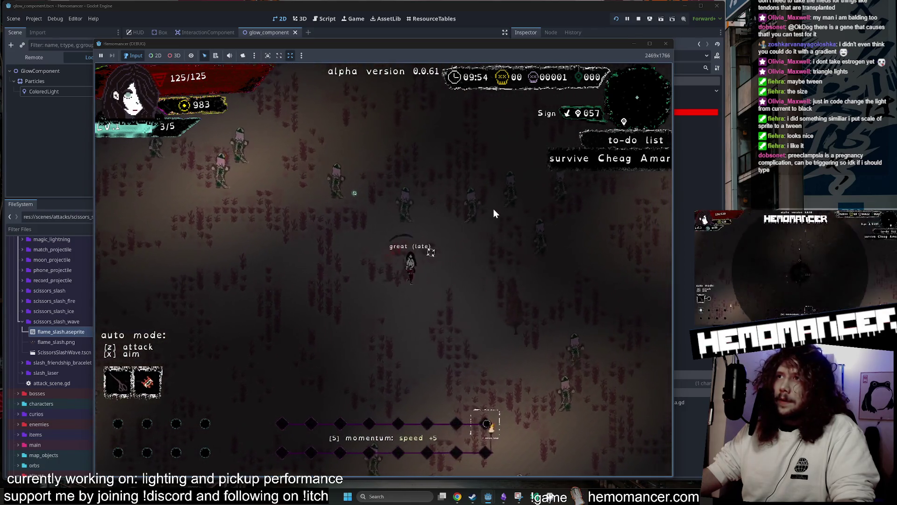
key(w)
key(d)
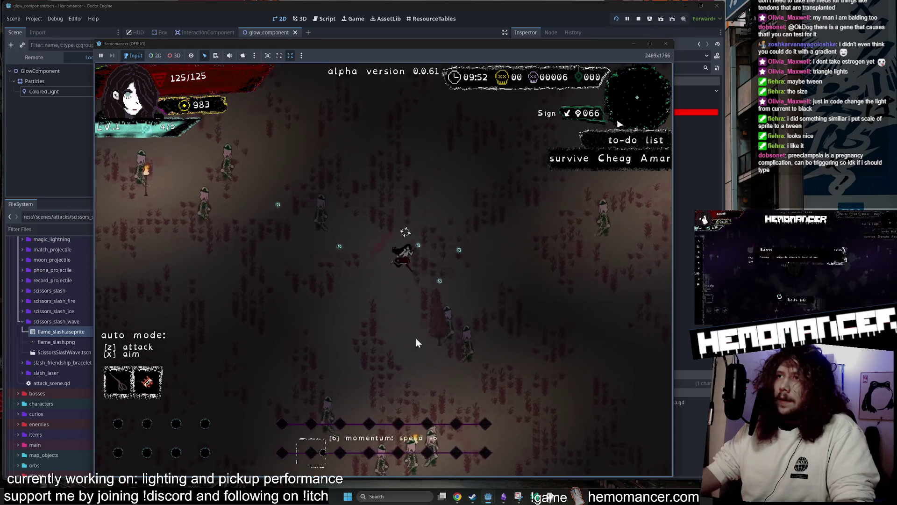
click(372, 131)
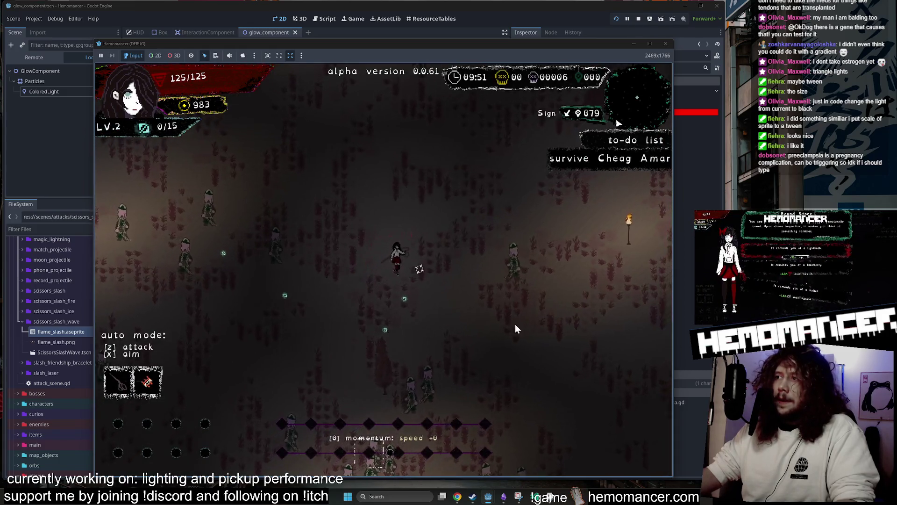
- Move the character toward the Glowing Tree, watching the flame slash hit enemies
key(w)
key(d)
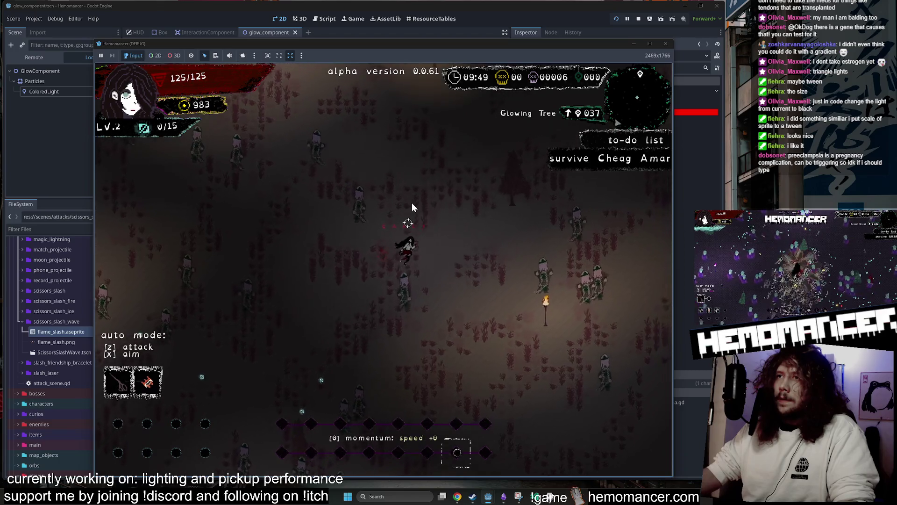
key(w)
key(d)
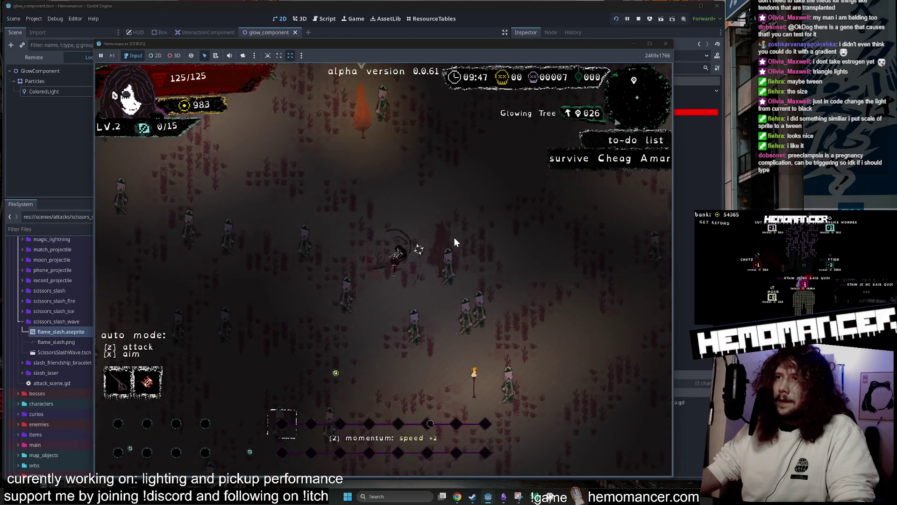
key(w)
key(d)
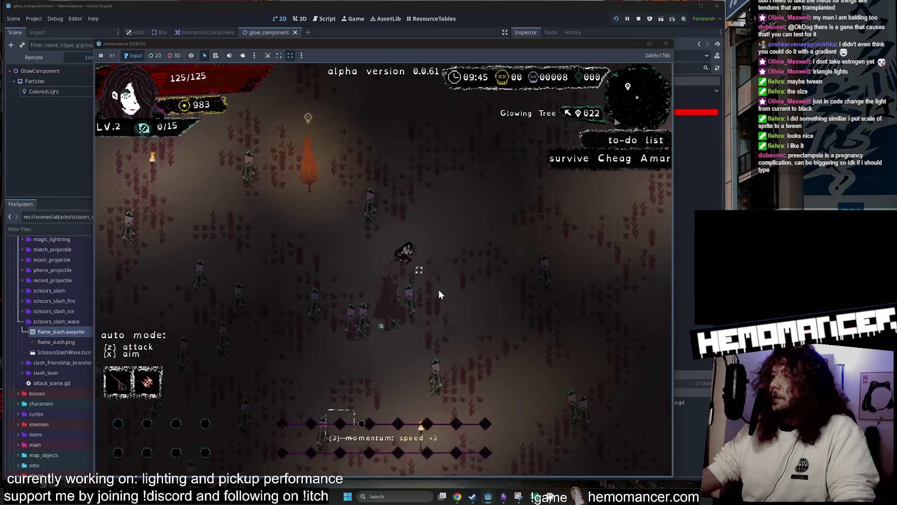
key(w)
key(d)
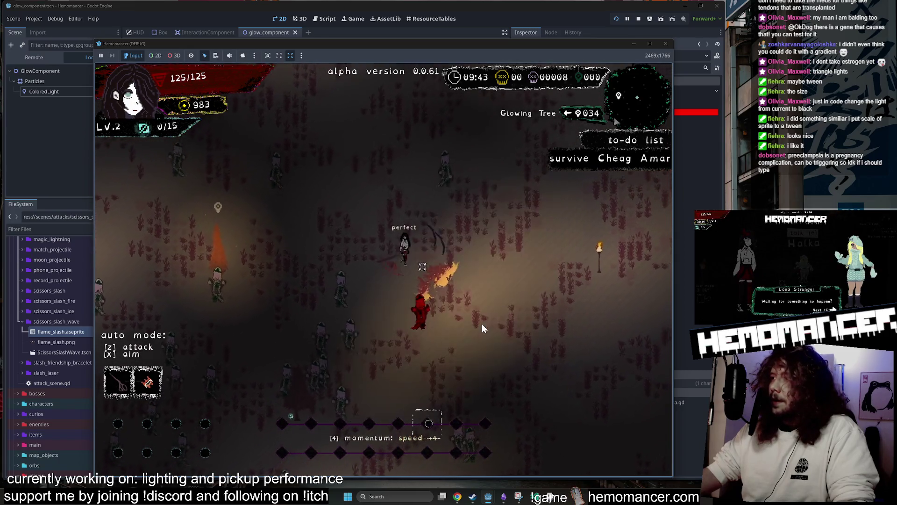
key(w)
key(d)
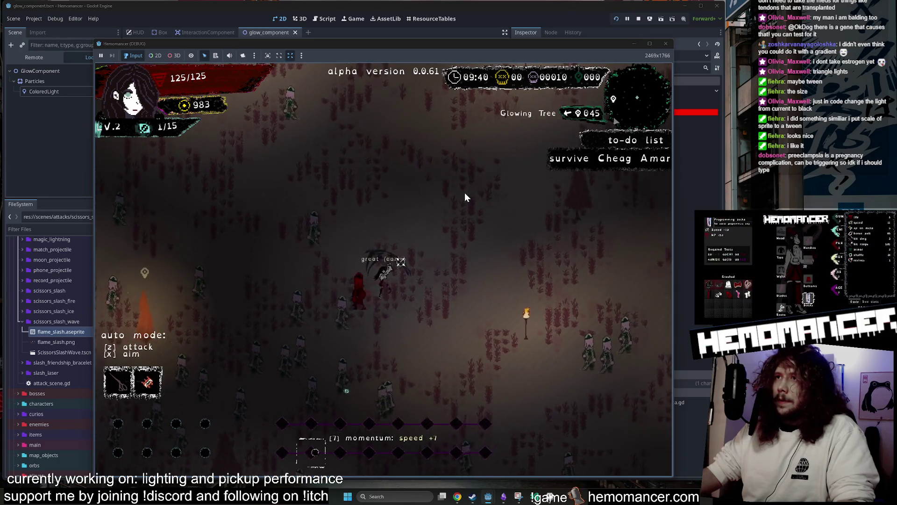
- Manoeuvre around the Box while slashing enemies until the next level-up
key(d)
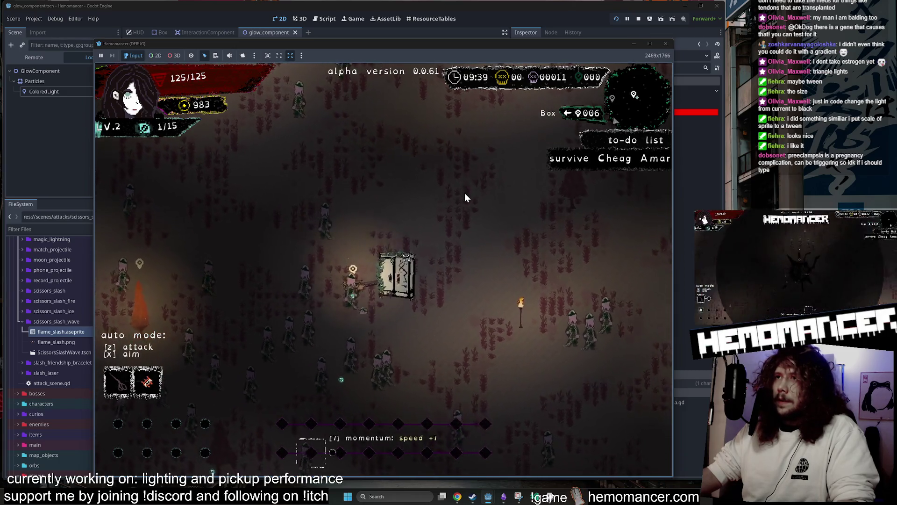
key(a)
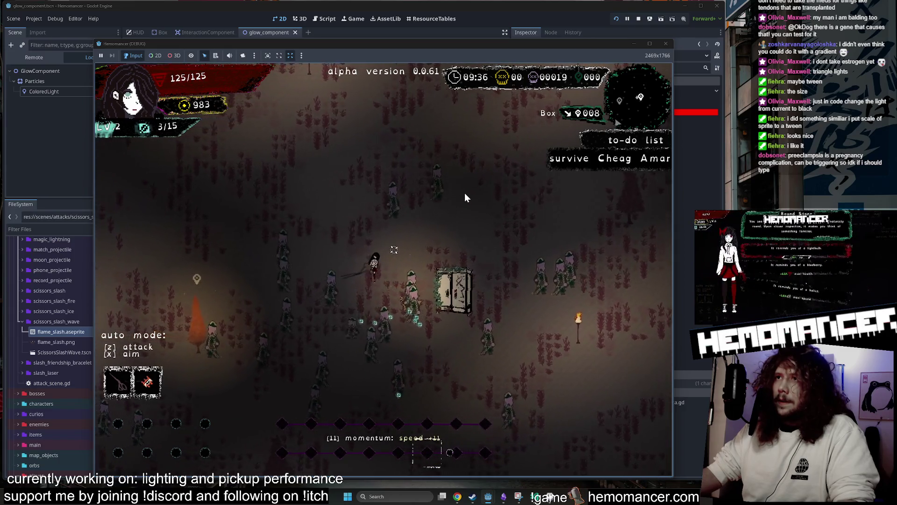
key(w)
key(d)
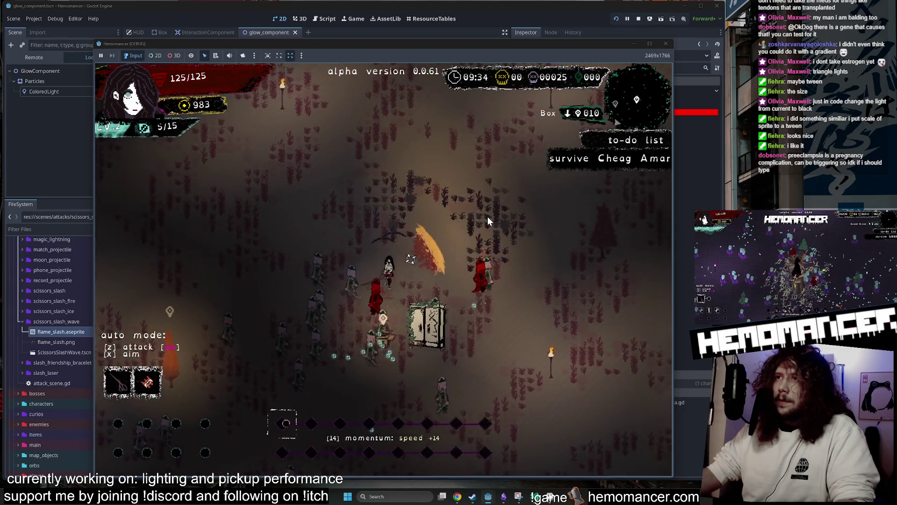
key(a)
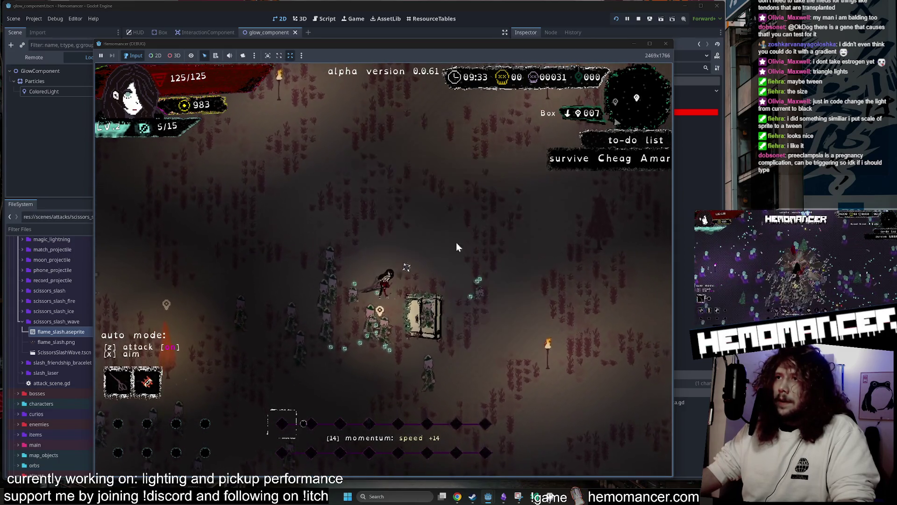
key(a)
key(s)
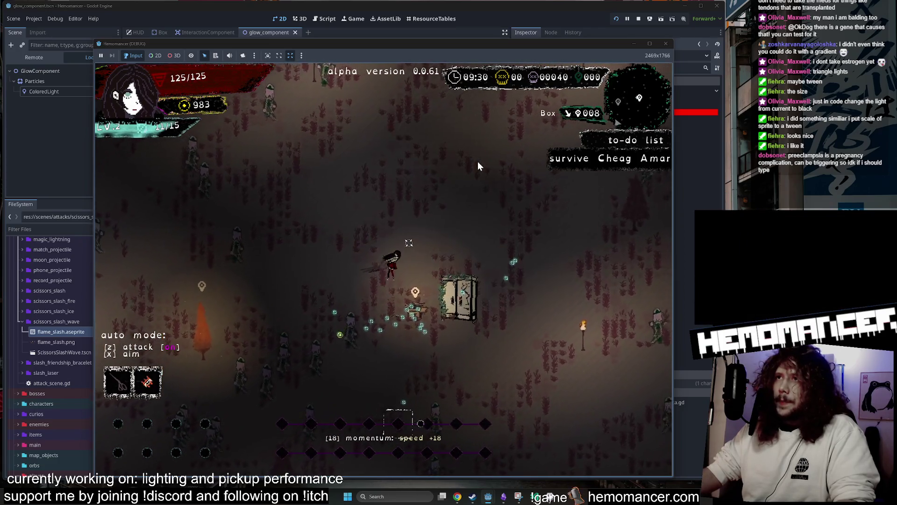
key(d)
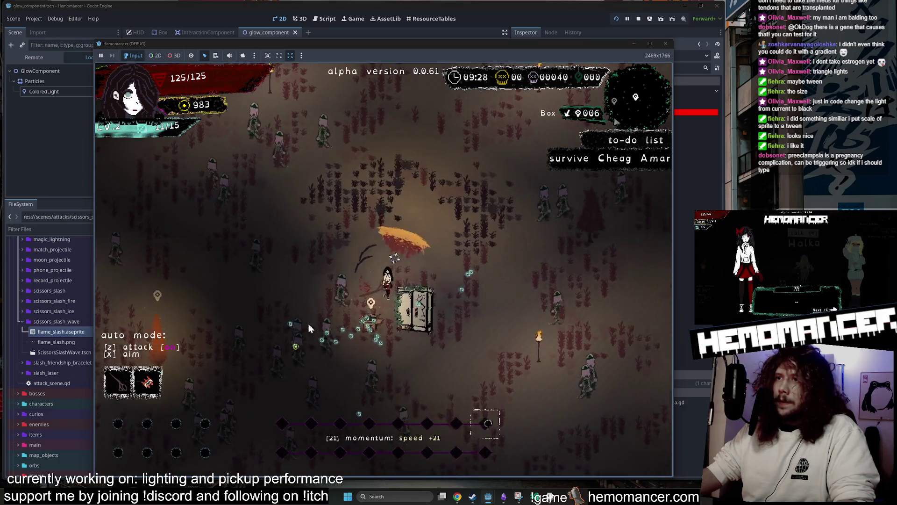
key(a)
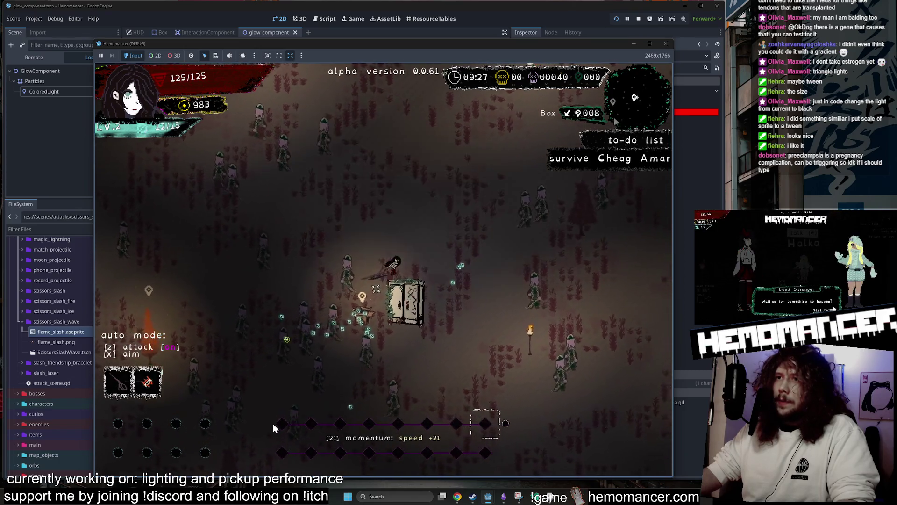
key(s)
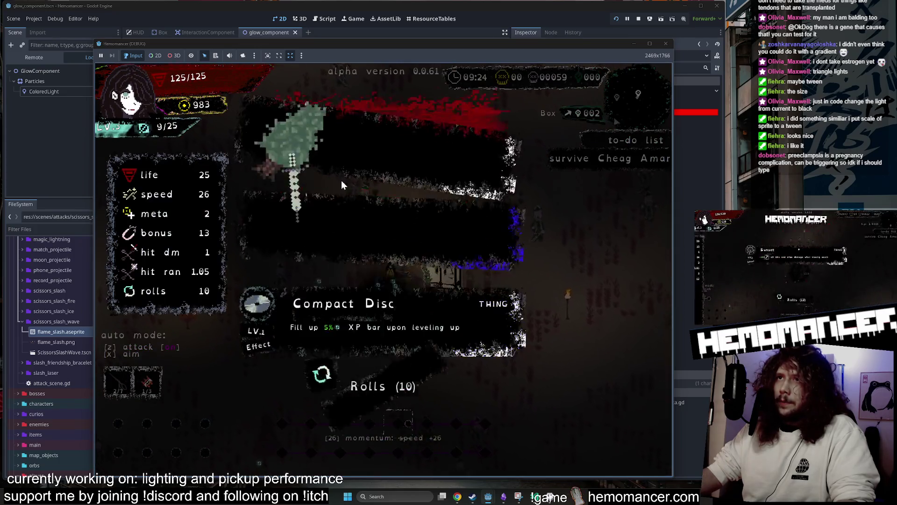
- Take the Syringe level-up upgrade, toggle auto attack, and pick the next reward to resume play
click(360, 197)
key(w+d)
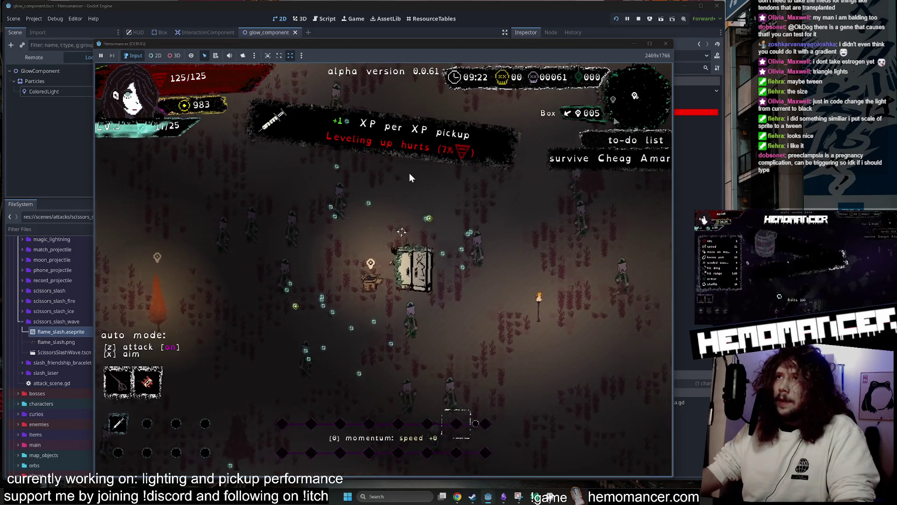
key(z)
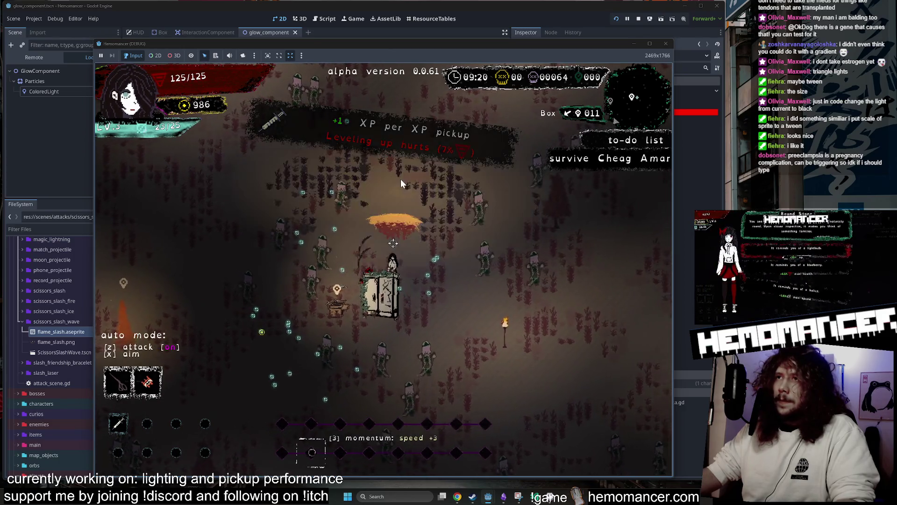
click(383, 119)
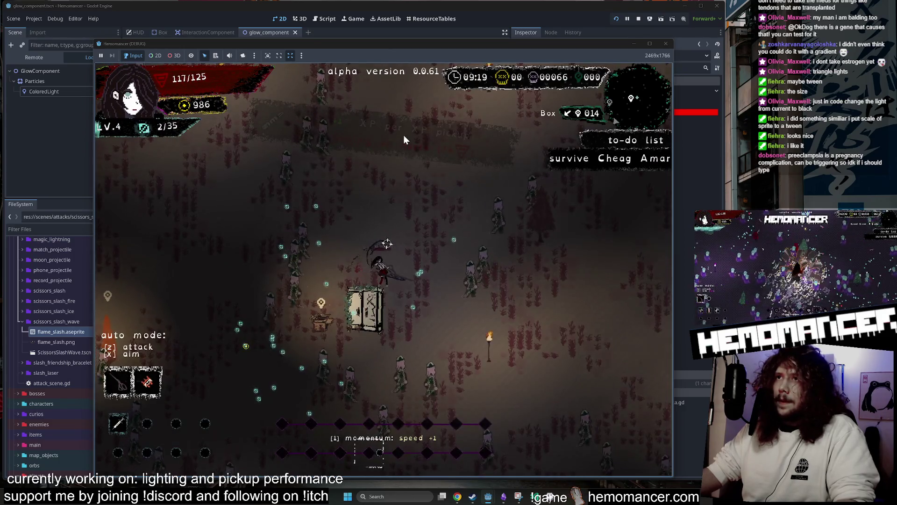
- Walk the character upward and to the right with auto attack on, watching the flame slash
key(w)
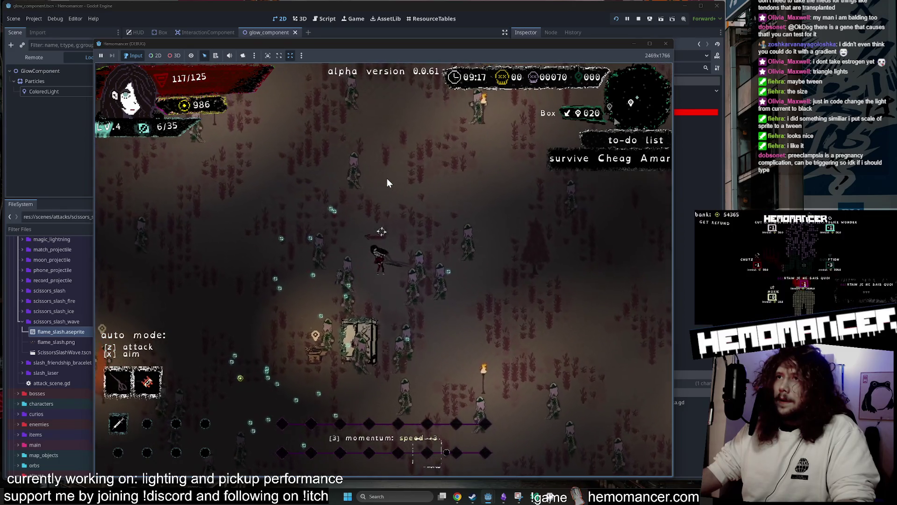
key(w)
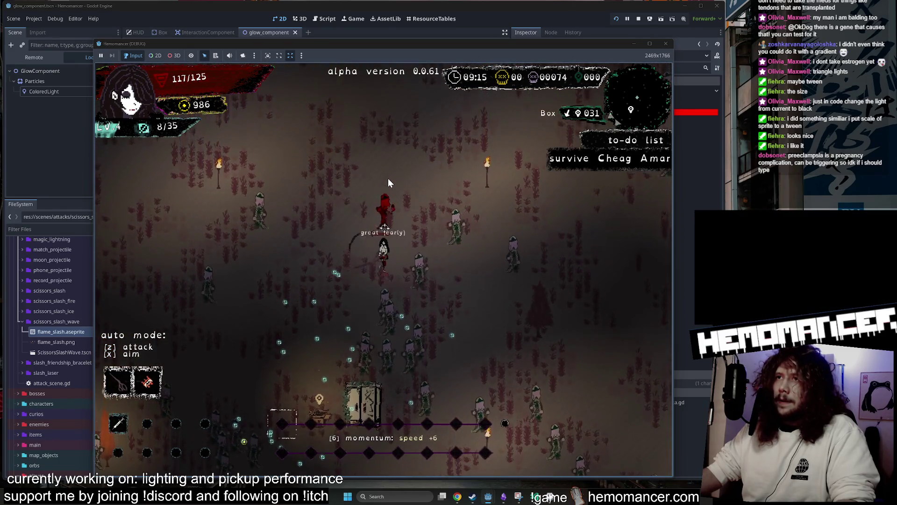
key(w)
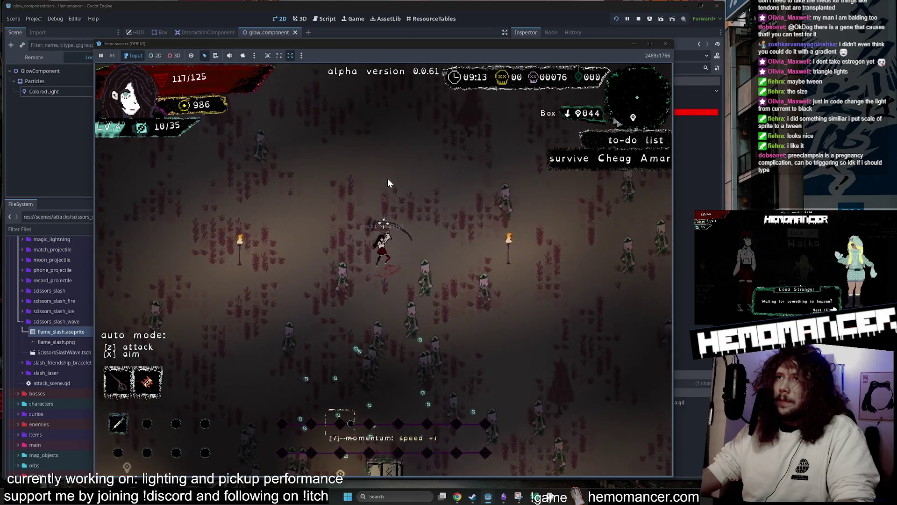
key(w)
key(z)
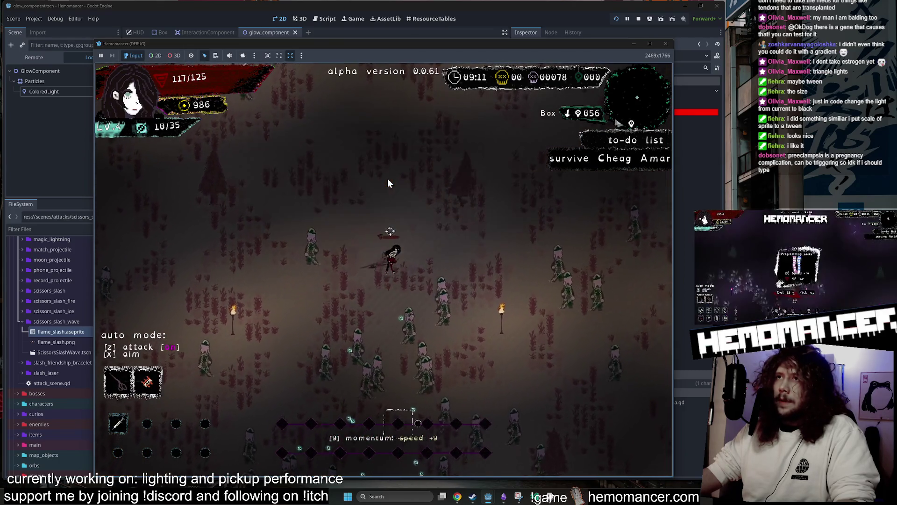
key(w)
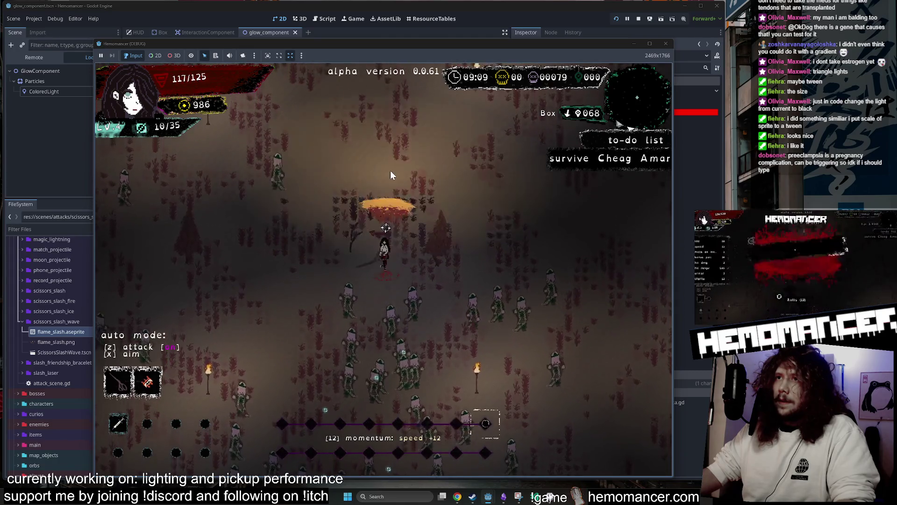
key(w)
key(d)
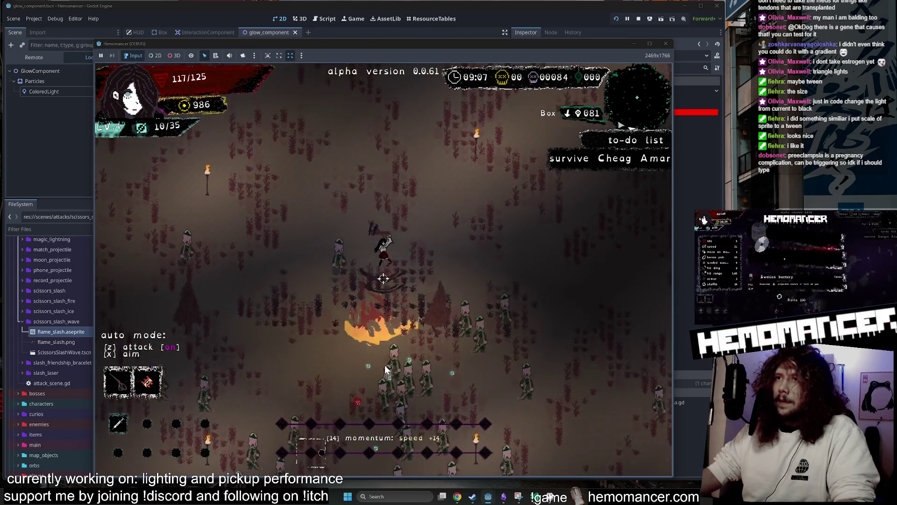
key(w)
key(d)
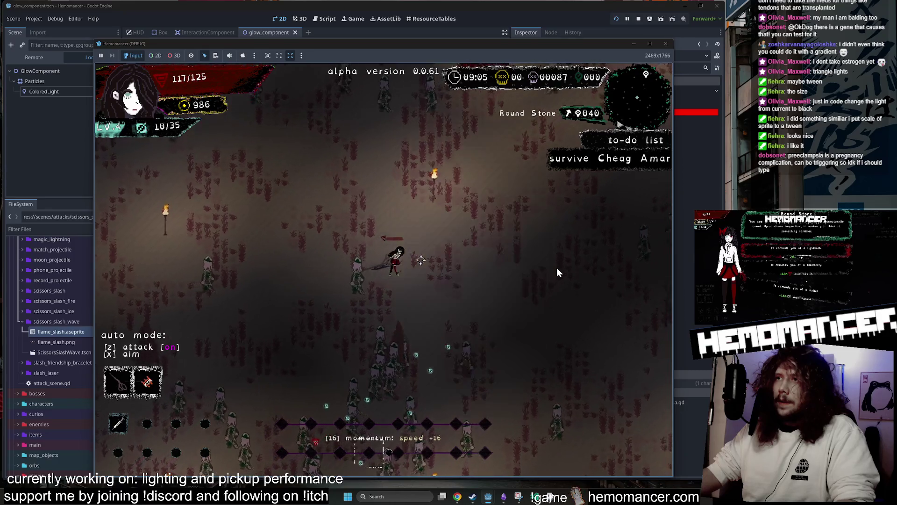
key(d)
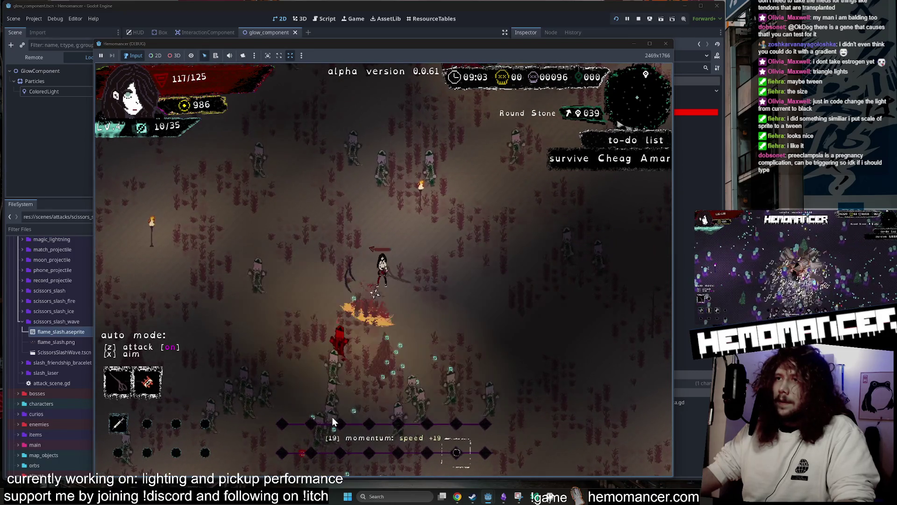
key(d)
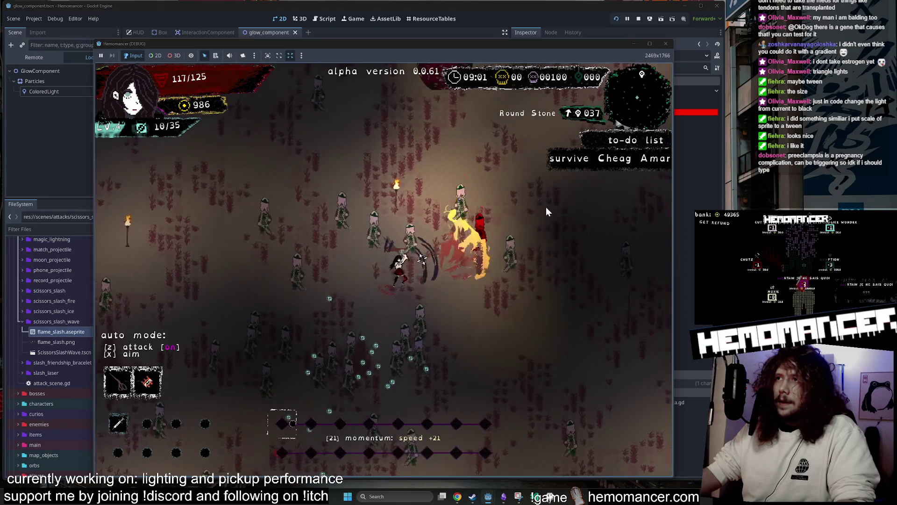
key(w)
key(d)
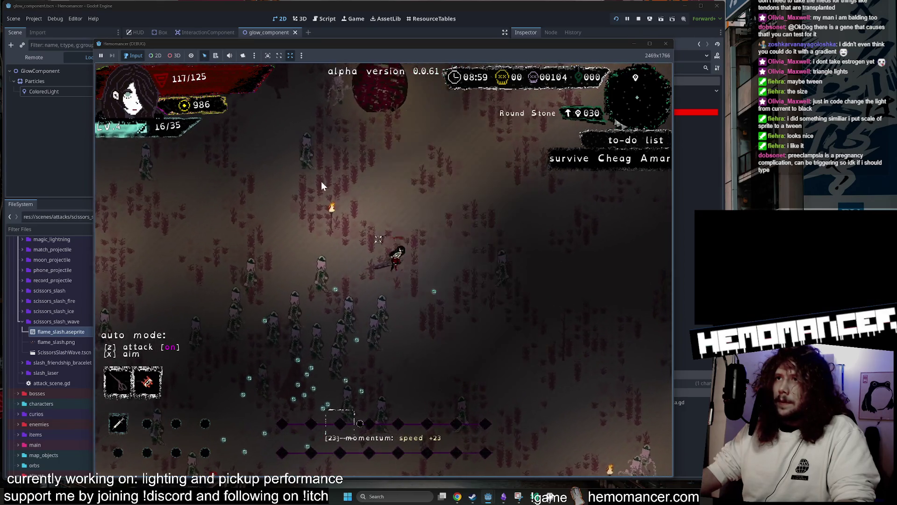
key(w)
key(d)
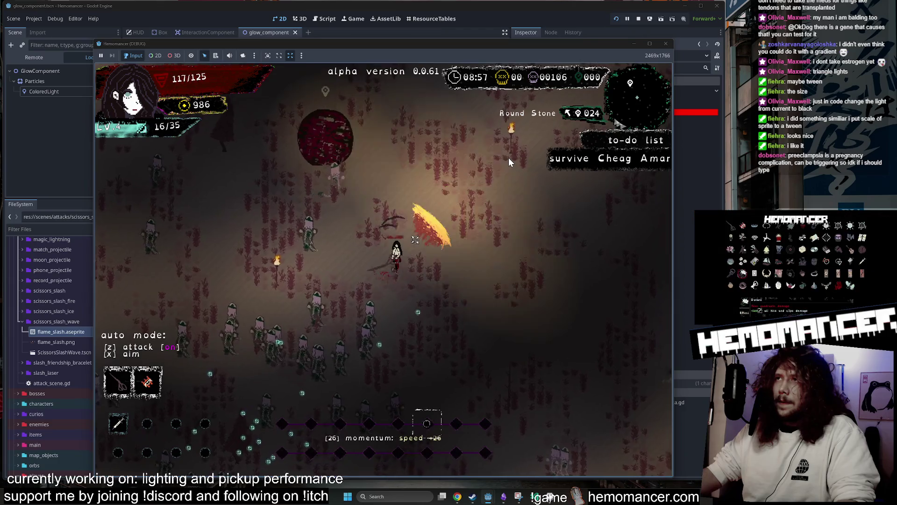
key(d)
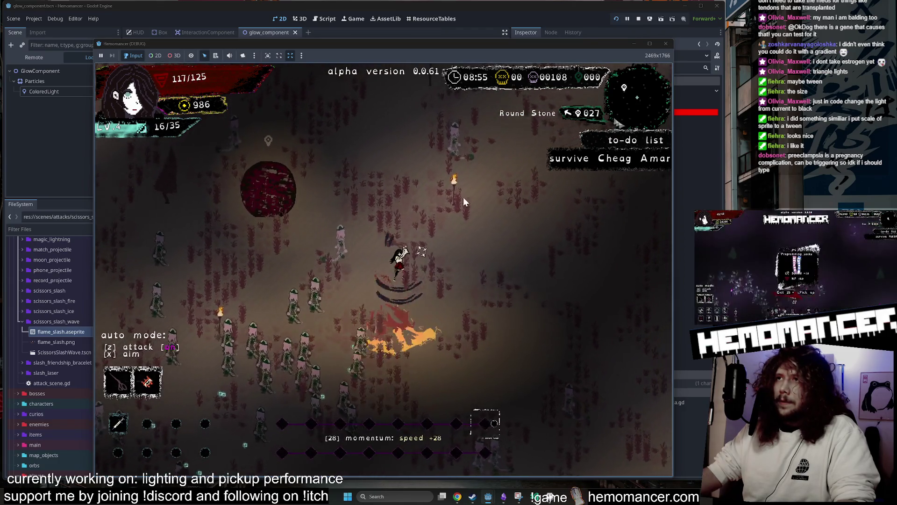
- Walk the character down and left, switch auto attack back on, then leave for the main menu
key(s)
key(d)
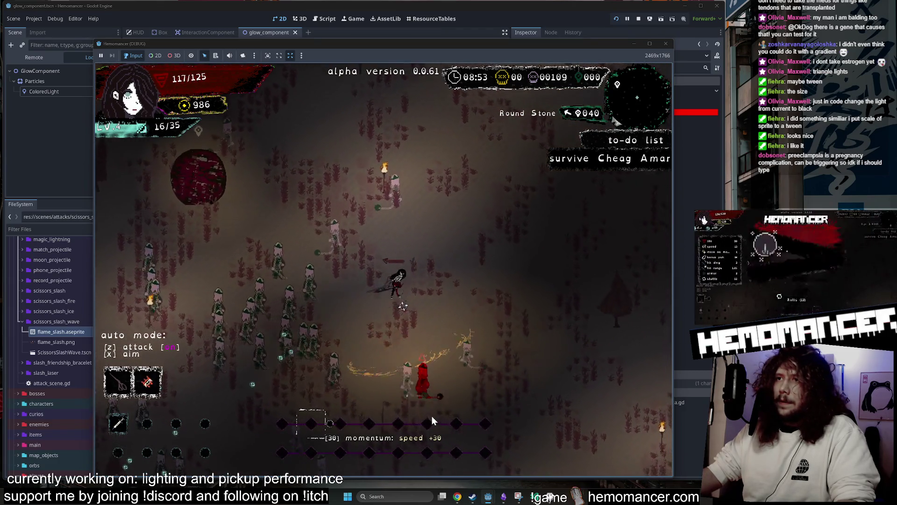
key(d)
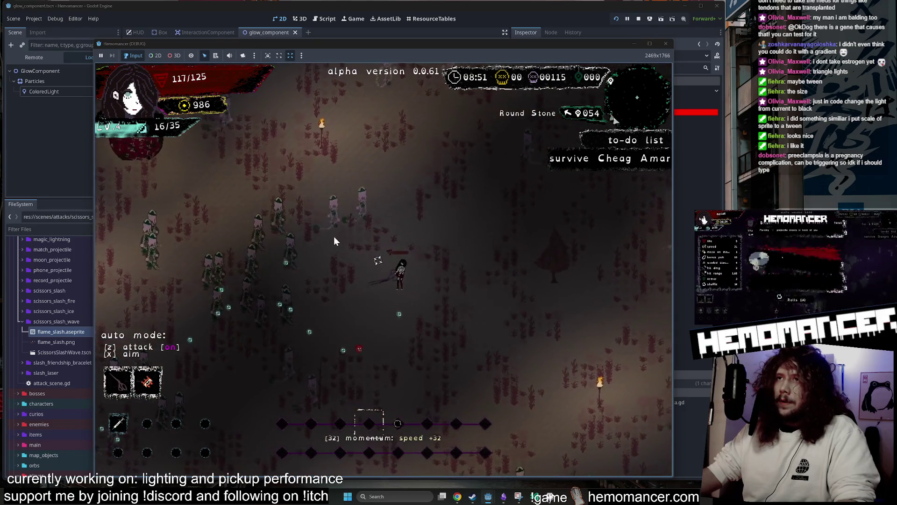
key(s)
key(d)
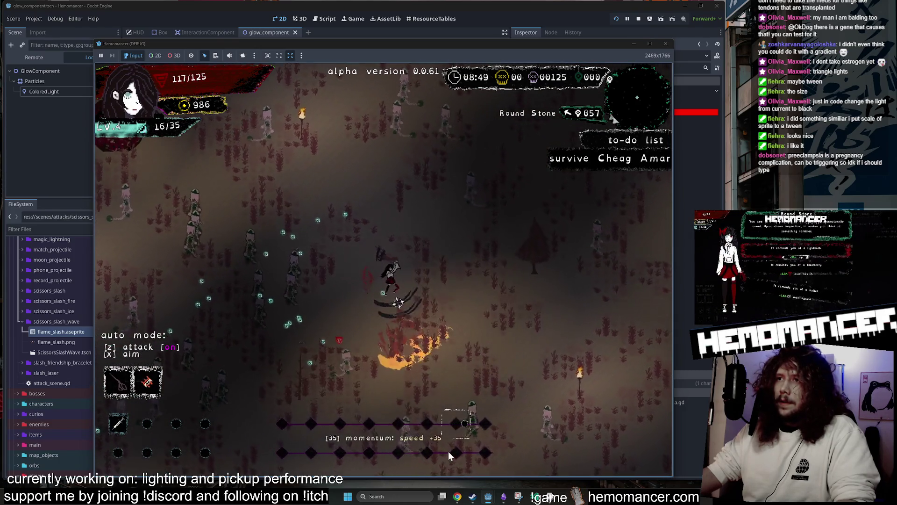
key(s)
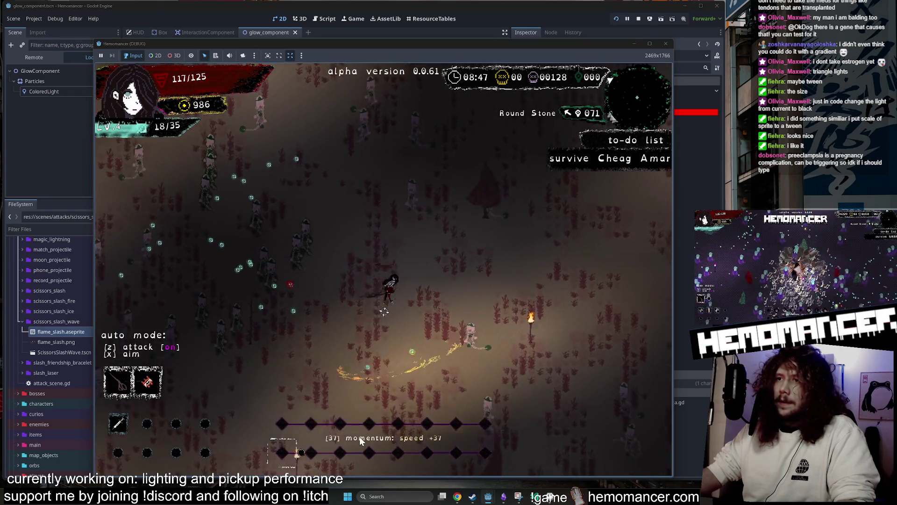
key(s)
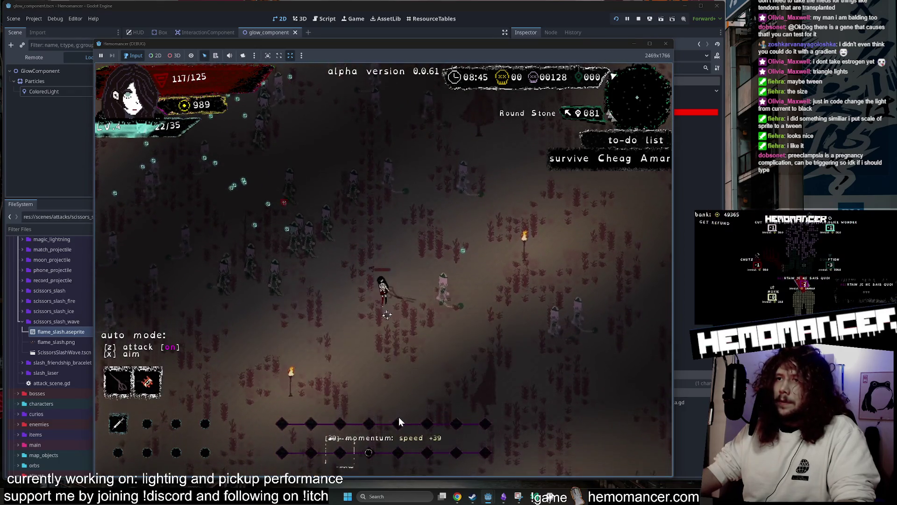
key(s)
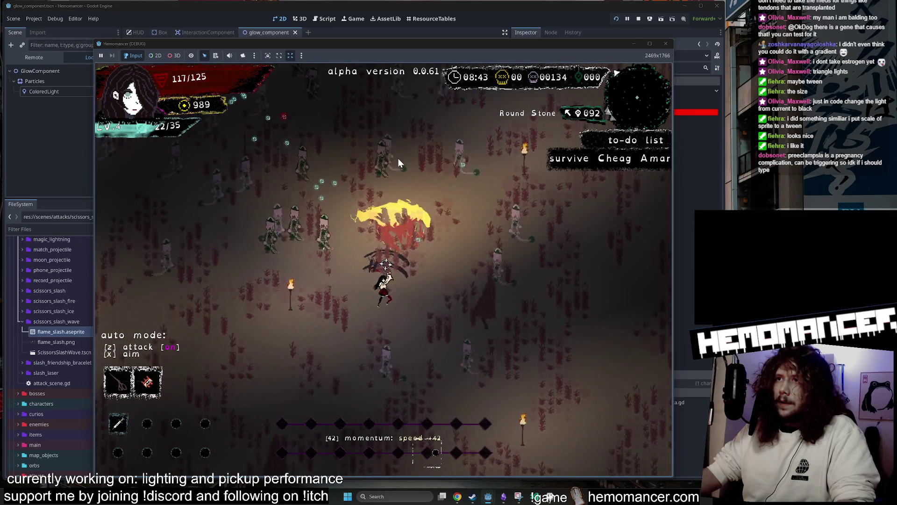
key(s)
key(a)
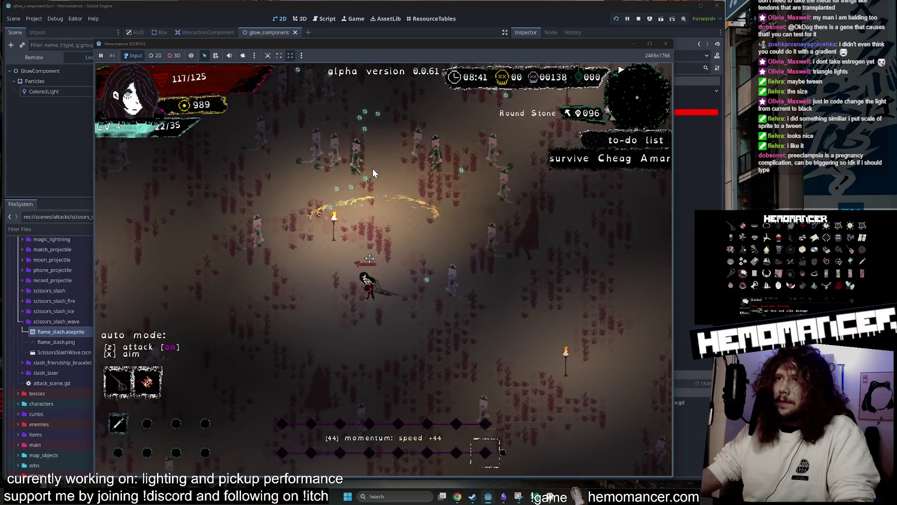
key(s)
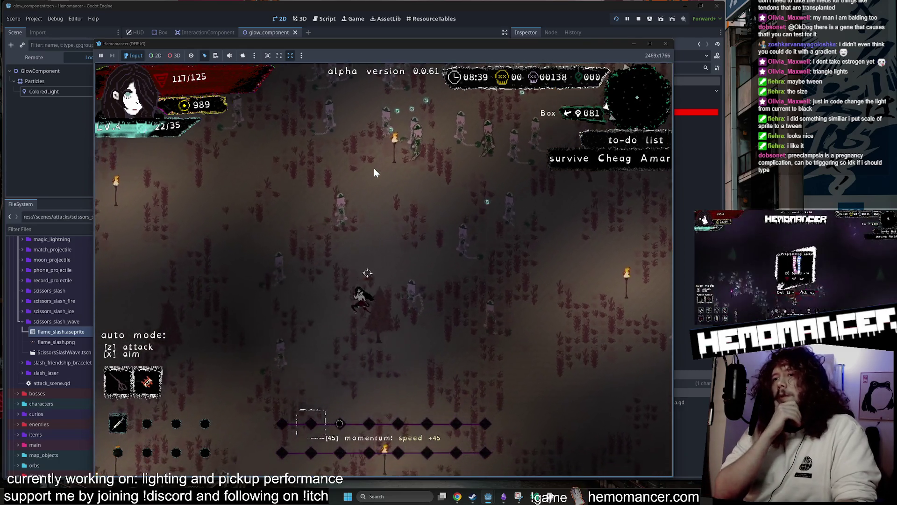
key(z)
key(w)
key(d)
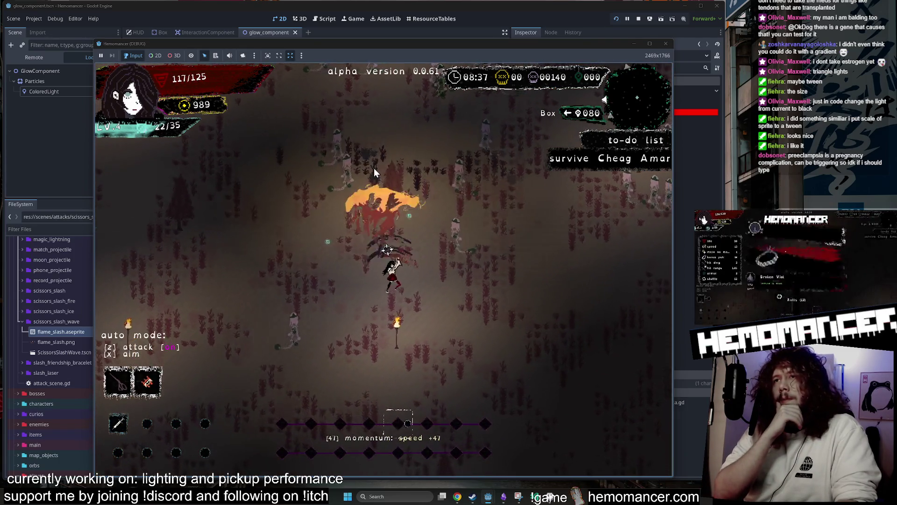
key(w)
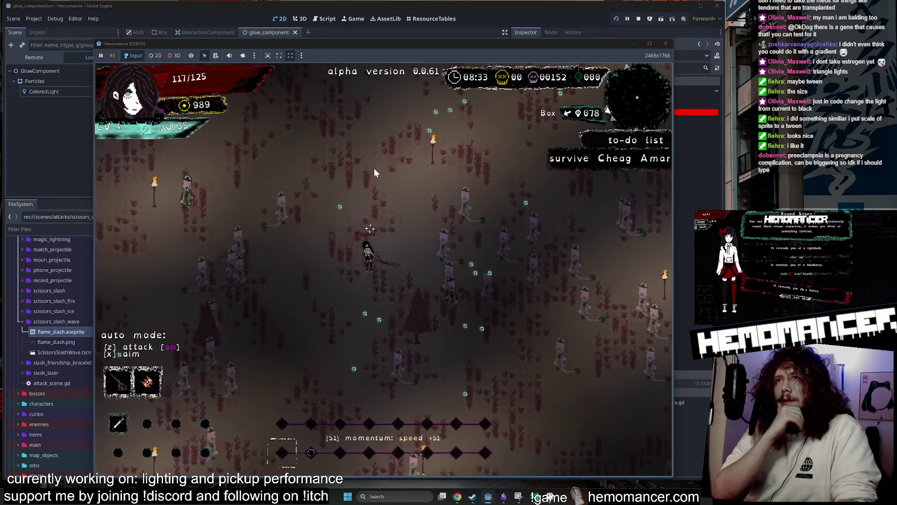
key(Escape)
- Return to the editor and quick-search project resources for the Light scene
click(633, 45)
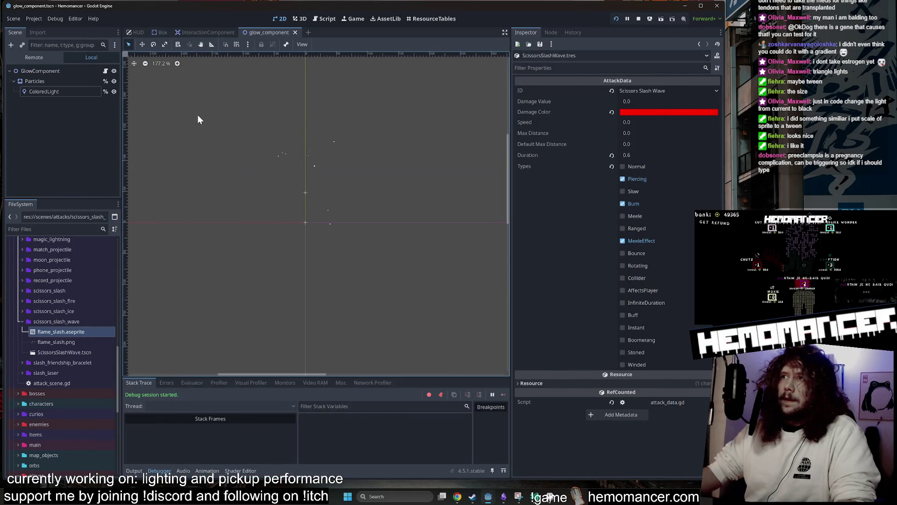
key(alt+shift+o)
text(l)
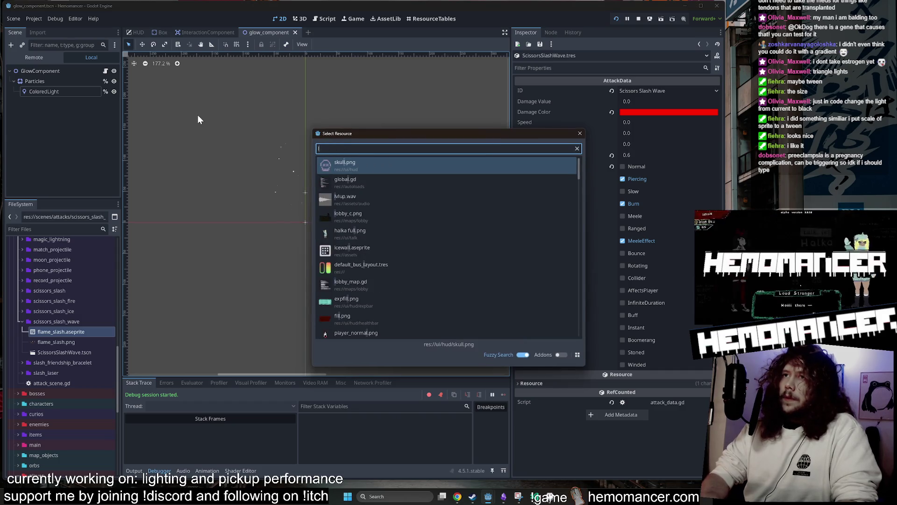
text(ight)
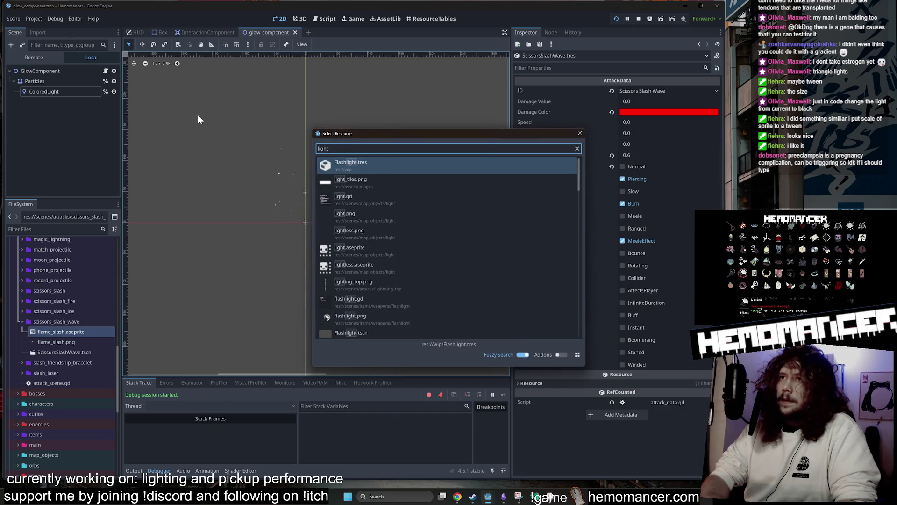
text(_)
key(BackSpace)
text(.tsc)
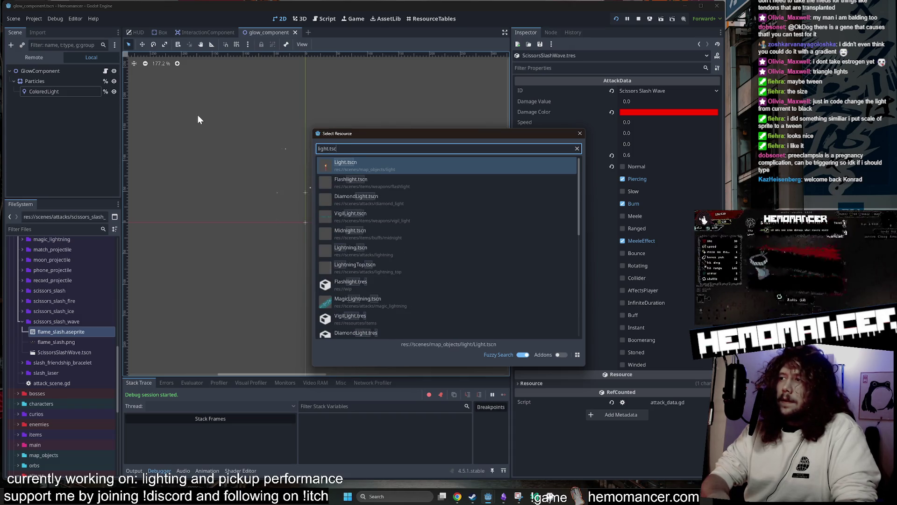
key(Up)
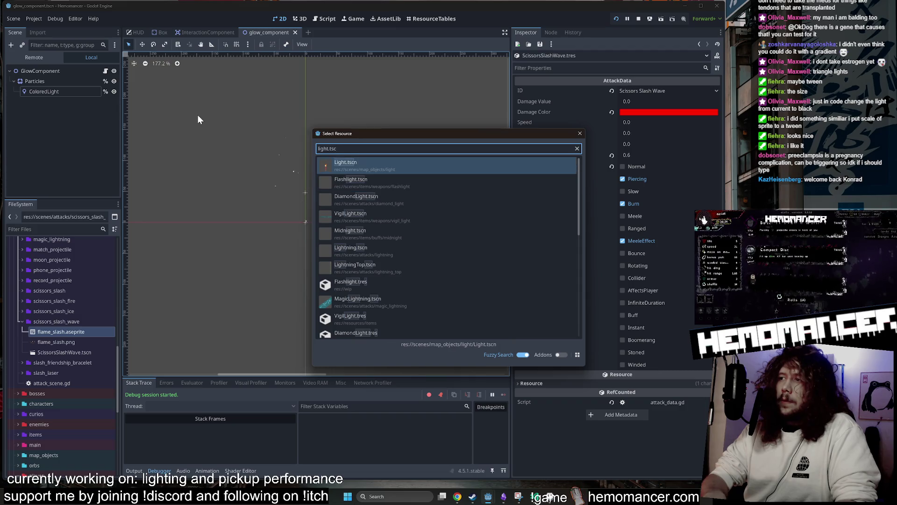
key(Down)
key(Up)
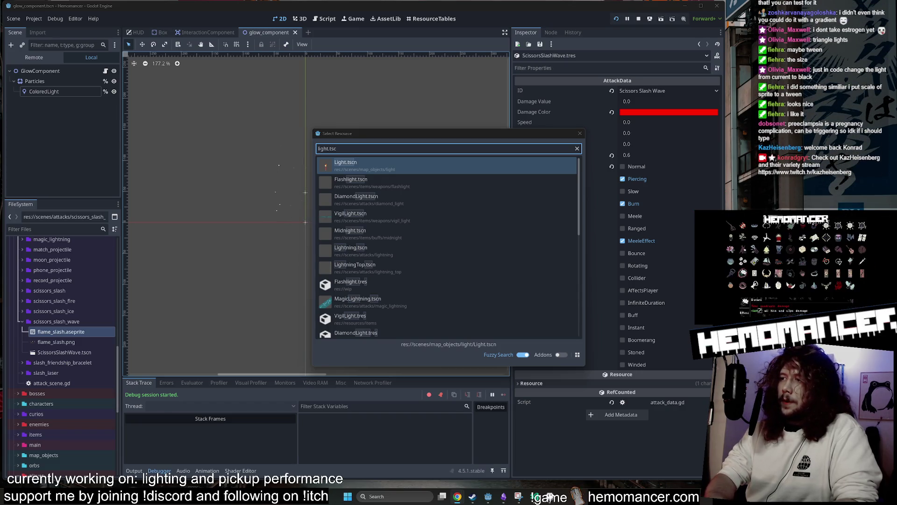
- Browse the resource search results and open the Lightning attack data resource
mouse_move(396, 136)
mouse_down()
mouse_move(404, 140)
mouse_move(393, 116)
mouse_up()
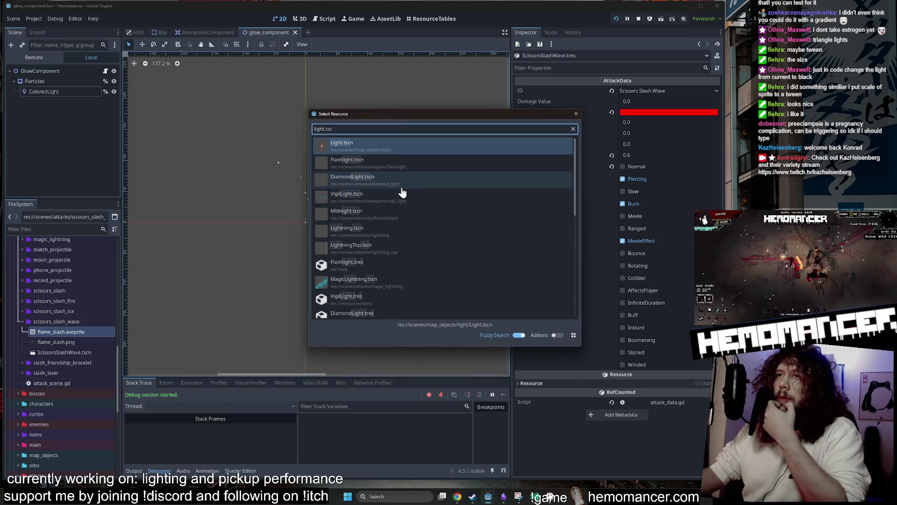
scroll(416, 206, down, 5)
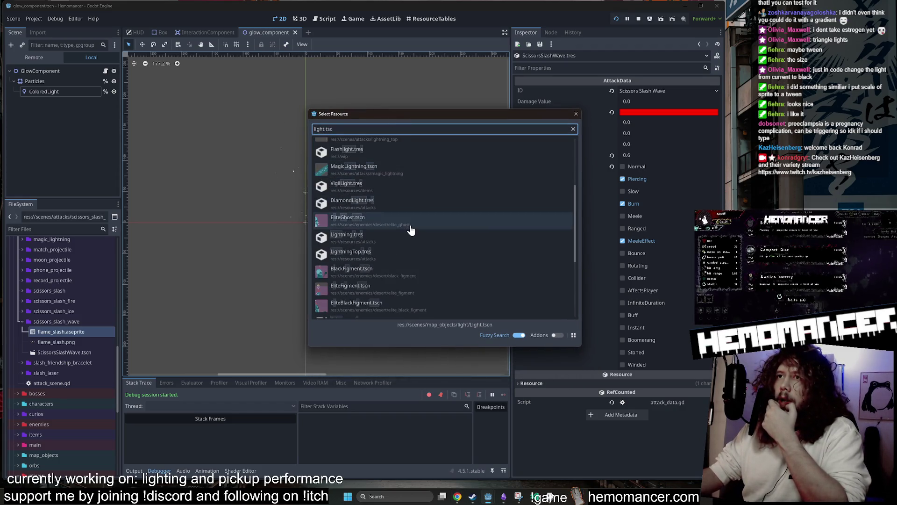
scroll(410, 225, up, 5)
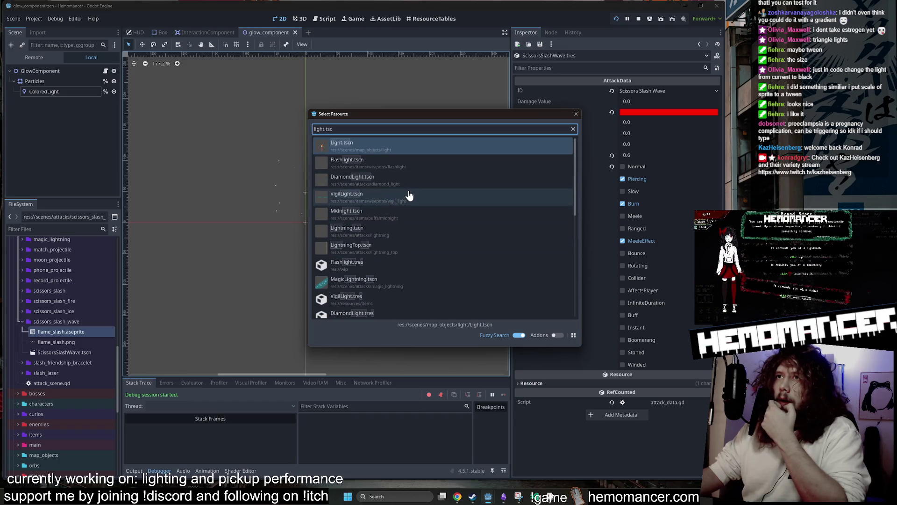
scroll(409, 196, down, 3)
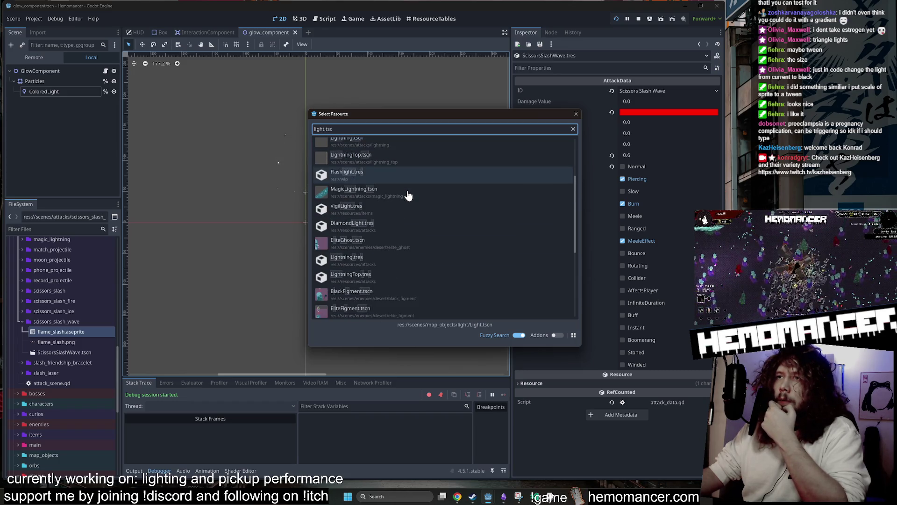
scroll(406, 198, up, 3)
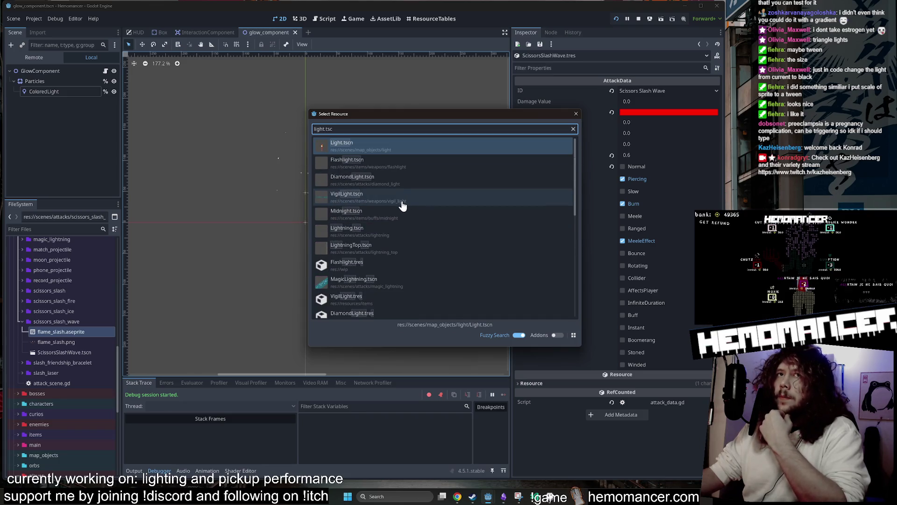
scroll(403, 206, down, 3)
scroll(401, 209, down, 2)
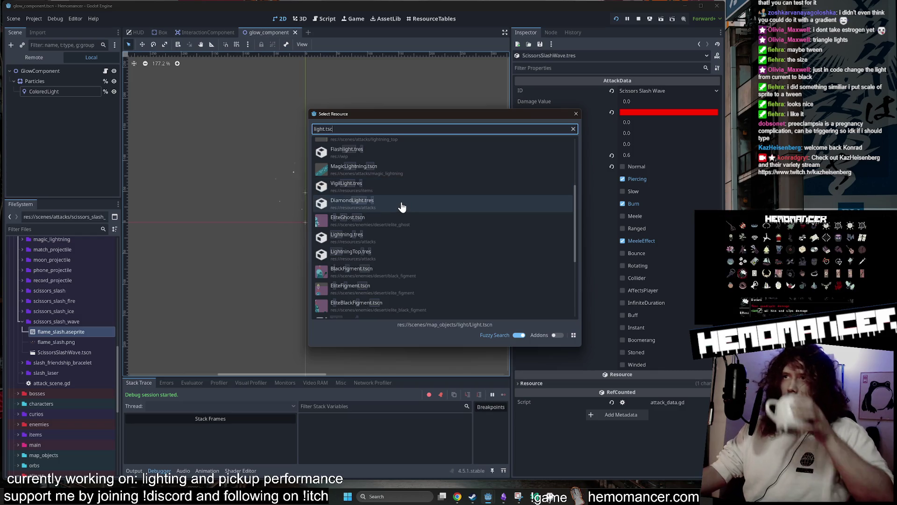
click(392, 239)
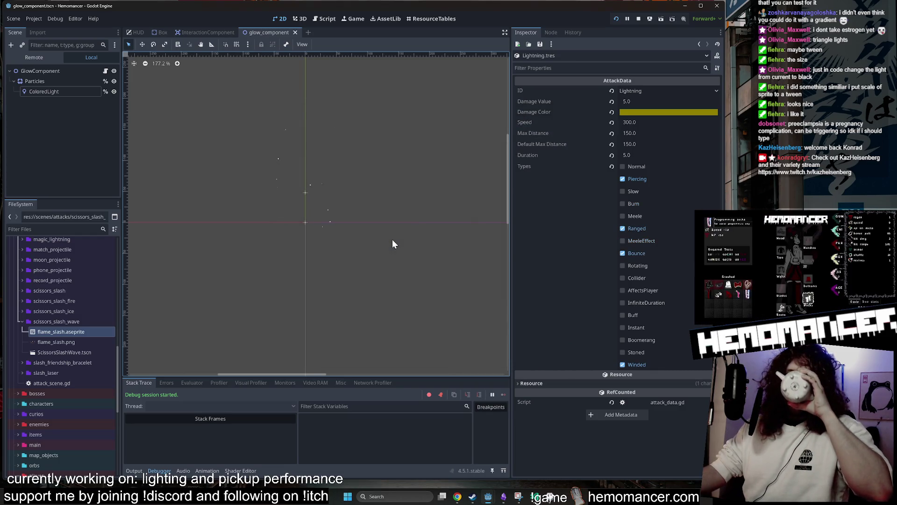
- Show the Remote live scene tree, widen the 2D view, and close the glow_component scene
click(37, 54)
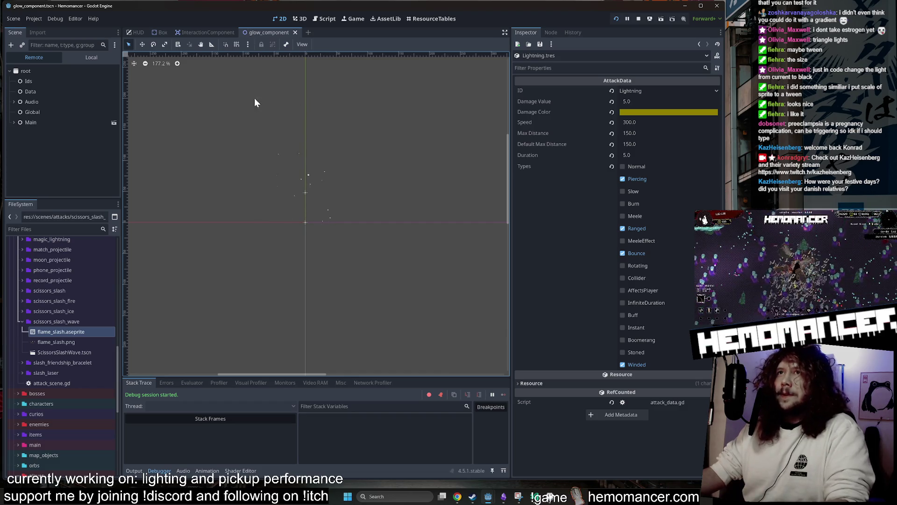
scroll(256, 96, down, 1)
mouse_move(228, 136)
mouse_down()
mouse_move(308, 141)
mouse_move(296, 174)
mouse_up()
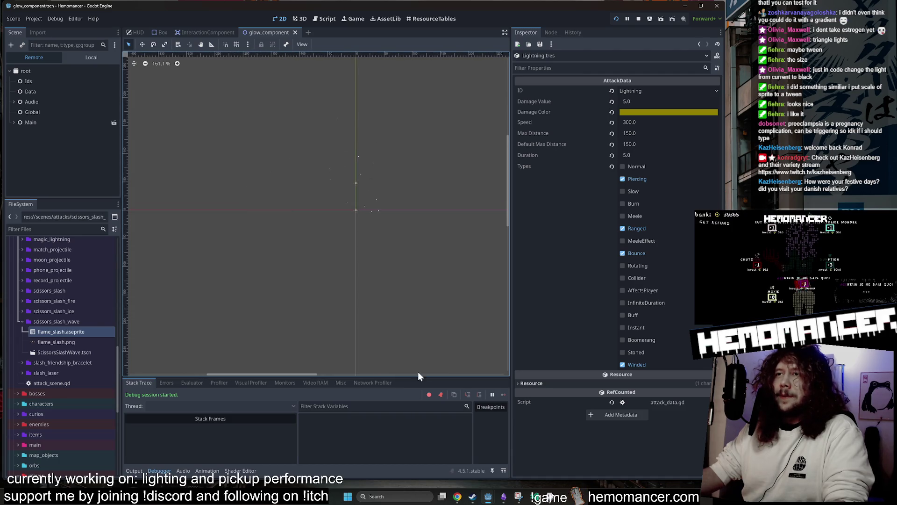
mouse_move(510, 327)
mouse_down()
mouse_move(559, 310)
mouse_move(586, 318)
mouse_up()
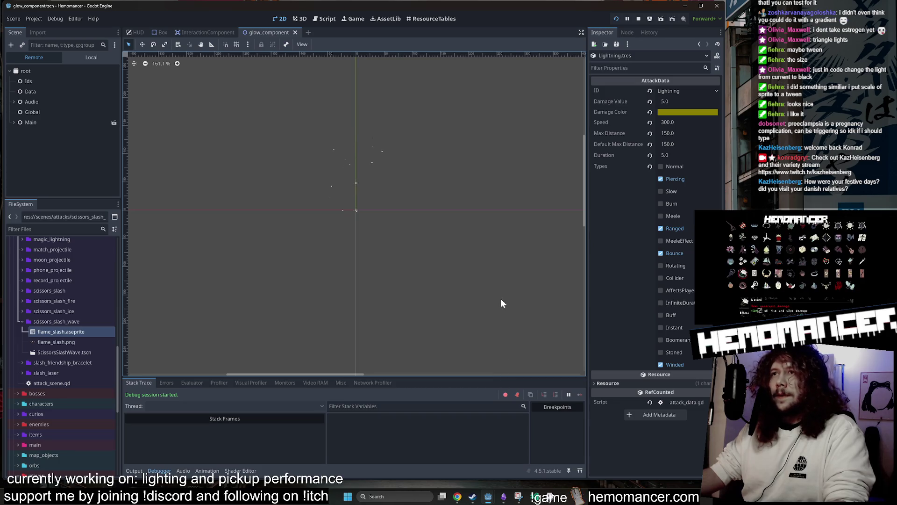
middle_click(267, 32)
mouse_move(355, 111)
mouse_down()
mouse_move(291, 154)
mouse_move(261, 137)
mouse_up()
double_click(53, 321)
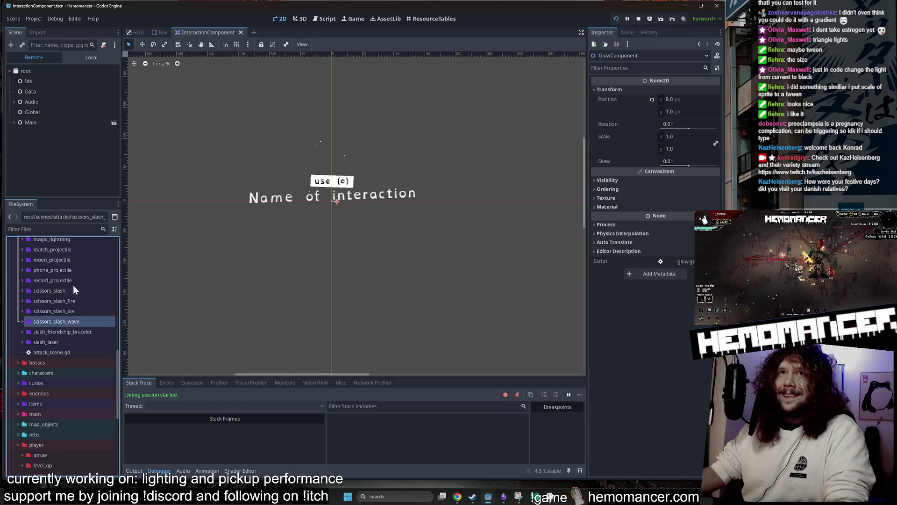
- Quick-open Lightning.tscn, then the Light.tscn torch scene
click(192, 130)
key(shift+alt+o)
text(Lighti)
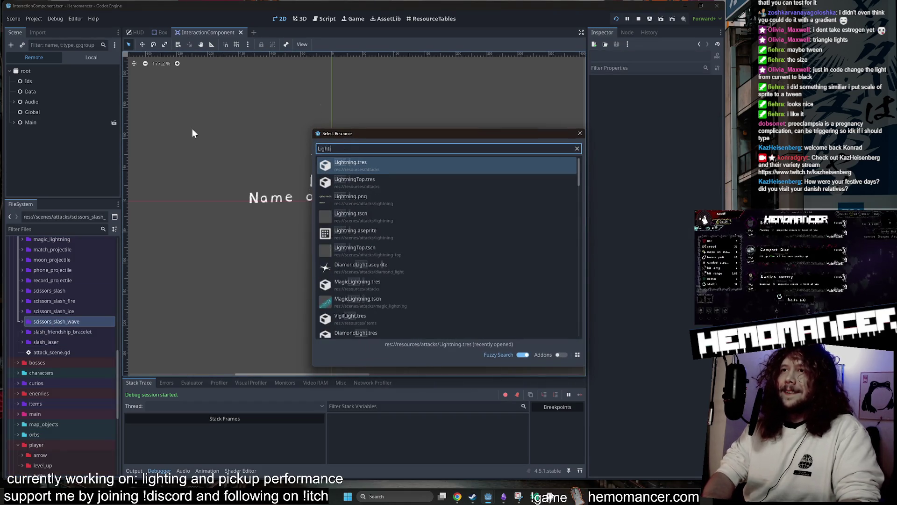
text(n)
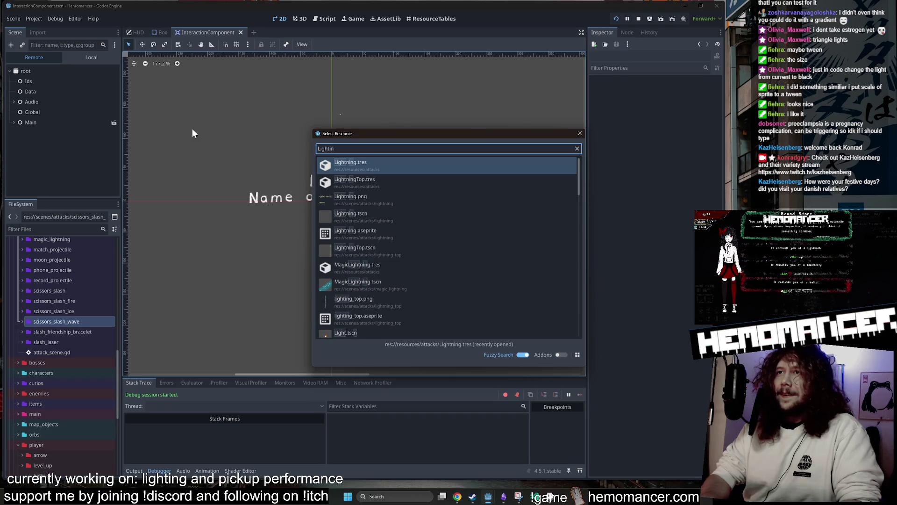
key(Down)
key(Down)
key(Down)
key(Return)
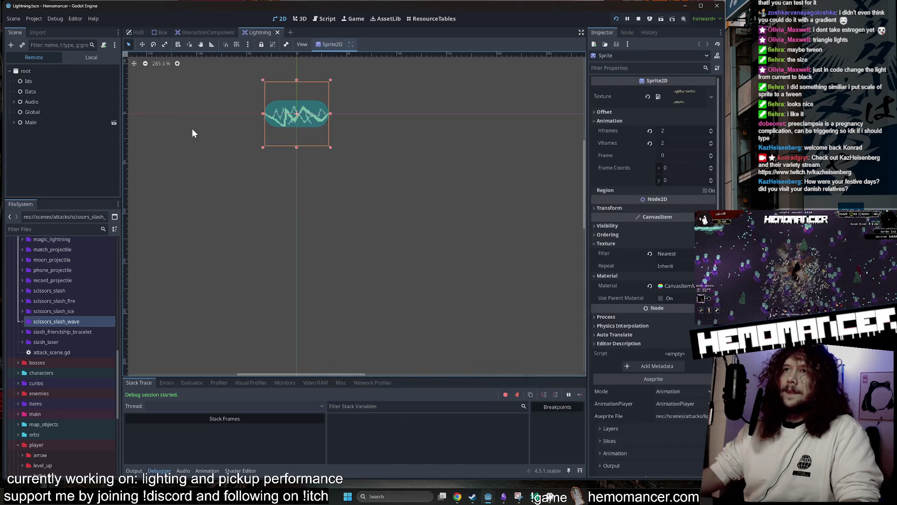
key(shift+alt+o)
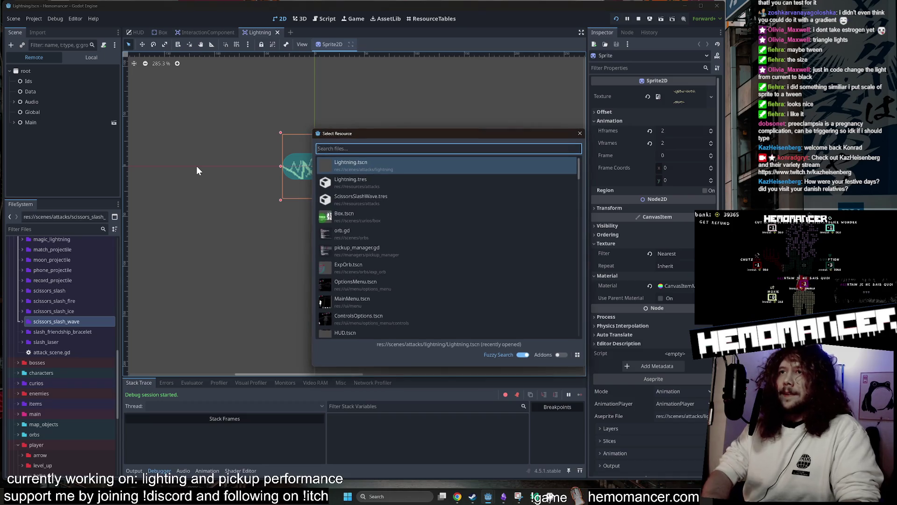
text(light)
key(Return)
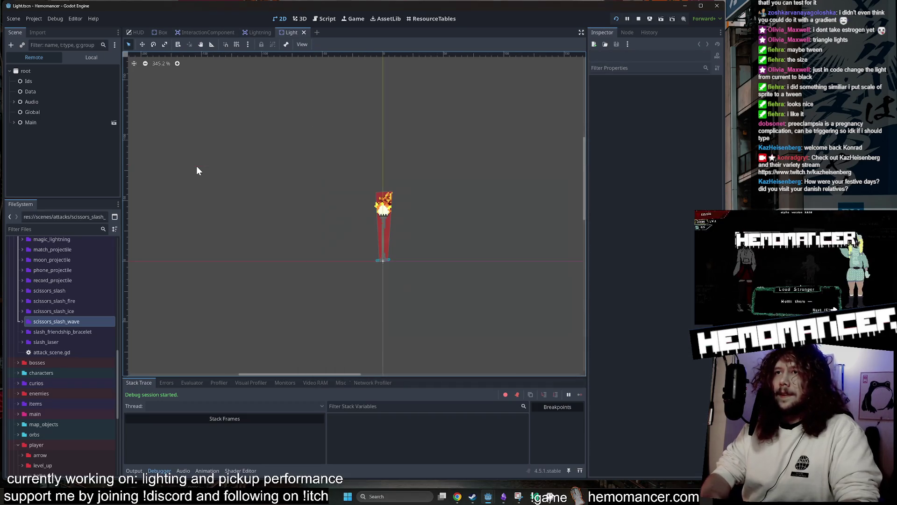
- Select the Light root node in the Local tree and view its light.gd script
scroll(330, 162, down, 2)
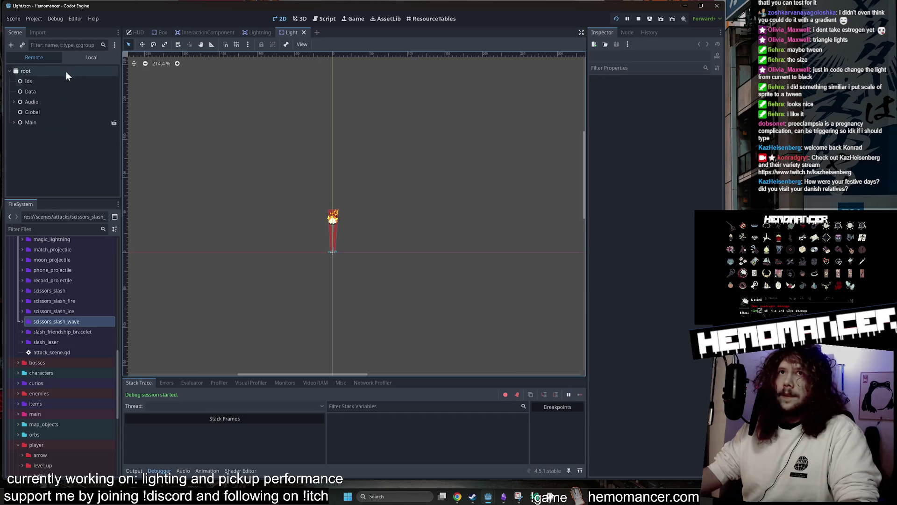
click(78, 57)
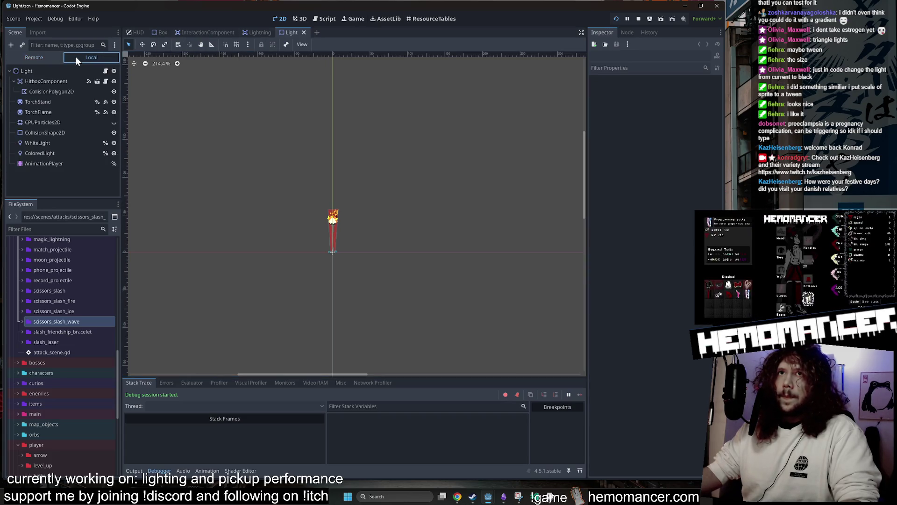
click(28, 69)
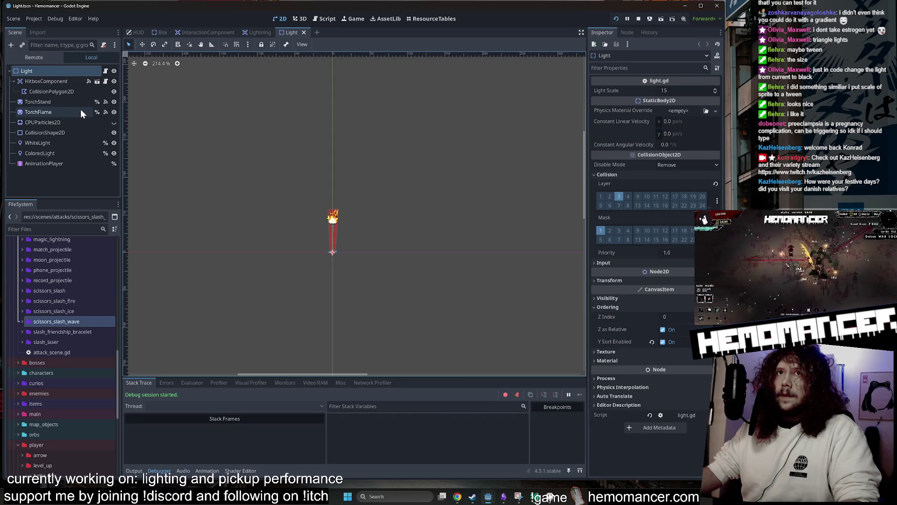
click(106, 72)
click(374, 141)
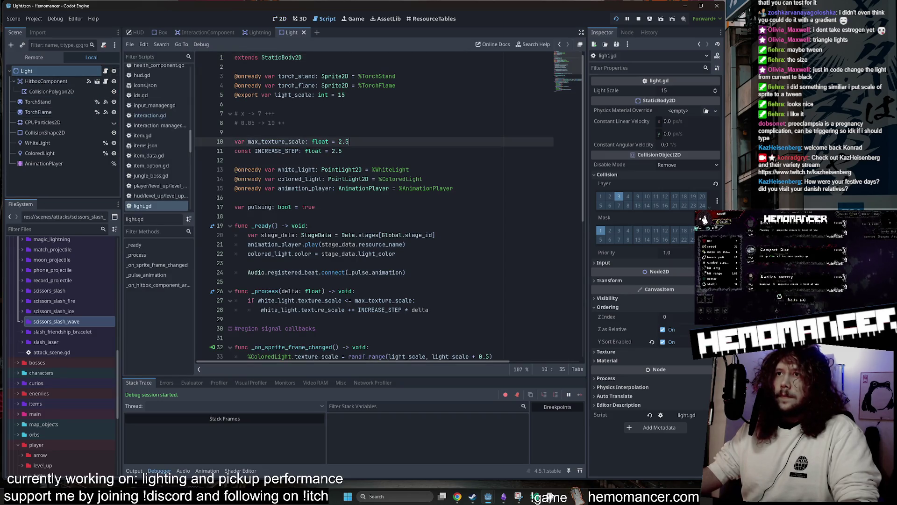
scroll(374, 142, down, 9)
scroll(396, 208, up, 9)
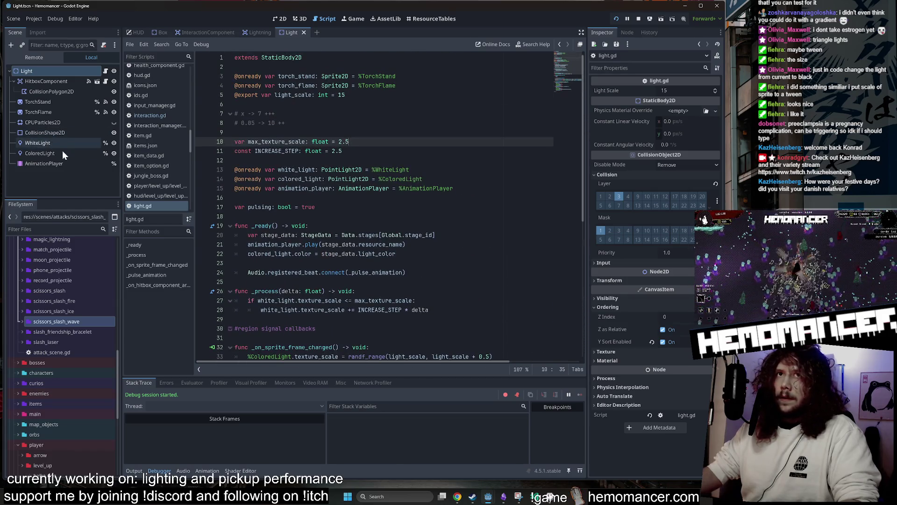
- Hide the WhiteLight and ColoredLight nodes, then save and launch the game with F5
click(115, 144)
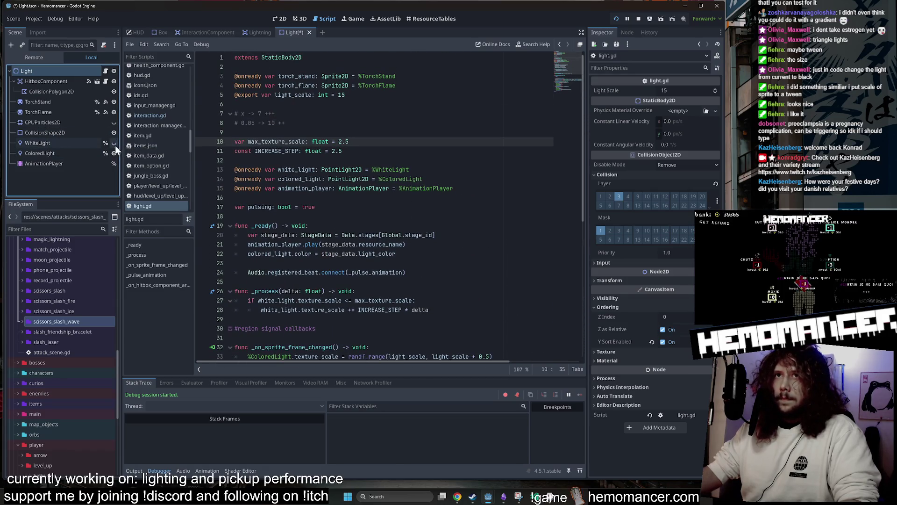
click(114, 153)
click(372, 106)
key(F5)
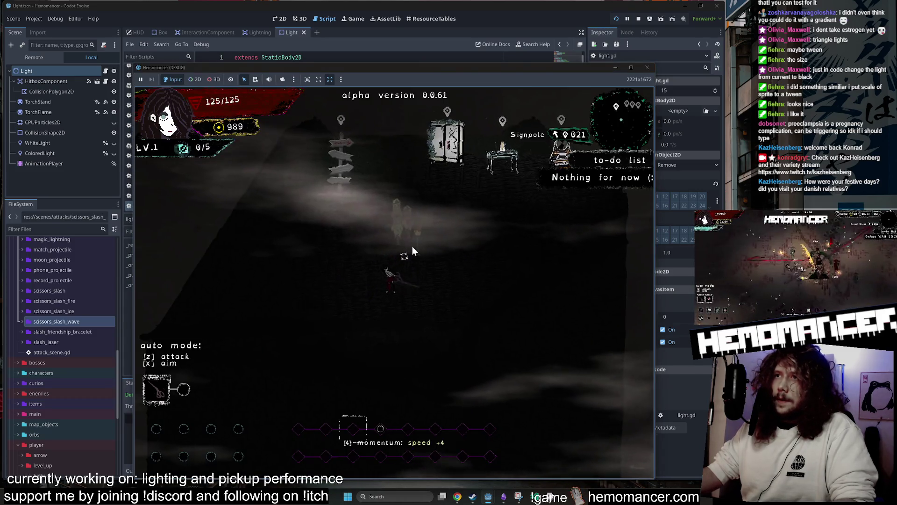
- Turn off auto attack, walk to the signpost, and start travel to a new level
key(z)
key(Right)
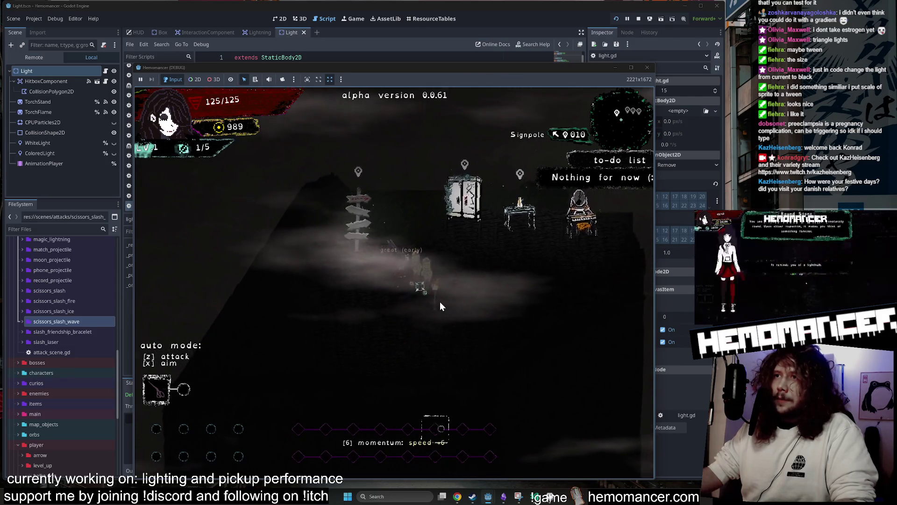
key(Up)
key(Left)
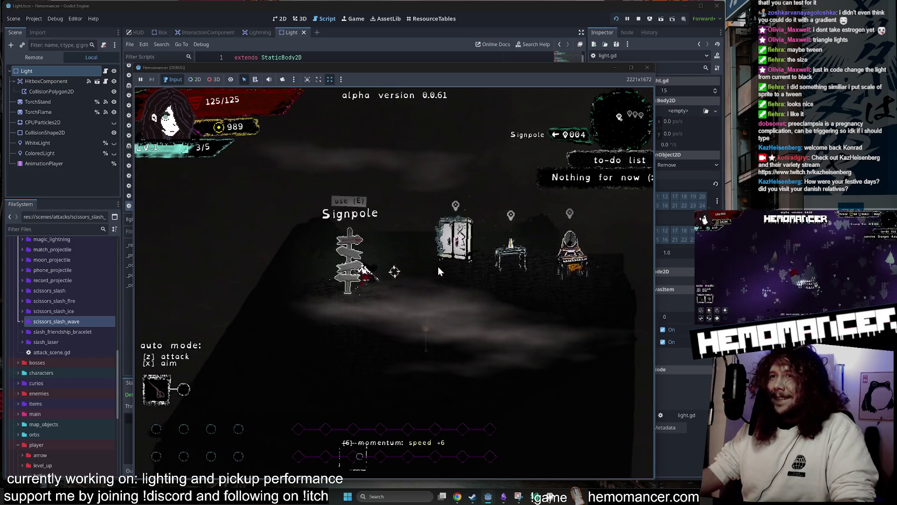
click(394, 329)
- Walk the player up and to the right through the new dark survival level
key(Up)
key(Right)
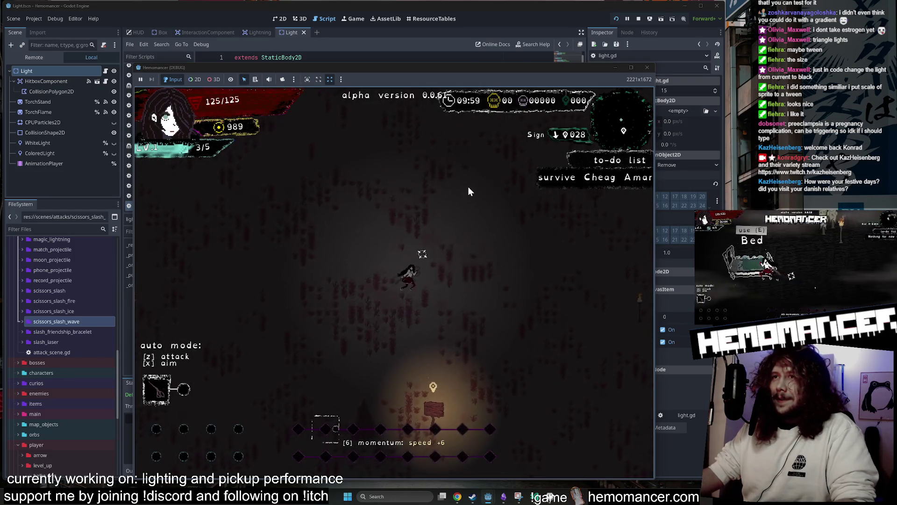
key(Up)
key(Right)
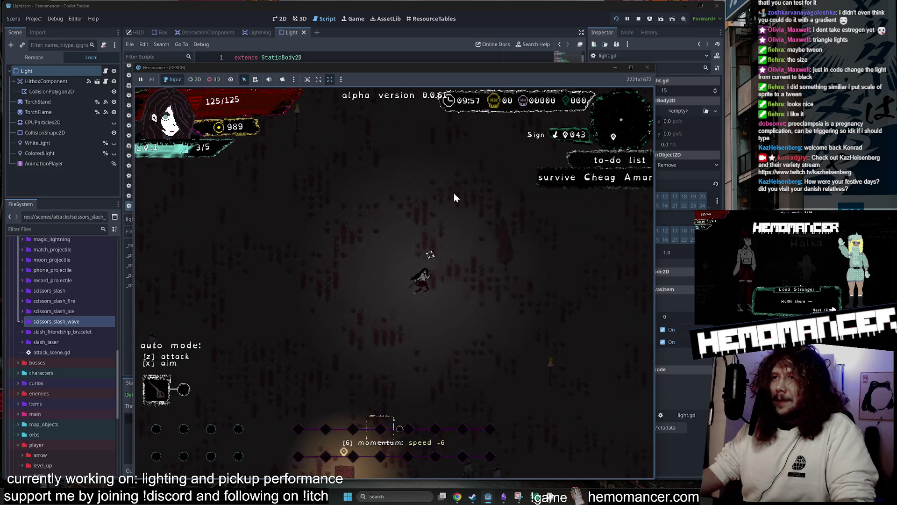
key(Up)
key(Right)
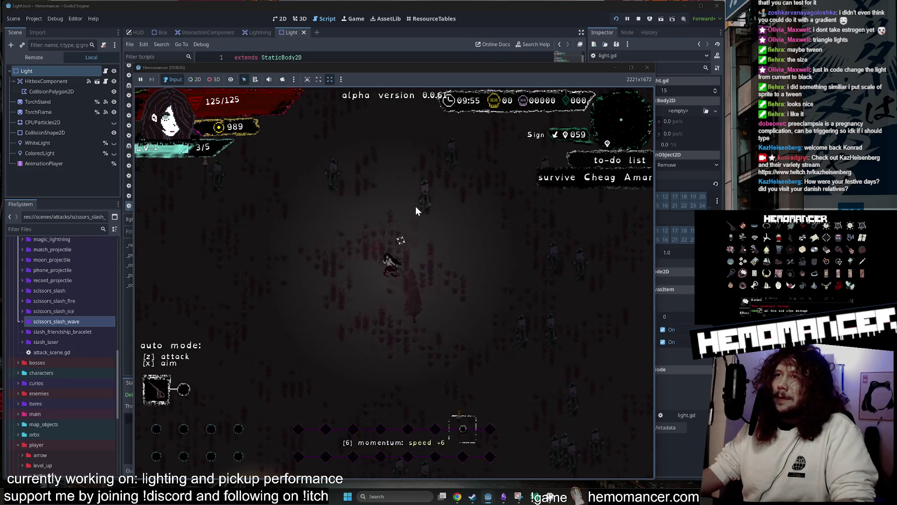